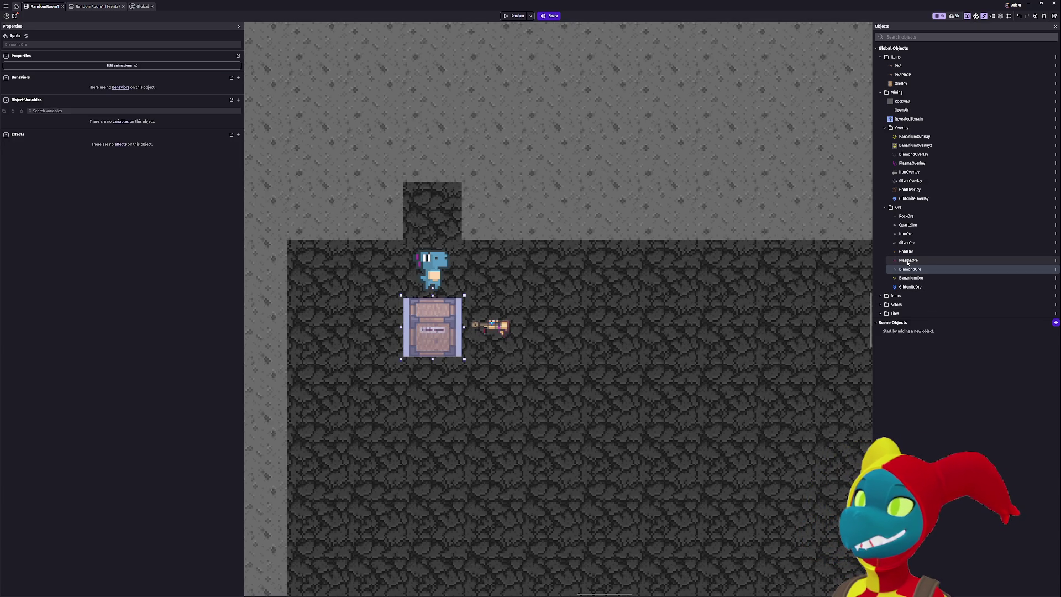
Move PlasmaOre above GoldOre in the Ore folder, then open OreBox's editor to its variables.
drag(908, 264, 909, 250)
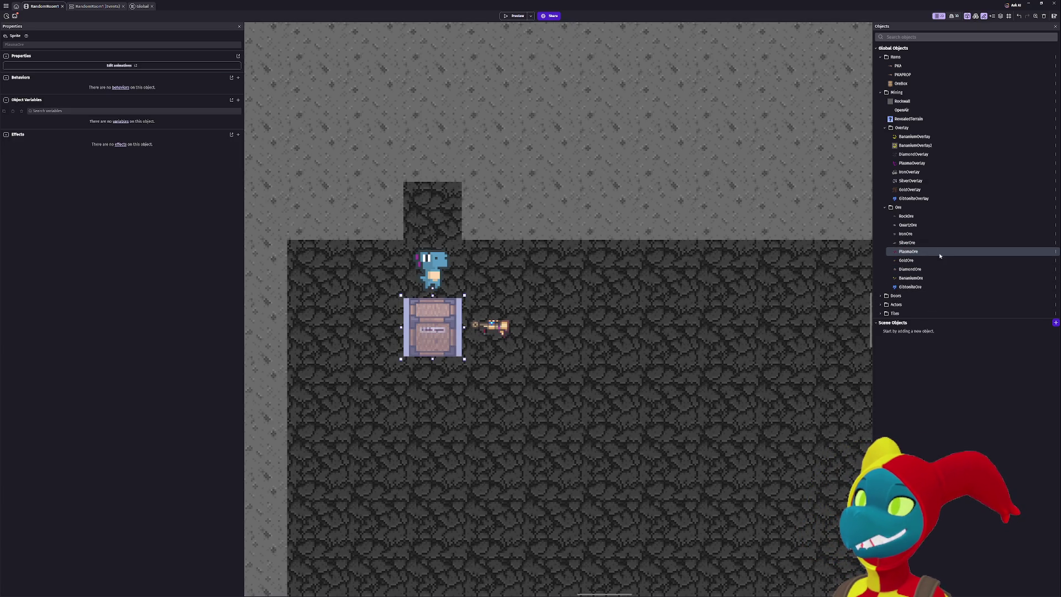
double_click(433, 327)
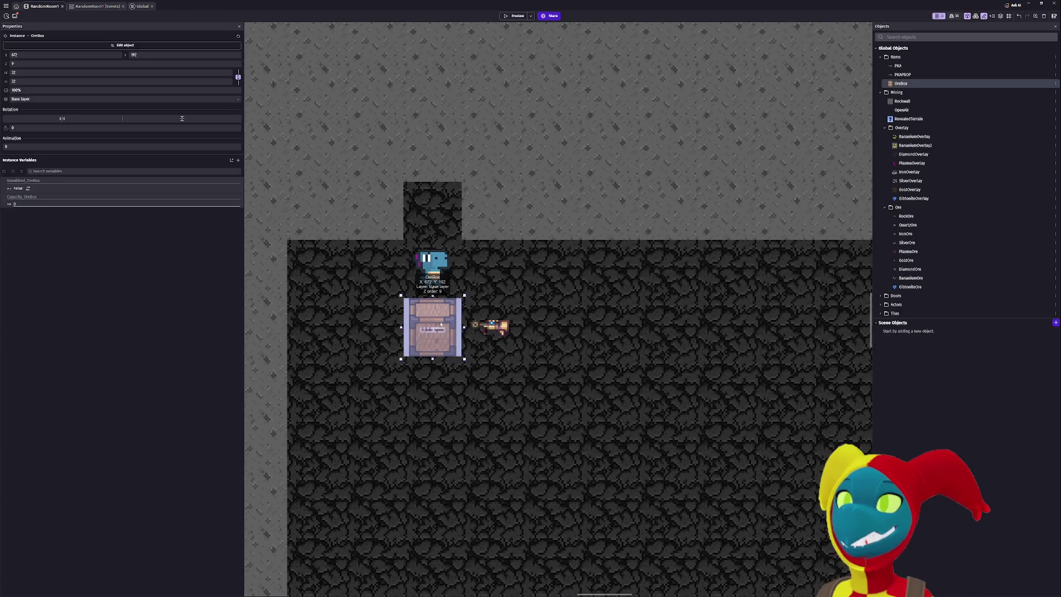
click(490, 32)
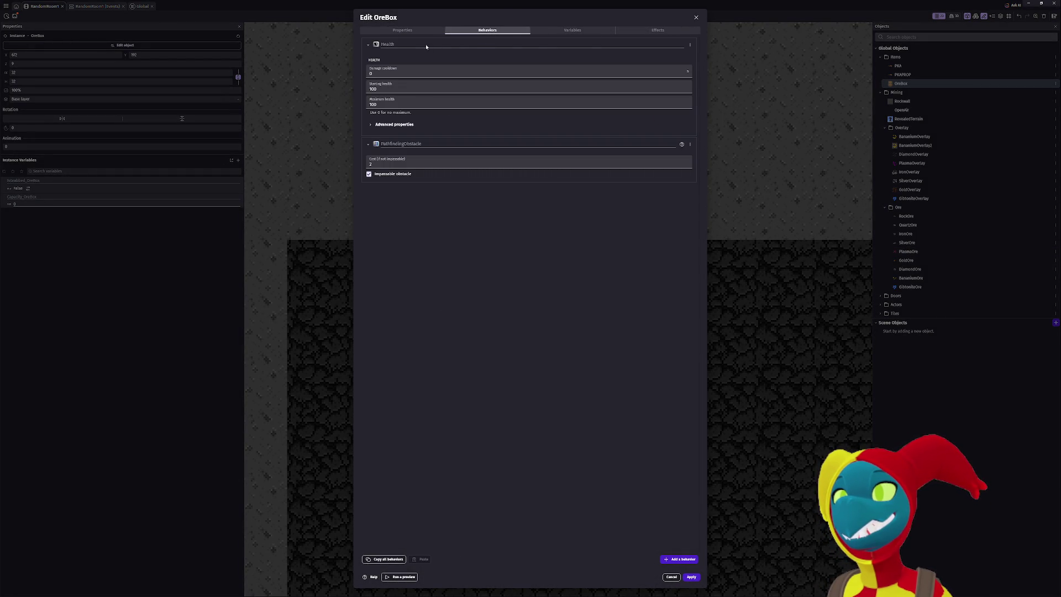
click(597, 30)
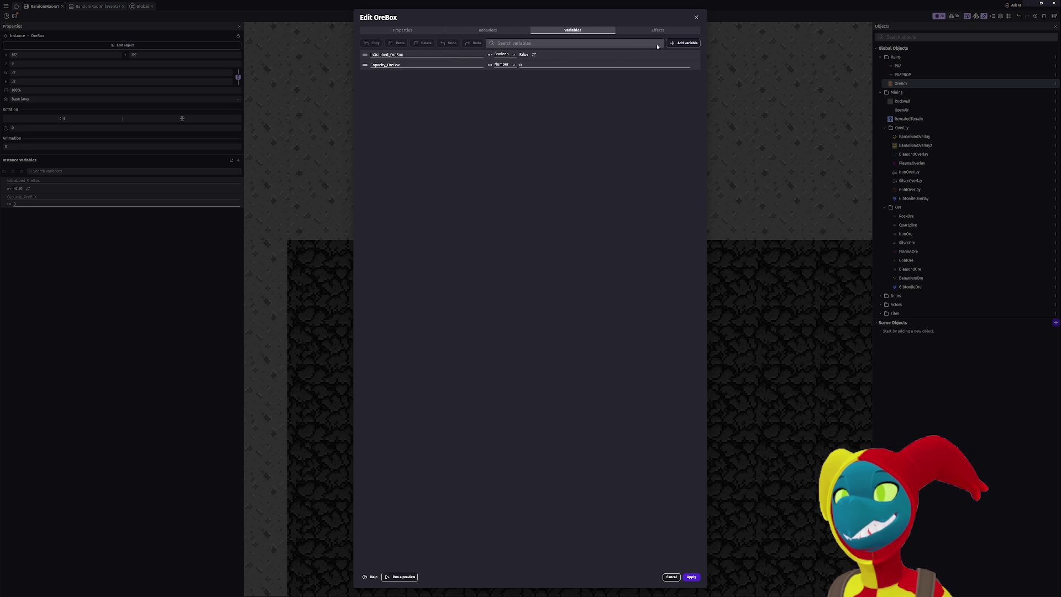
Add eight new variables to OreBox.
click(680, 46)
click(679, 46)
click(679, 46)
click(680, 47)
click(680, 47)
click(680, 46)
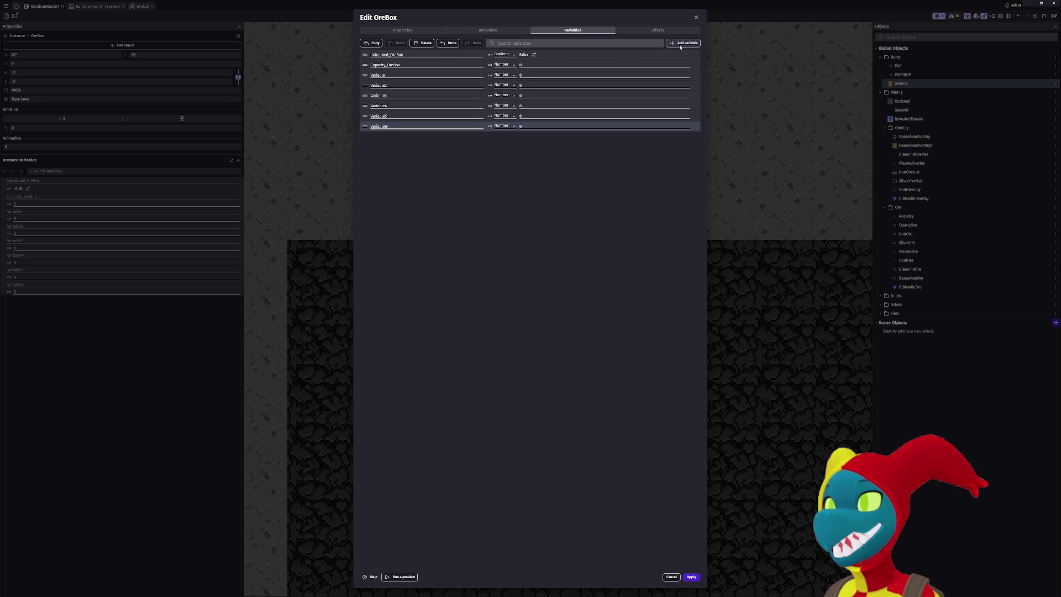
click(680, 47)
click(680, 47)
click(394, 74)
Strip the _OreBox suffix so the existing variables read Capacity and IsGrabbed.
click(402, 64)
key(BackSpace)
key(BackSpace)
key(BackSpace)
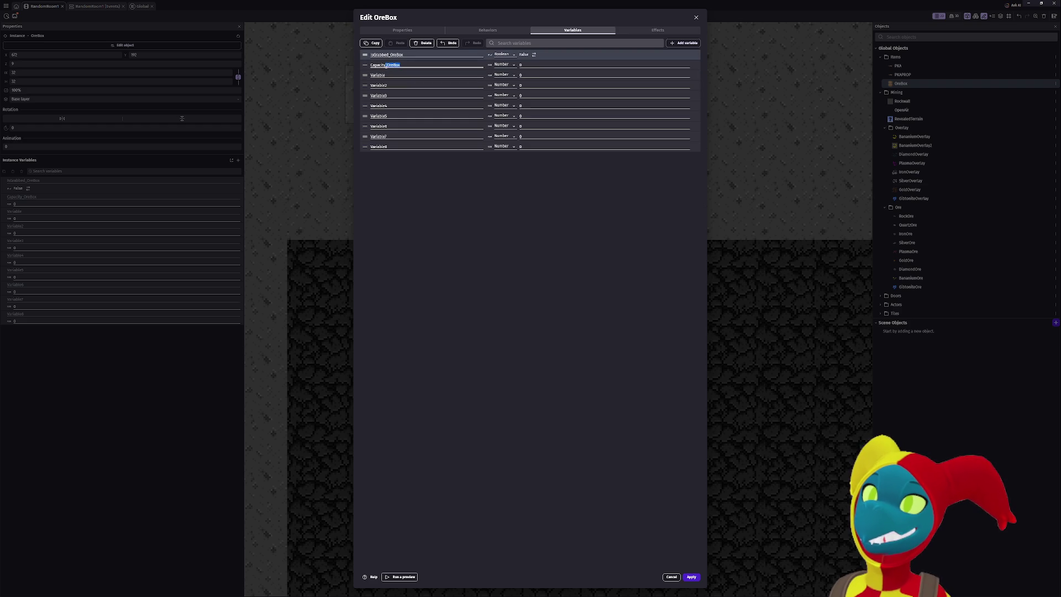
click(389, 56)
key(shift+End)
key(BackSpace)
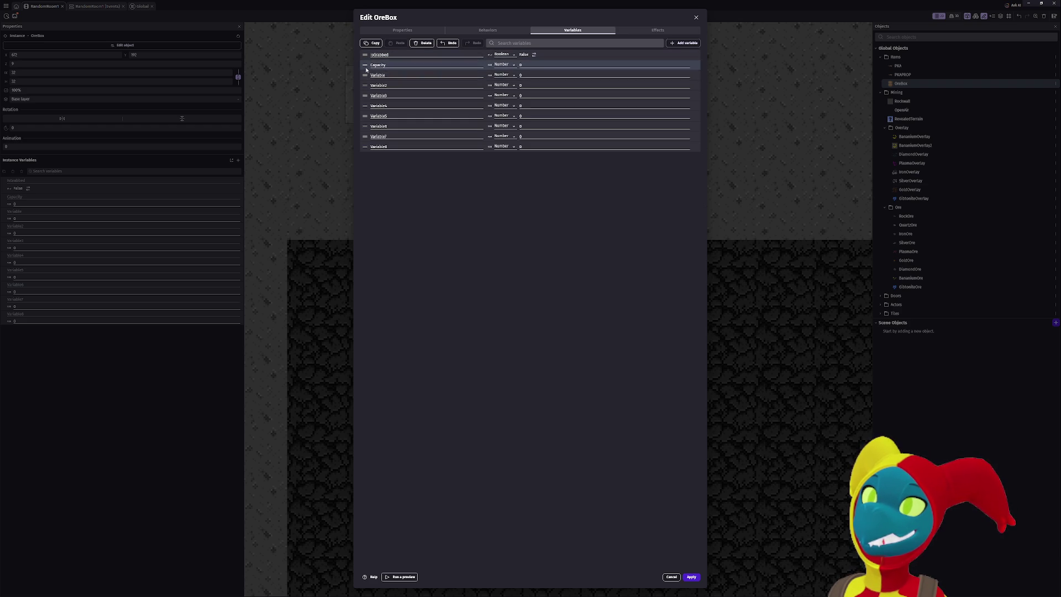
Rename the first new variables to RockCount, IronCount and SilverCount.
drag(389, 74, 368, 75)
text(RockCount)
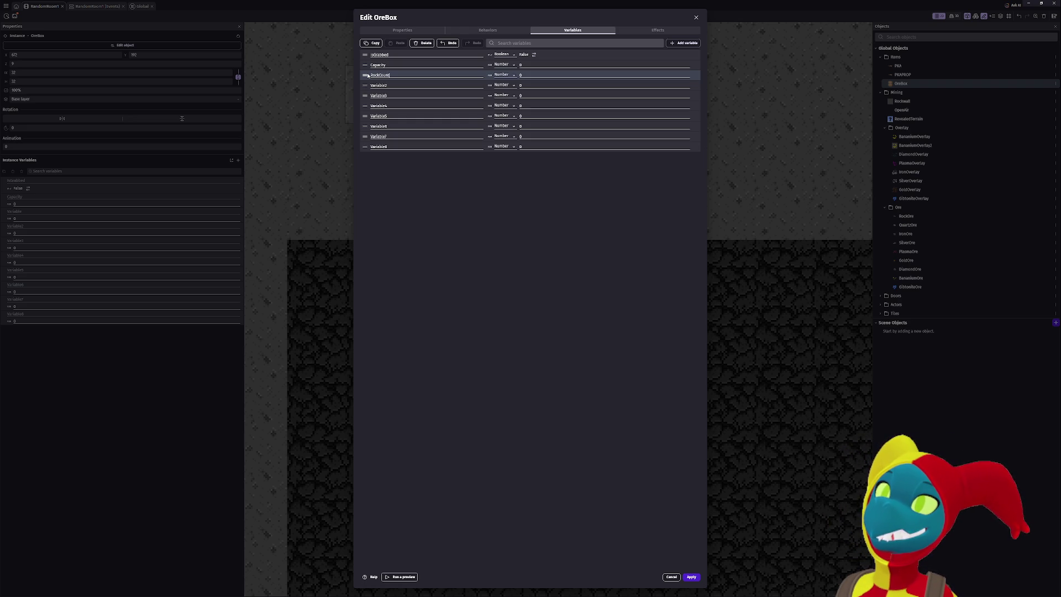
drag(385, 84, 362, 86)
text(IronCount)
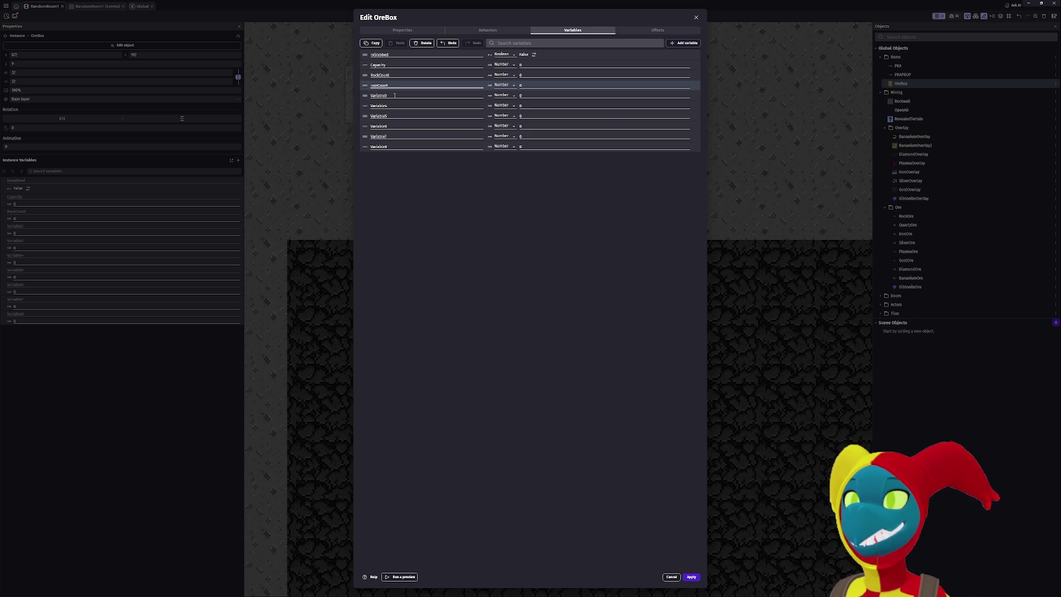
click(351, 94)
drag(351, 95, 495, 95)
text(V)
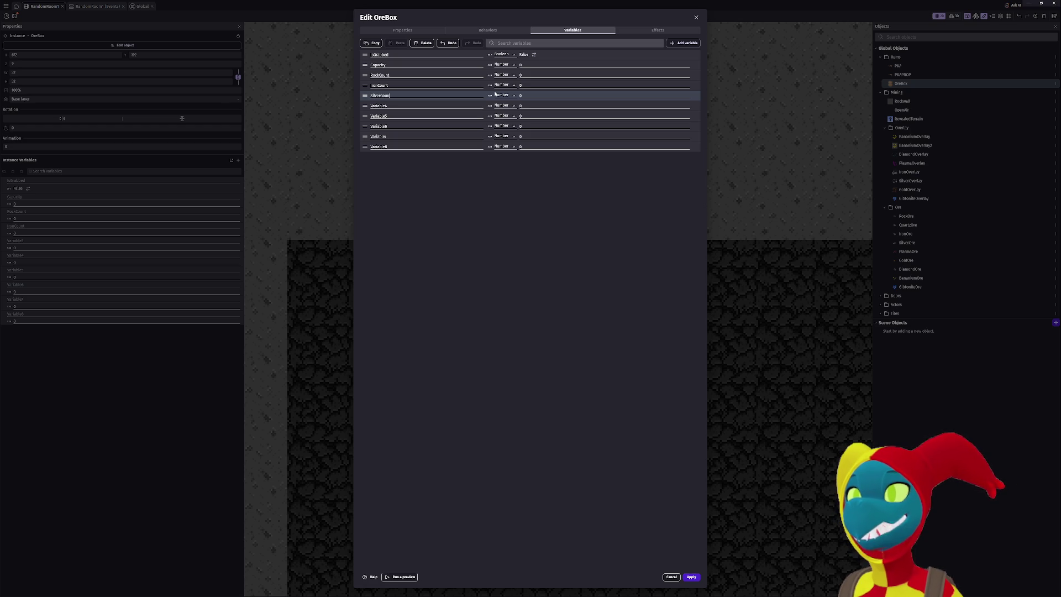
key(Tab)
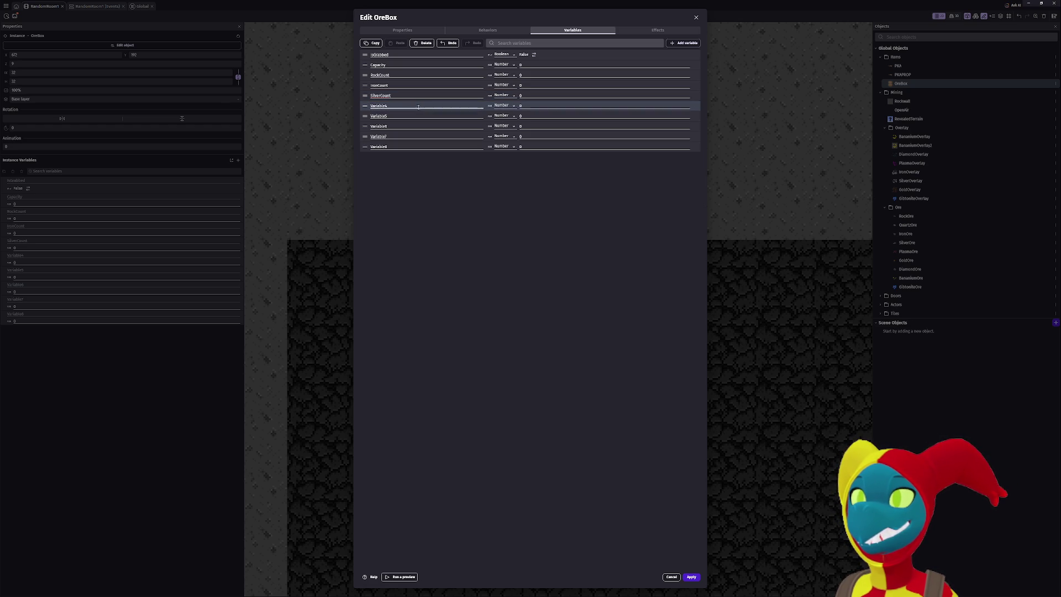
Rename the remaining new variables to PlasmaCount, GoldCount, DiamondCount and BananiumCount.
text(PlasmaCount)
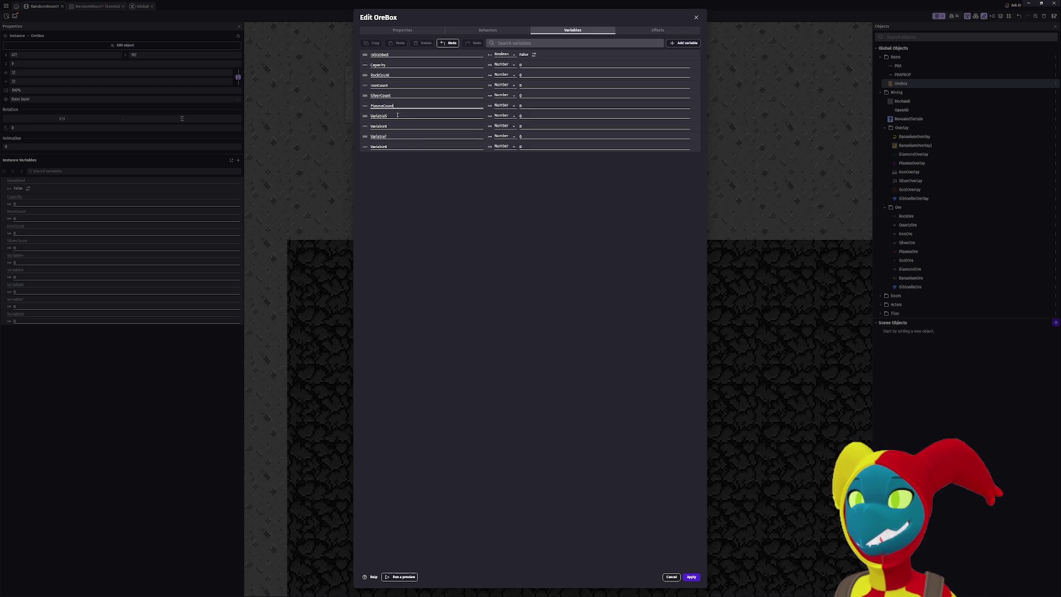
click(367, 117)
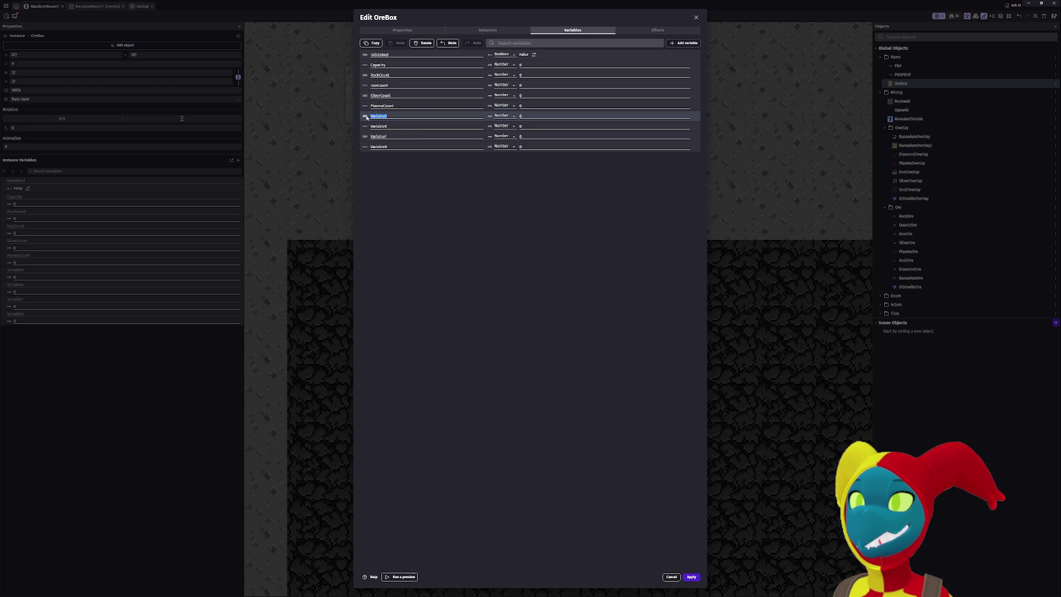
text(GoldCount)
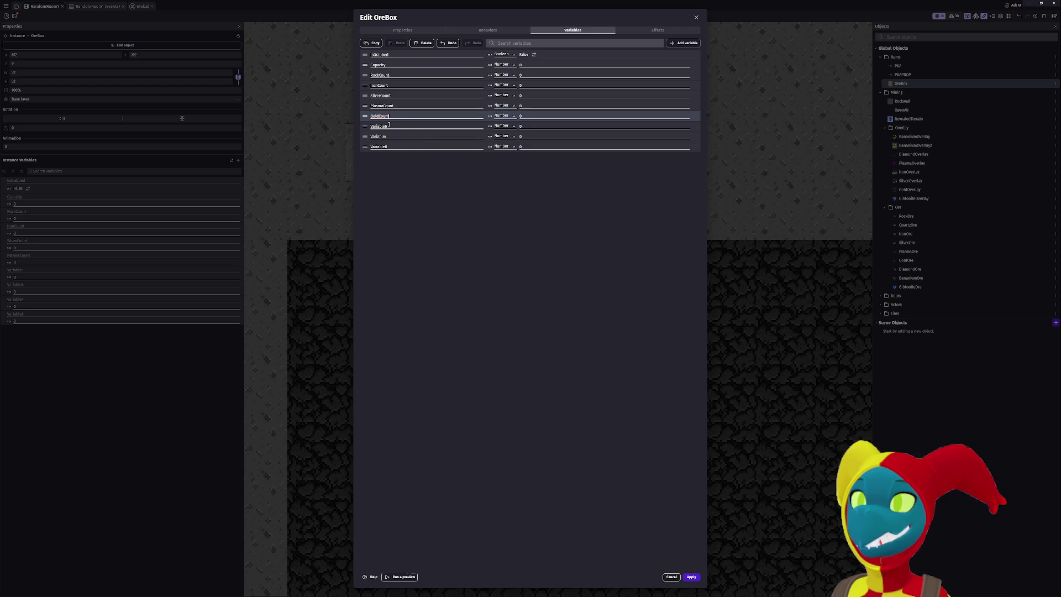
click(377, 126)
drag(391, 126, 369, 129)
key(BackSpace)
text(mondCount)
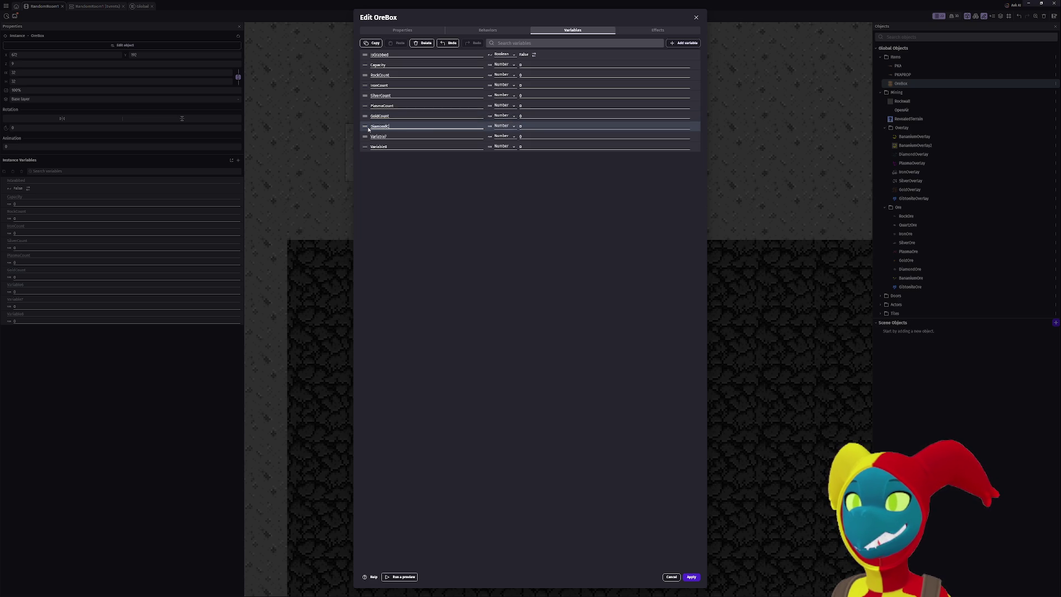
drag(388, 136, 371, 136)
key(BackSpace)
text(Bananium)
text(Count)
click(396, 146)
click(397, 146)
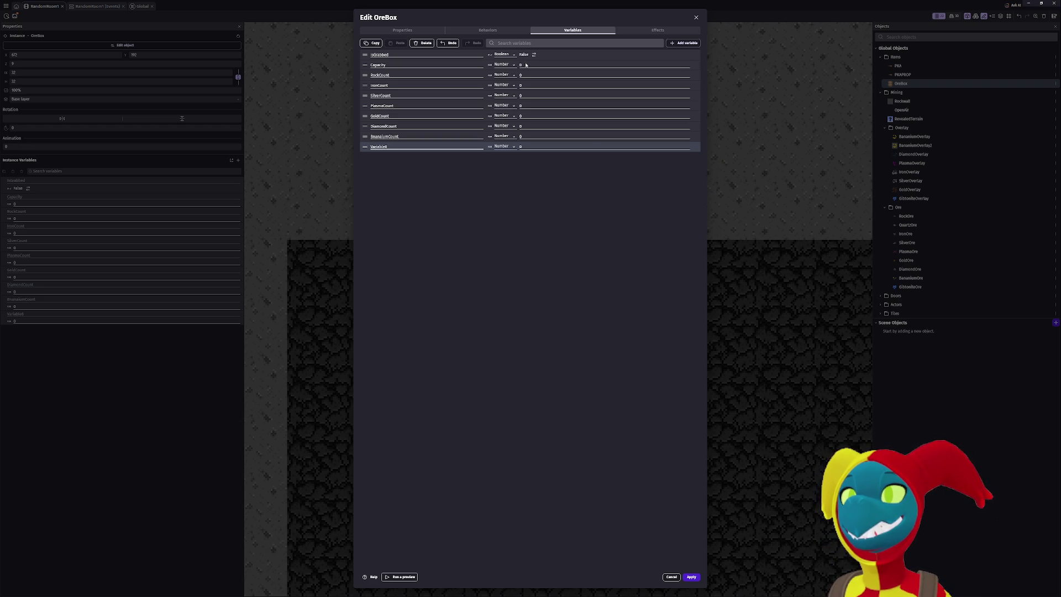
Apply the new OreBox count variables and return to the scene editor.
click(691, 577)
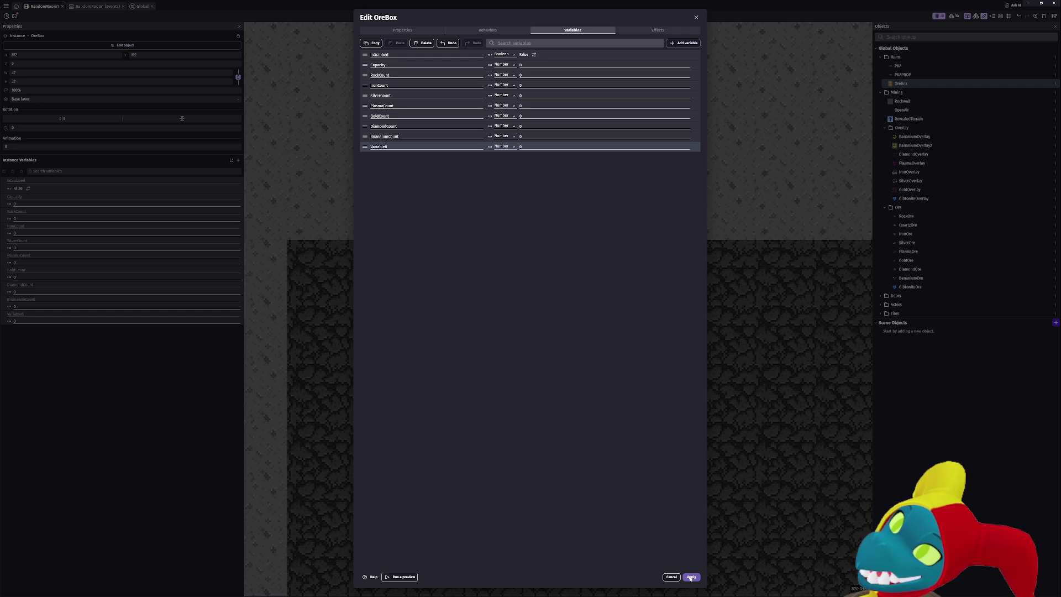
click(691, 577)
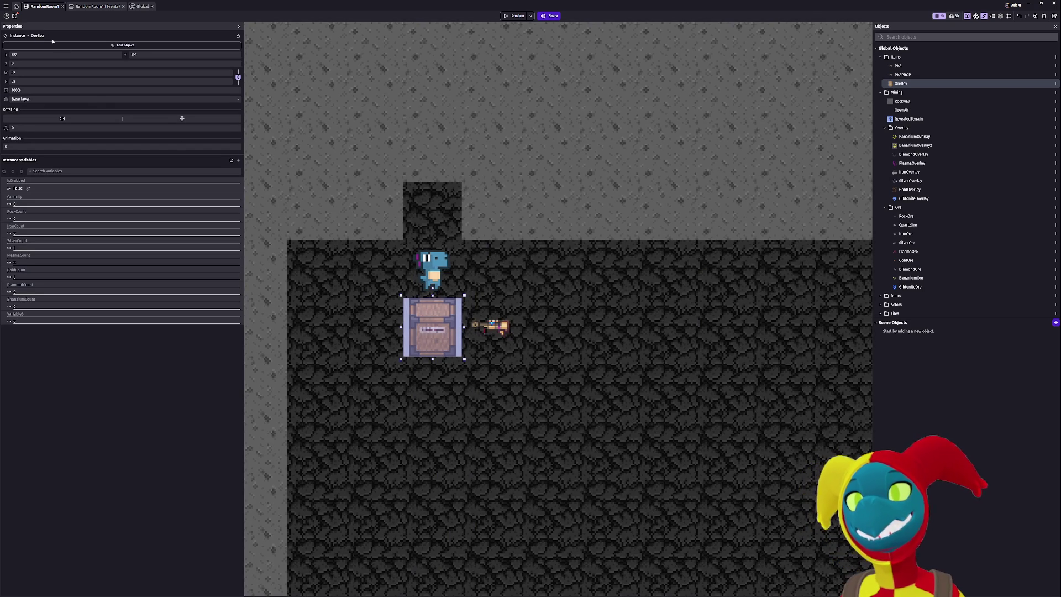
Save the project and open the Global event sheet, placing its tab before RandomRoom1 (Events).
click(15, 16)
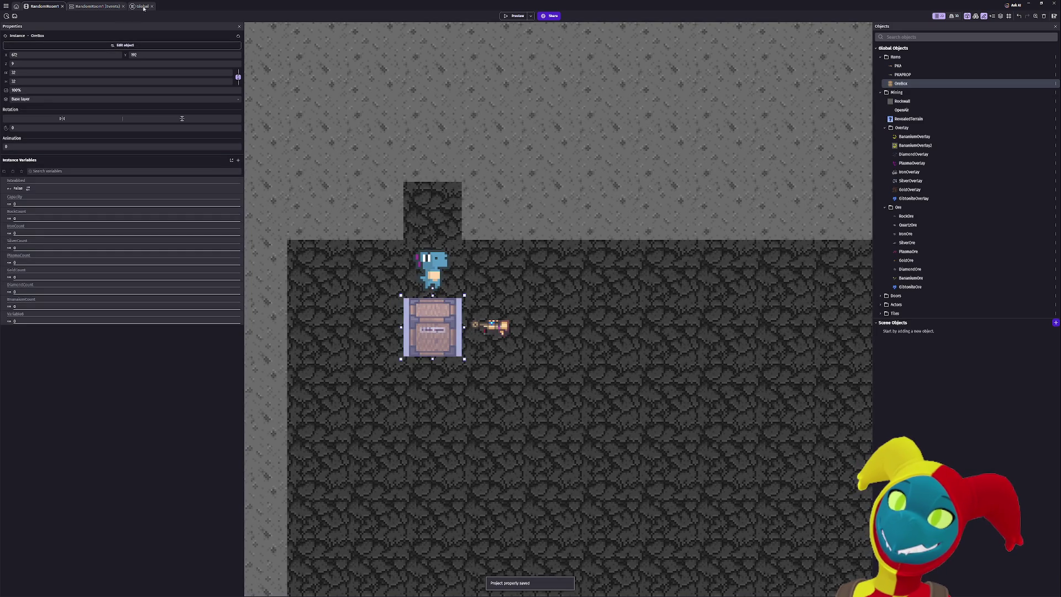
drag(142, 6, 87, 6)
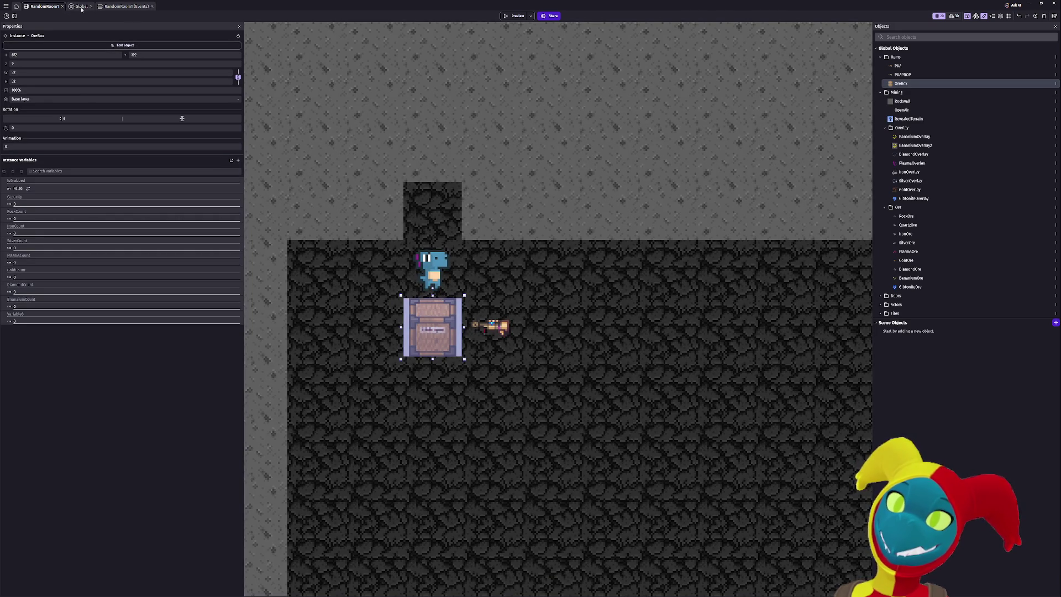
click(86, 7)
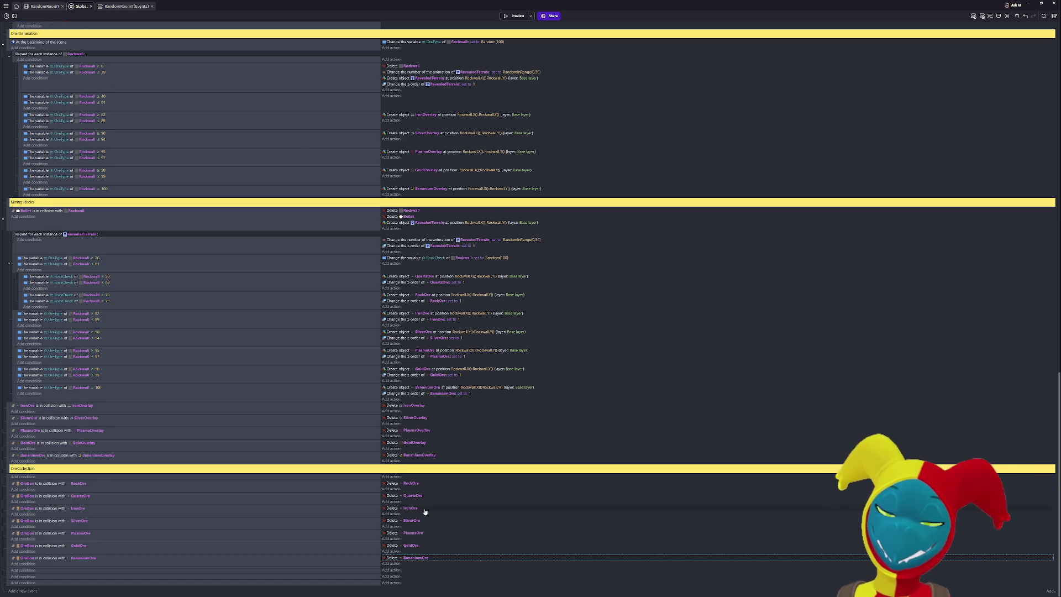
Add a Change object variable value action targeting OreBox to the RockOre collision event.
click(391, 489)
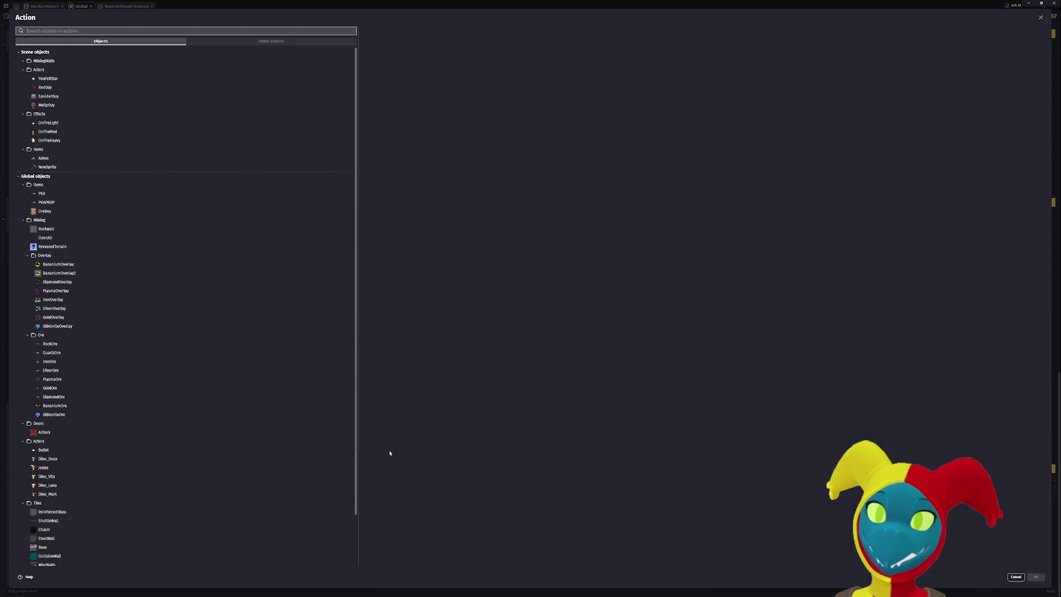
text(variab)
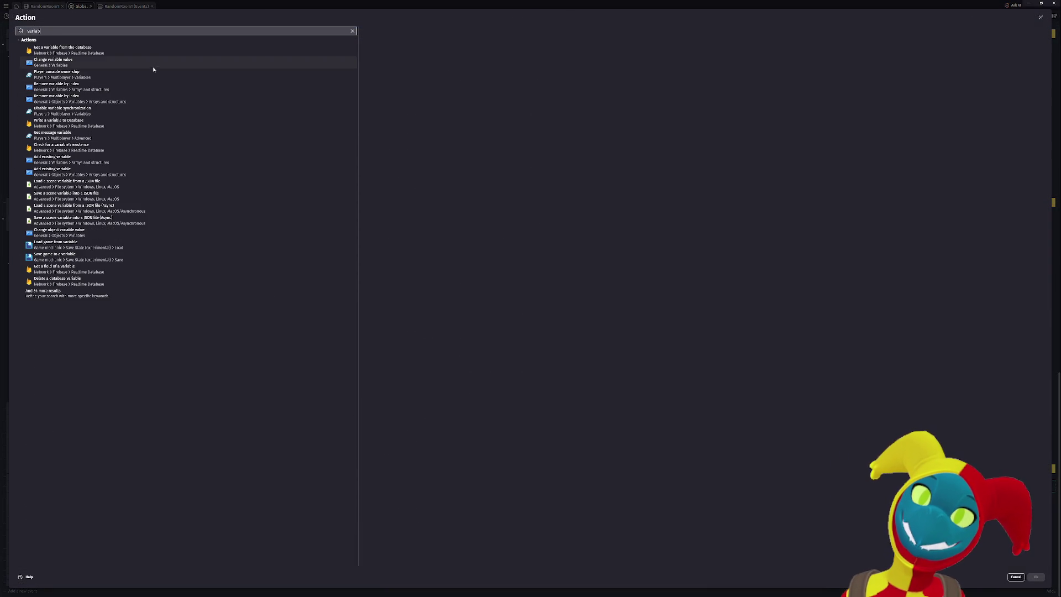
key(ctrl+a)
text(object var)
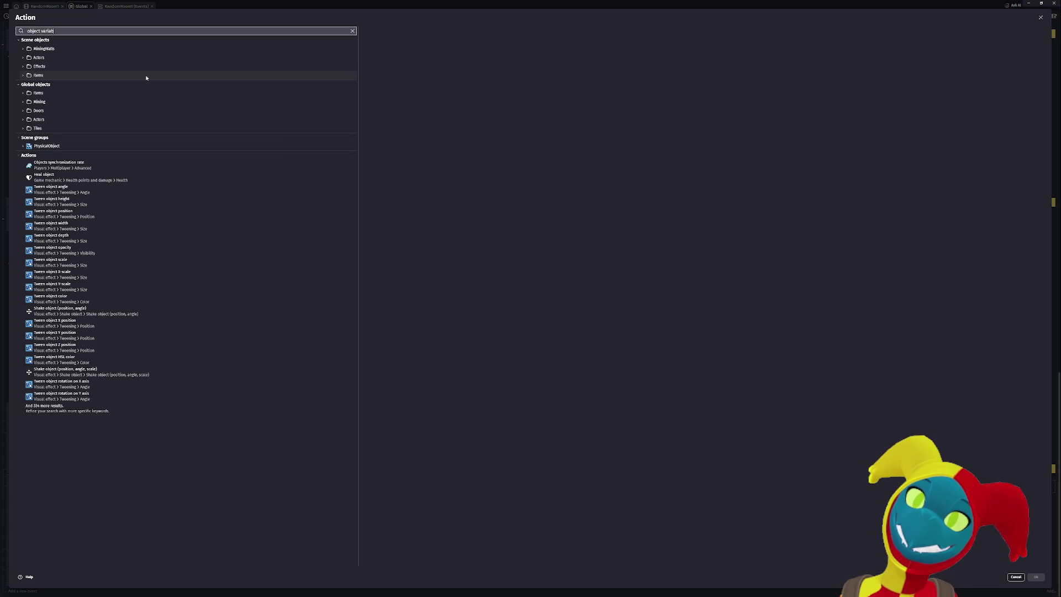
click(156, 49)
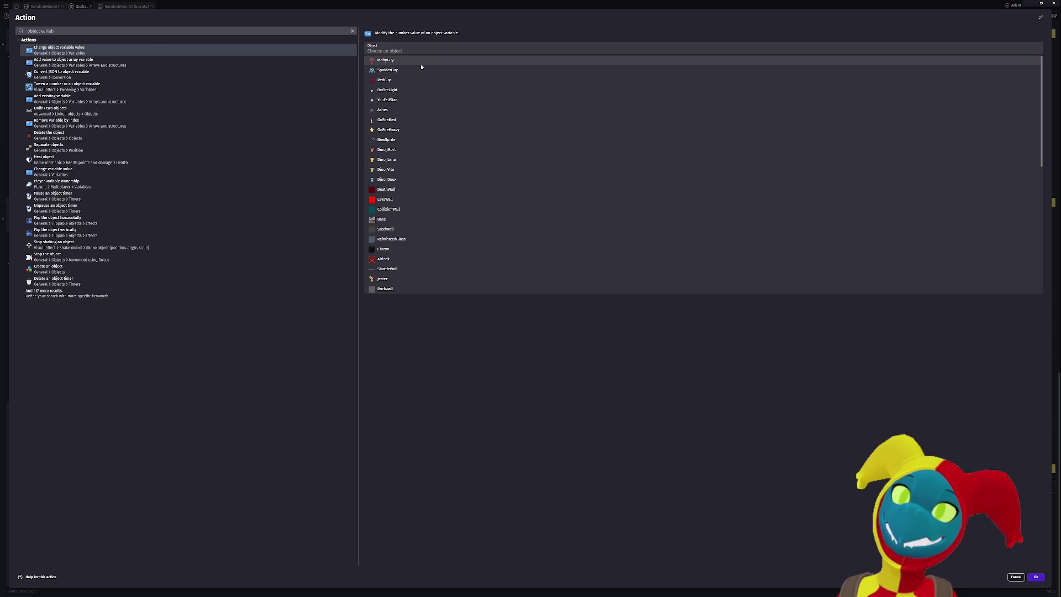
scroll(406, 243, down, 3)
scroll(406, 246, down, 2)
scroll(403, 247, down, 3)
click(383, 262)
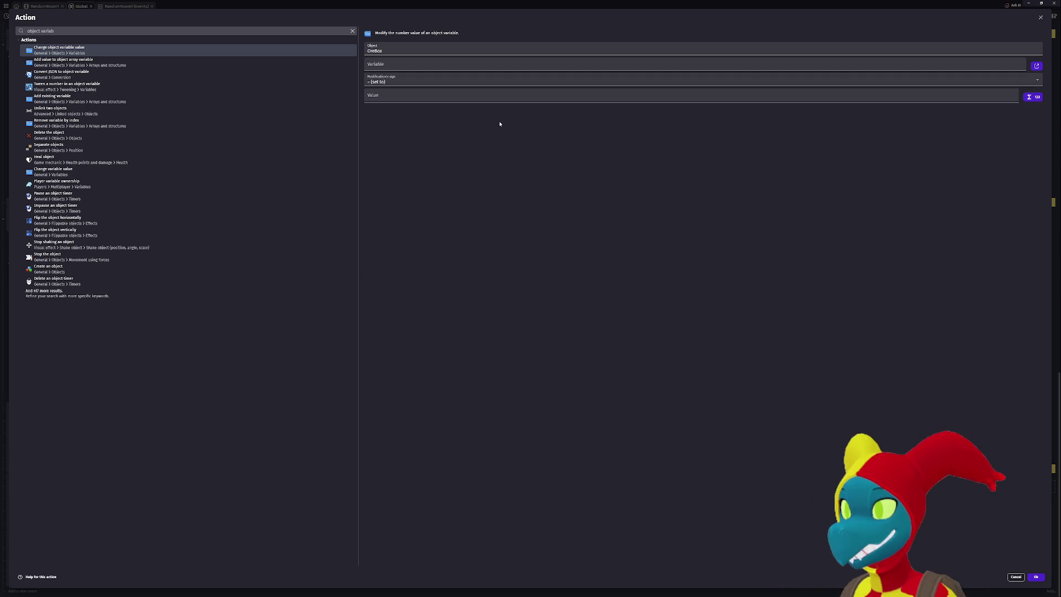
Make the action add 1 to OreBox's RockCount variable.
click(466, 62)
key(Escape)
click(466, 61)
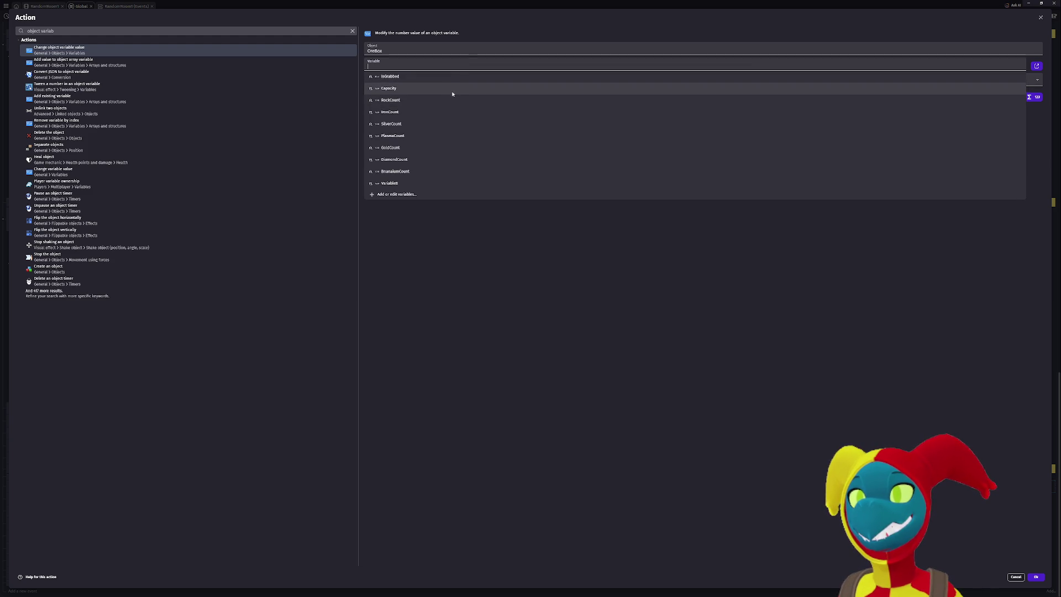
click(445, 100)
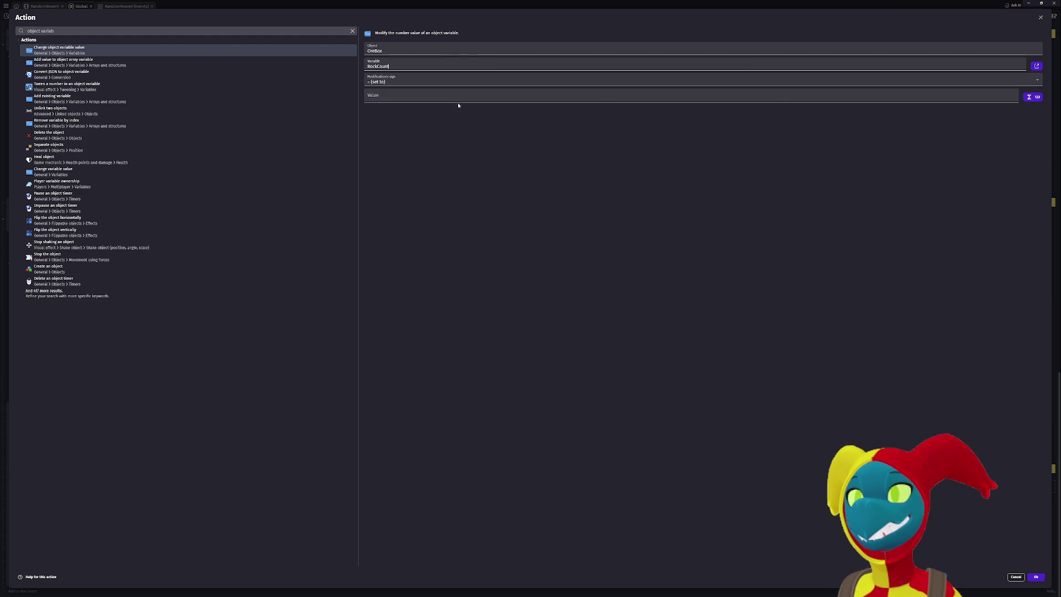
click(409, 81)
click(390, 94)
text(1)
click(1036, 576)
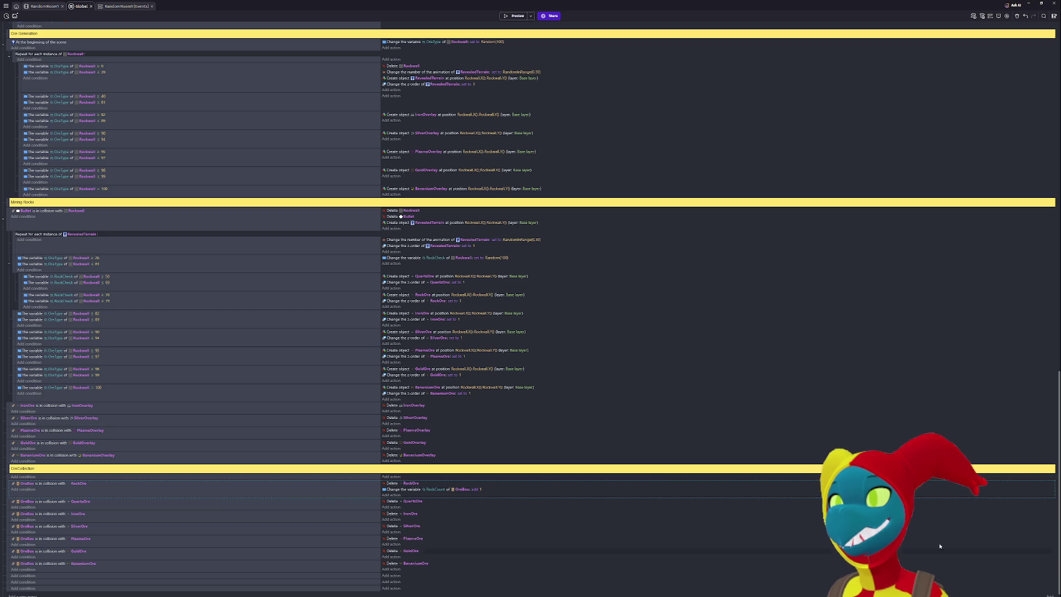
Paste the RockCount add-1 action into the Quartz, Iron, Silver, Plasma, Gold and Bananium ore events.
scroll(521, 476, down, 1)
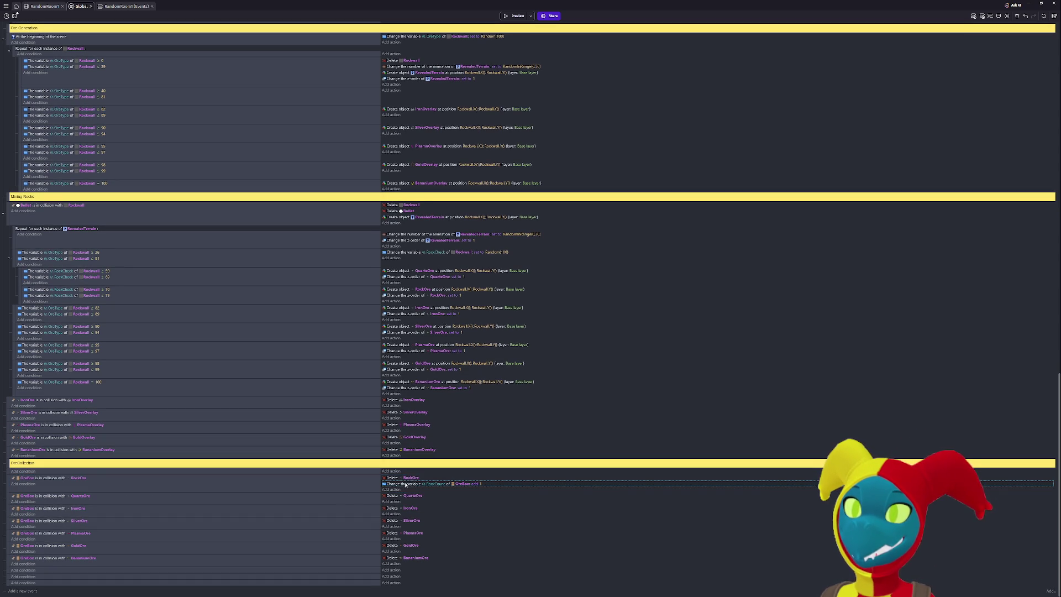
click(402, 496)
key(ctrl+v)
click(404, 514)
key(ctrl+v)
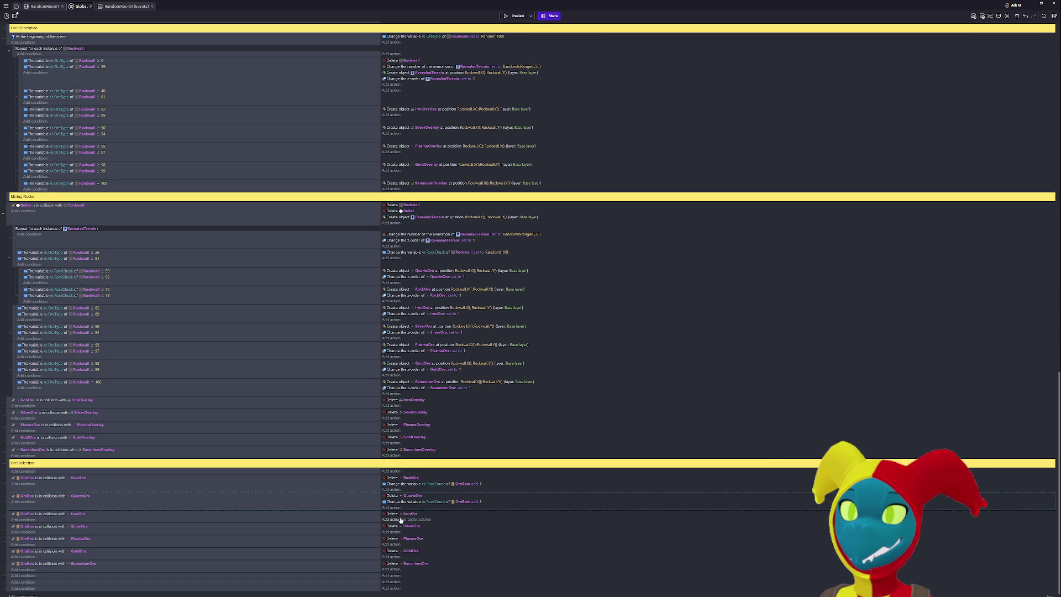
click(406, 532)
key(ctrl+v)
click(405, 550)
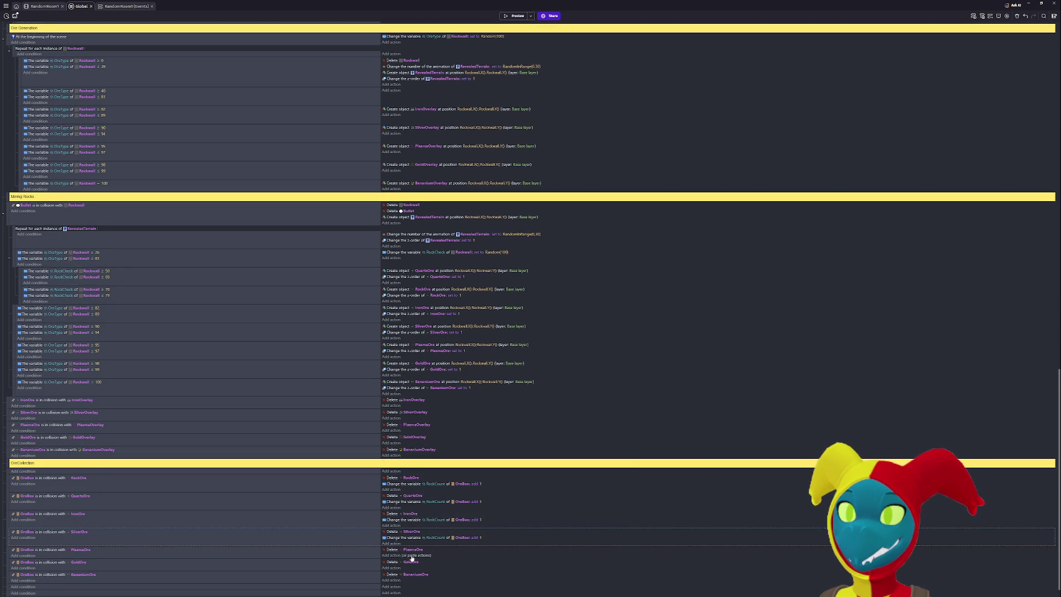
key(ctrl+v)
click(401, 574)
key(ctrl+v)
scroll(395, 573, down, 1)
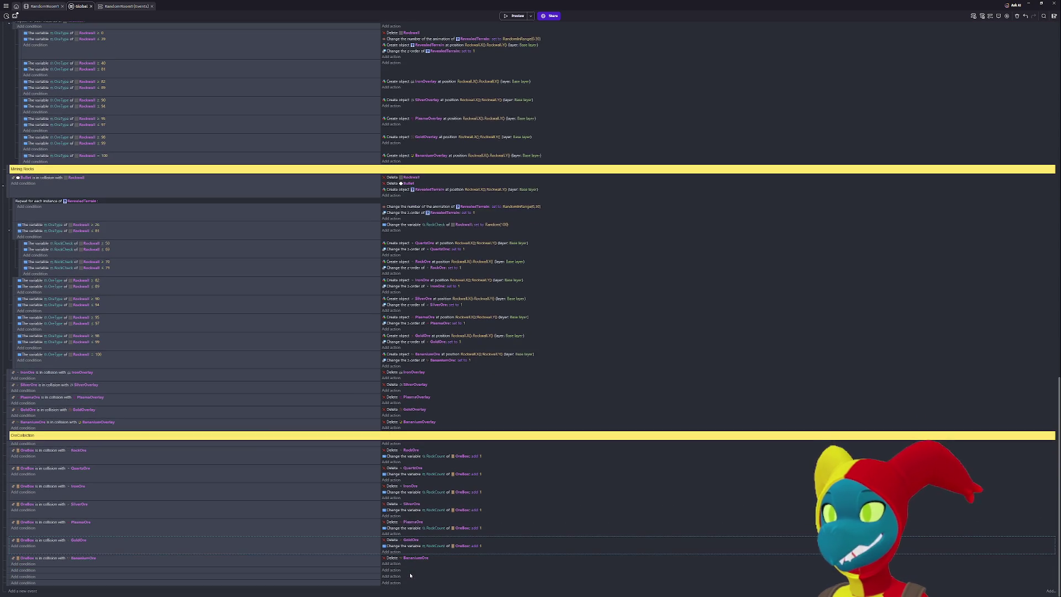
click(407, 563)
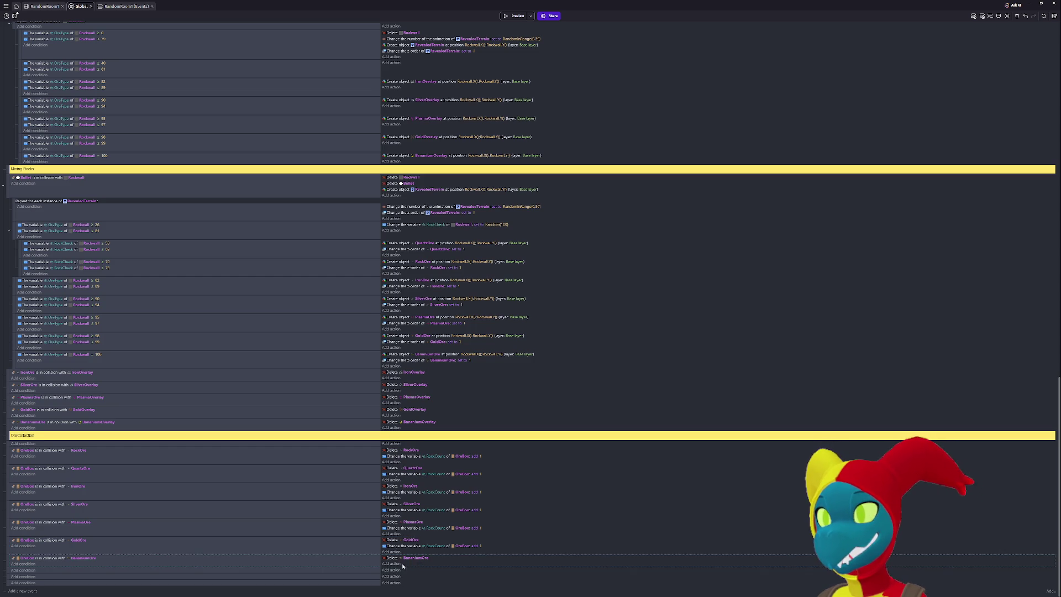
key(ctrl+v)
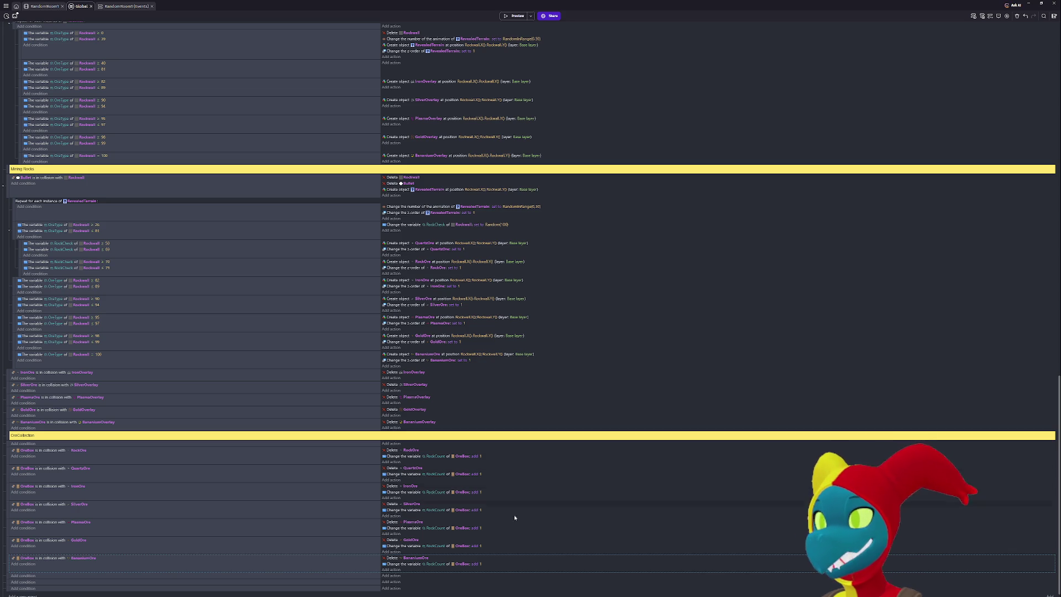
Point the QuartzOre action at a new OreBox variable named QuartzCount.
click(435, 475)
text(Quar)
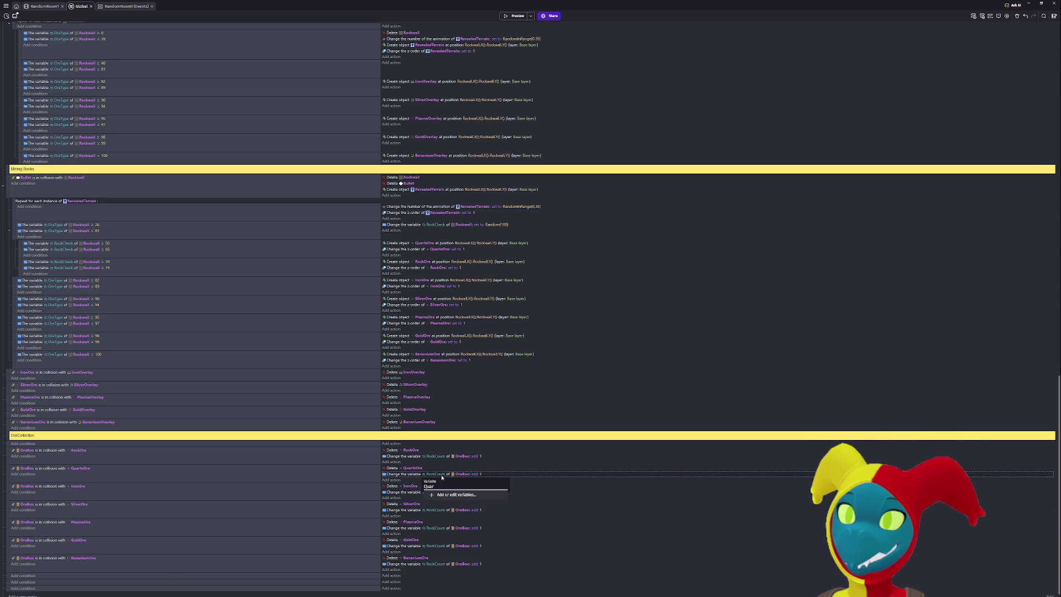
text(tzCount)
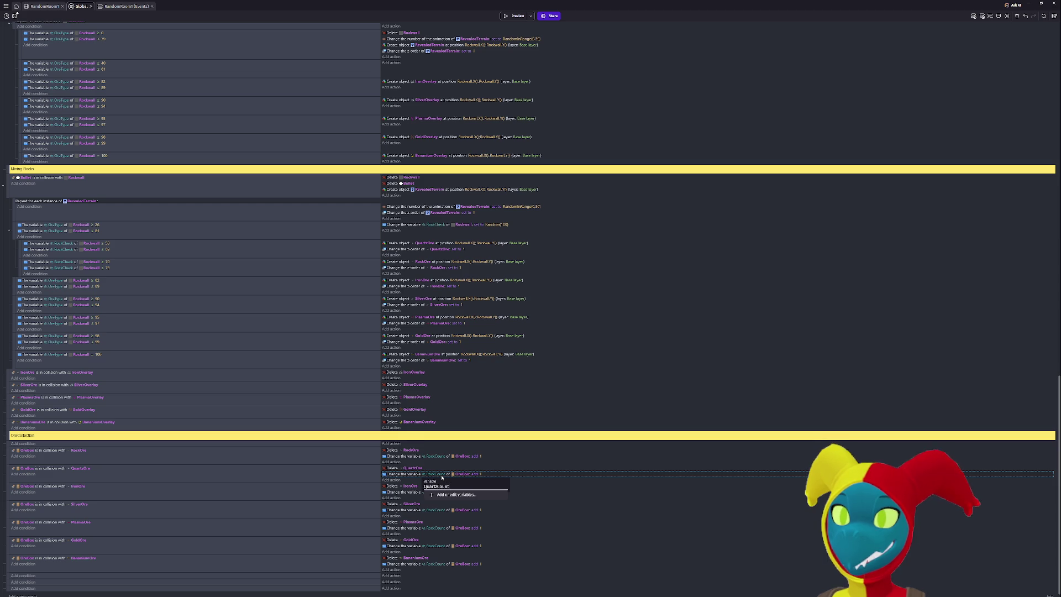
key(Down)
key(Return)
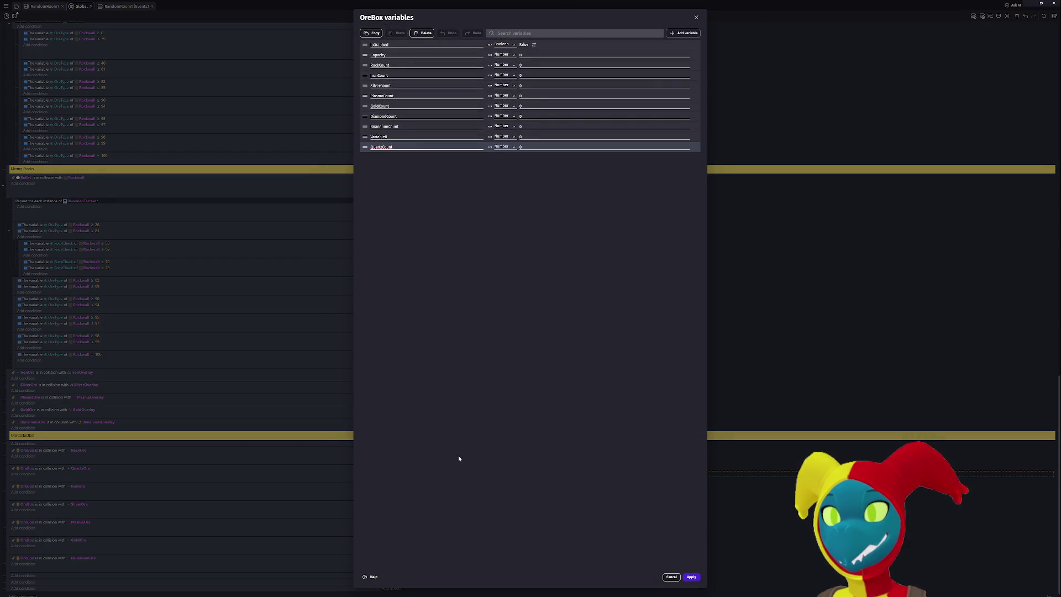
Reorder QuartzCount to sit directly after RockCount, above IronCount, and apply the change.
drag(365, 147, 364, 78)
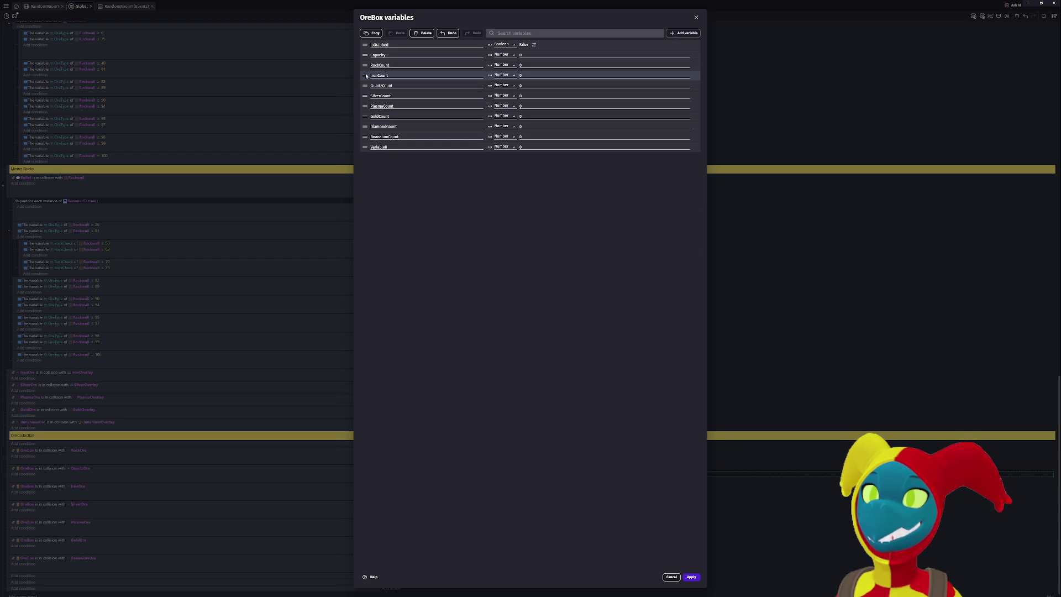
drag(365, 84, 363, 73)
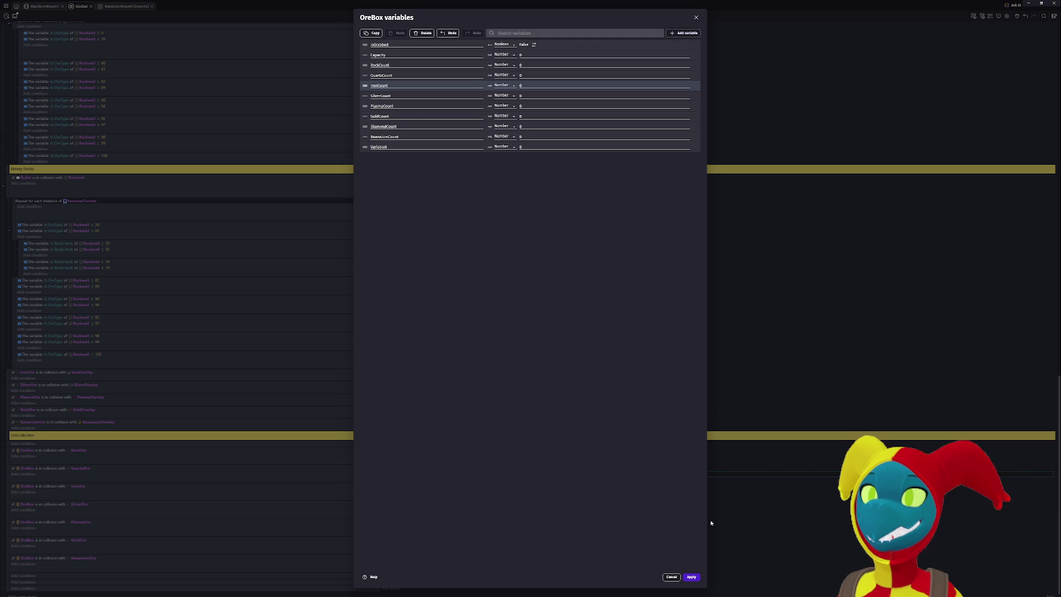
click(697, 577)
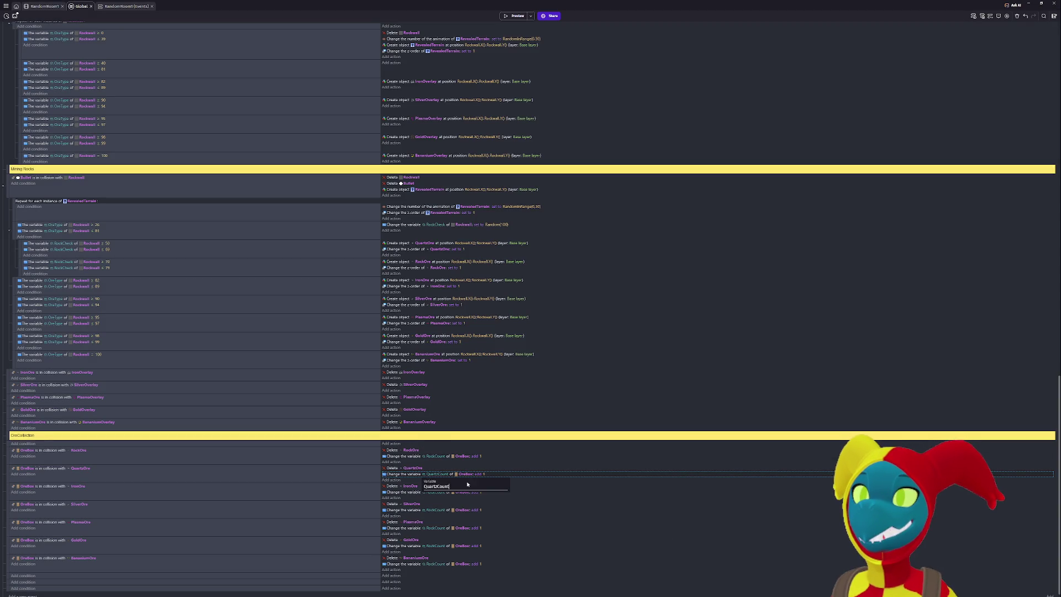
Set the QuartzOre and IronOre actions to add 1 to QuartzCount and IronCount.
click(517, 479)
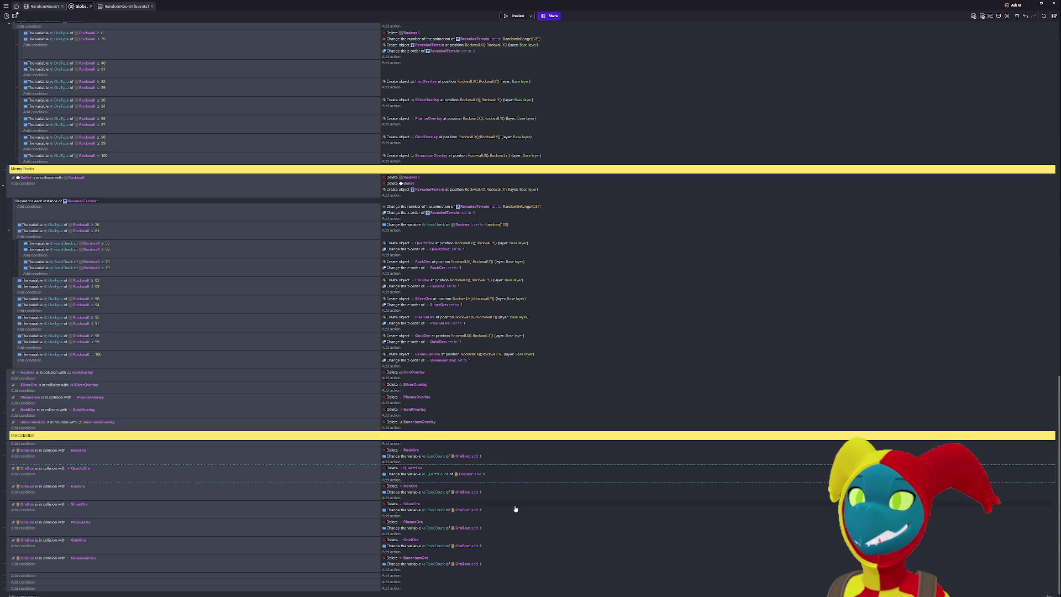
click(435, 493)
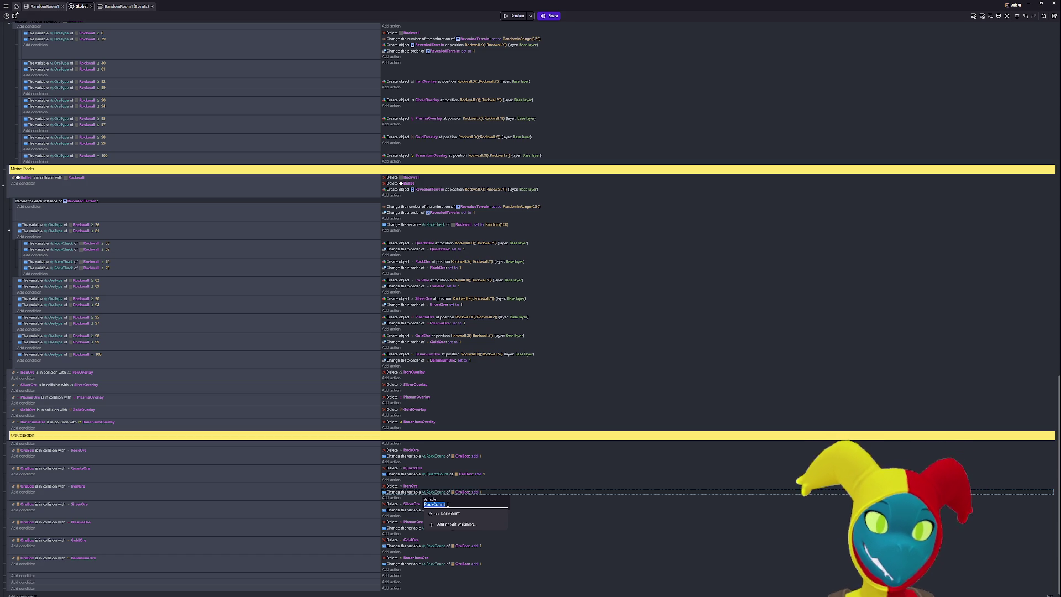
text(Iron)
click(449, 513)
Switch the SilverOre action's variable to SilverCount, keeping SilverOre as the deleted object.
click(412, 504)
text(Silvercount)
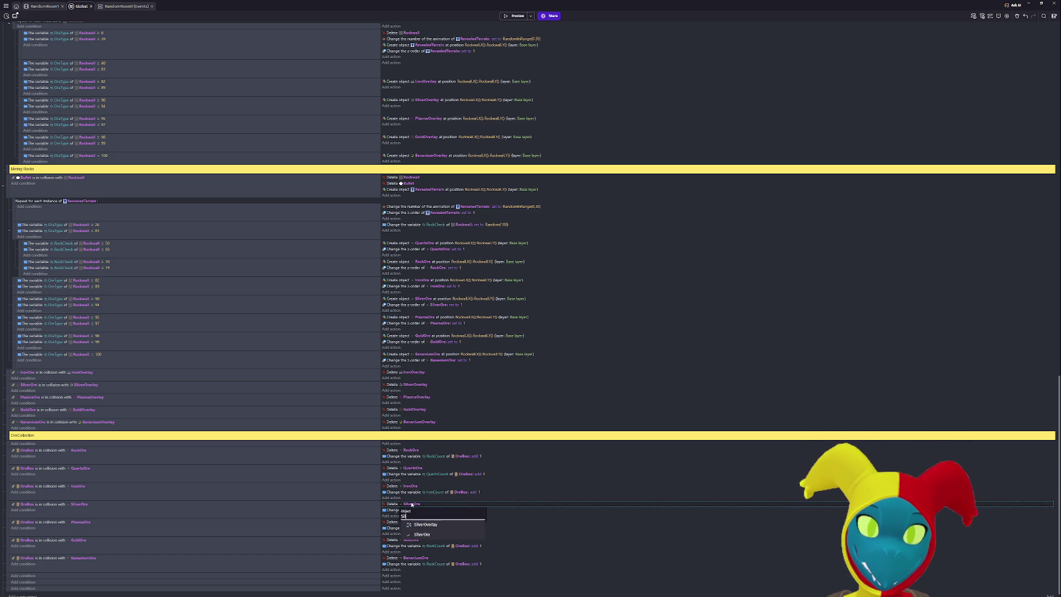
key(ctrl+a)
text(Silver)
key(Up)
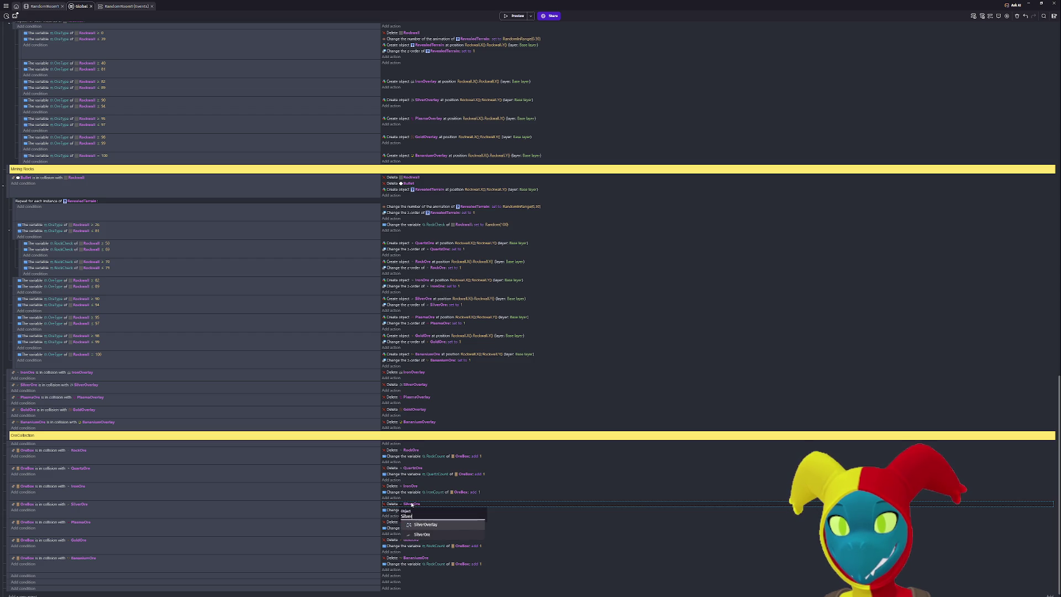
key(ctrl+a)
key(BackSpace)
key(Escape)
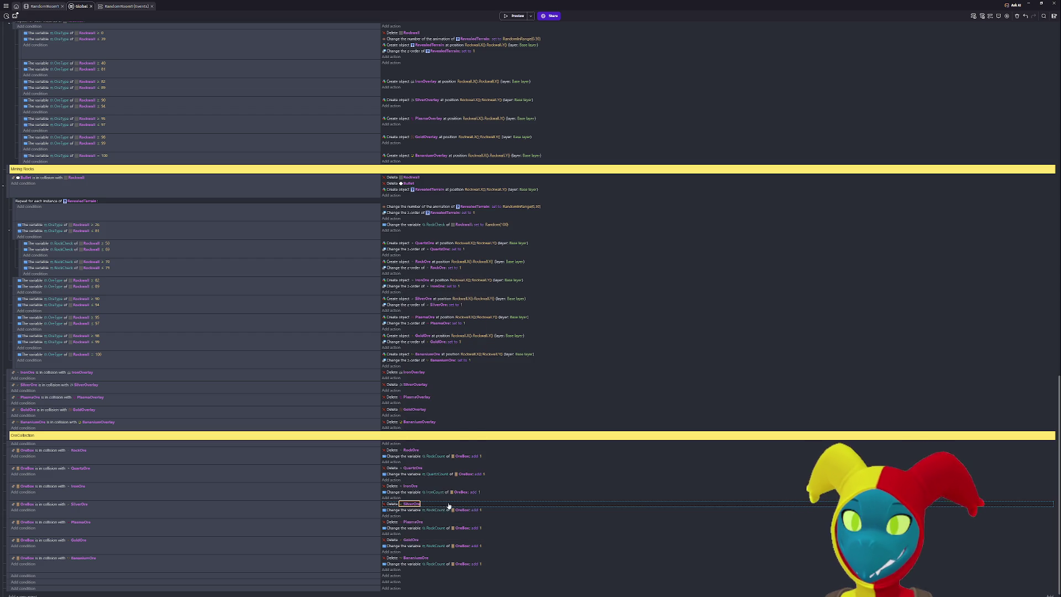
click(442, 511)
text(Silve)
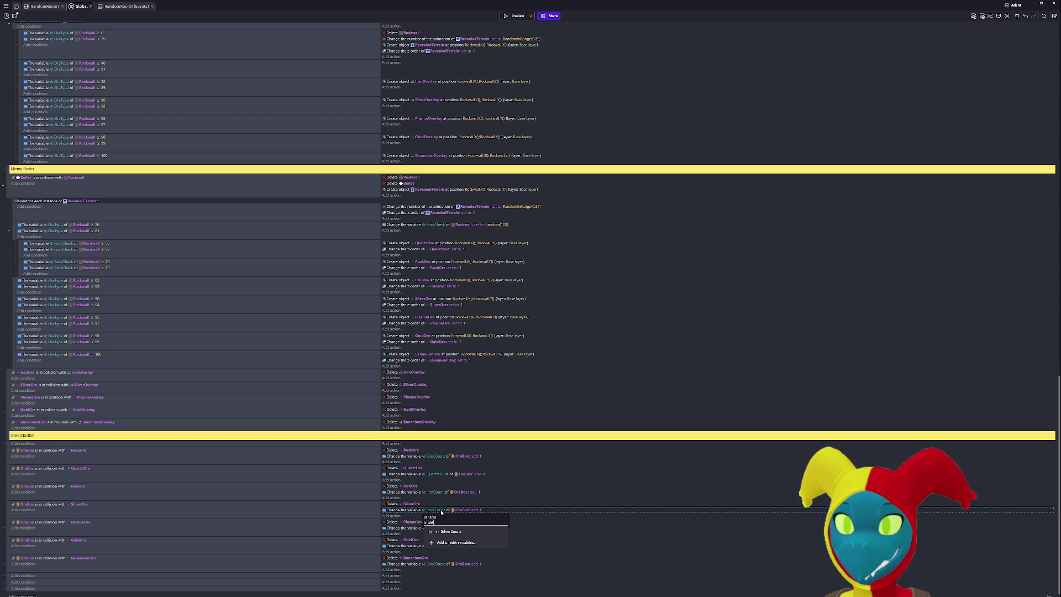
text(rCount)
click(465, 544)
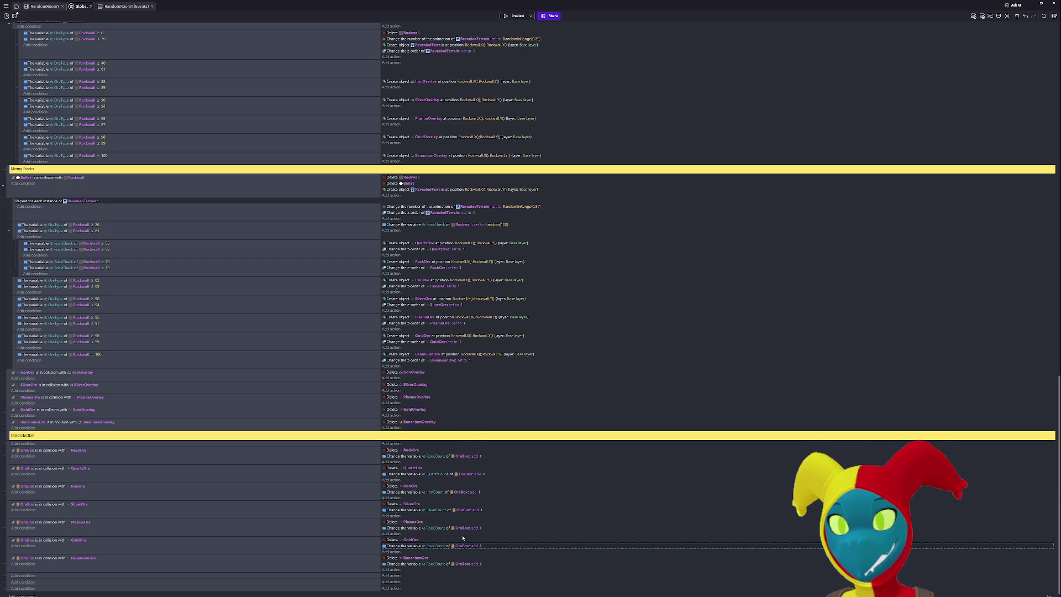
Switch the PlasmaOre action's variable to PlasmaCount.
click(439, 530)
text(Plasmacount)
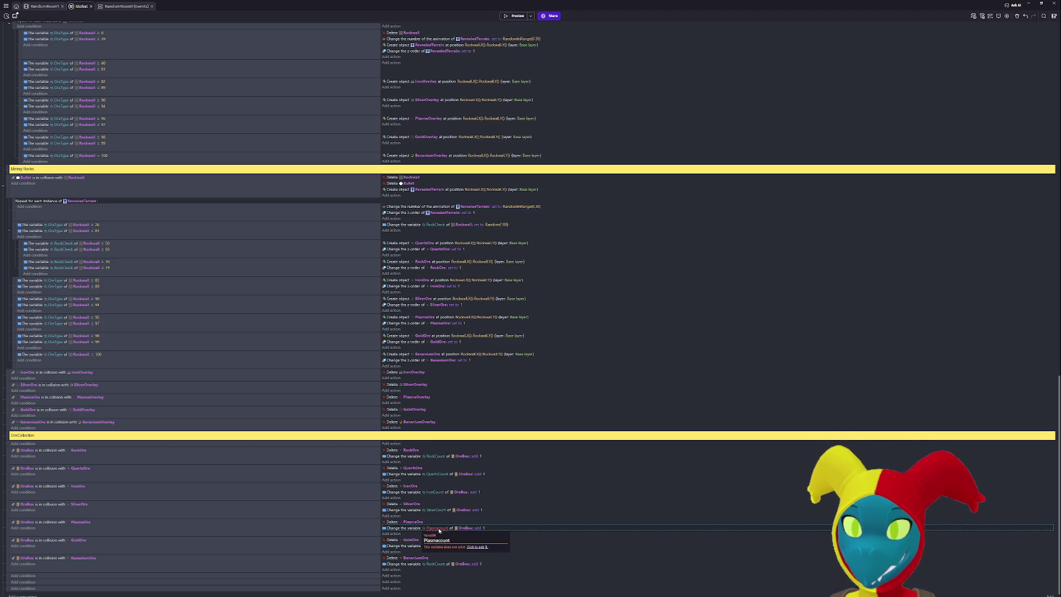
key(BackSpace)
key(BackSpace)
key(BackSpace)
text(Count)
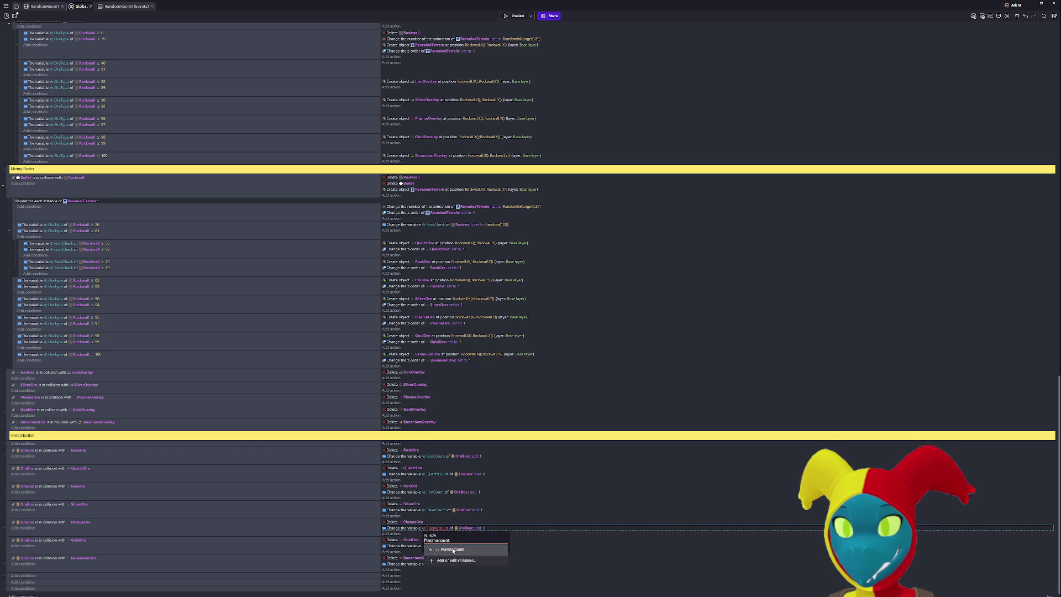
key(Return)
Point the GoldOre and BananiumOre actions at GoldCount and BananiumCount.
click(440, 546)
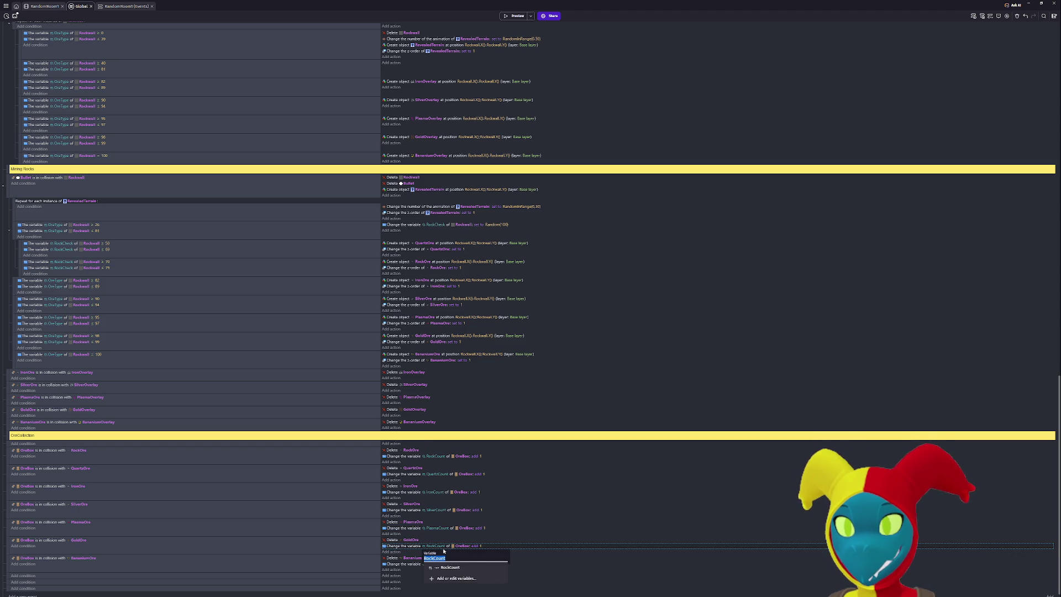
text(Go)
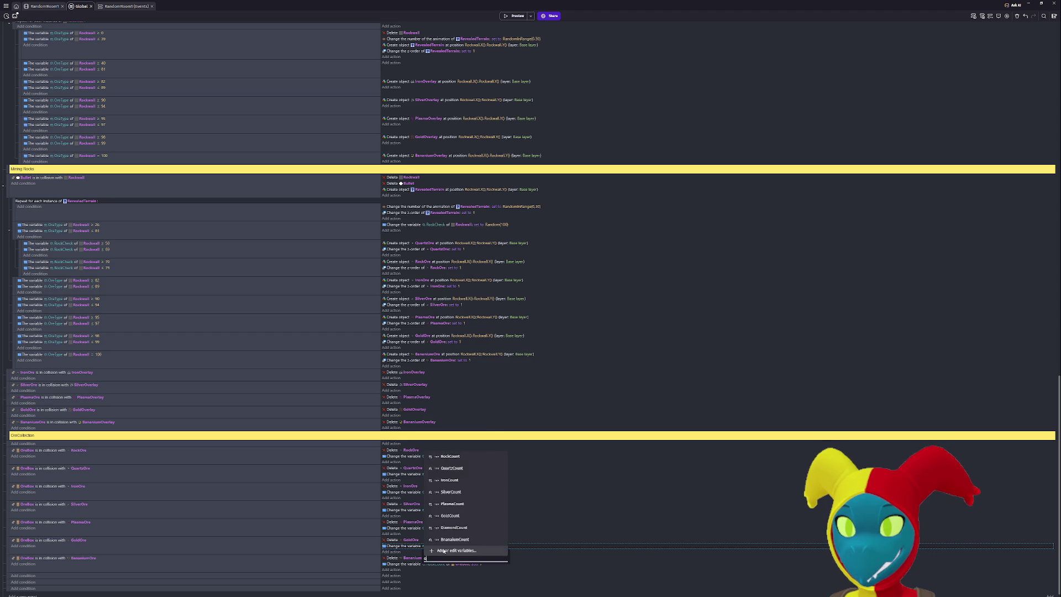
key(BackSpace)
key(BackSpace)
text(G)
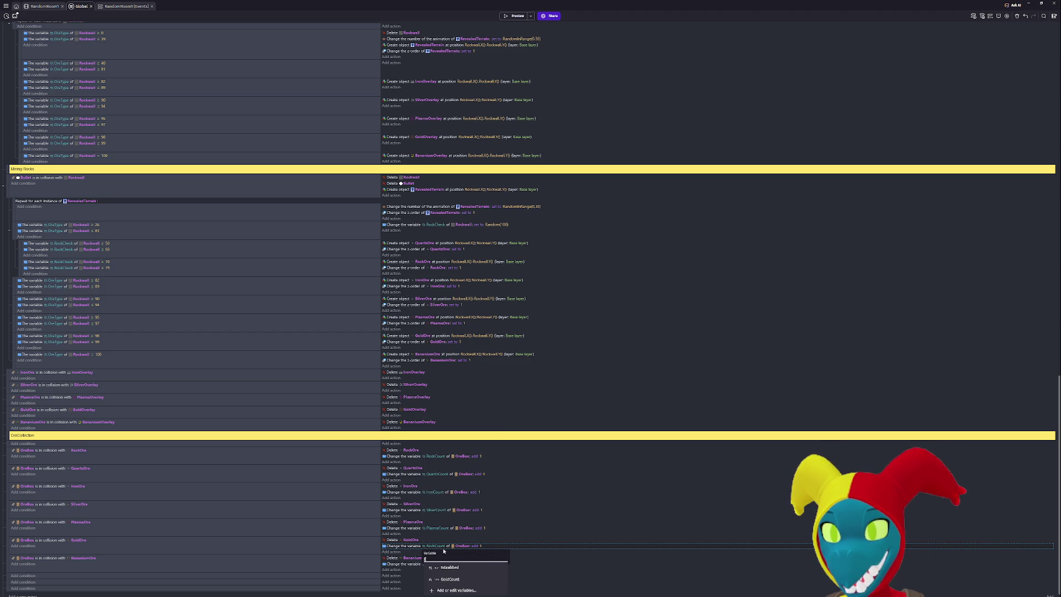
text(old)
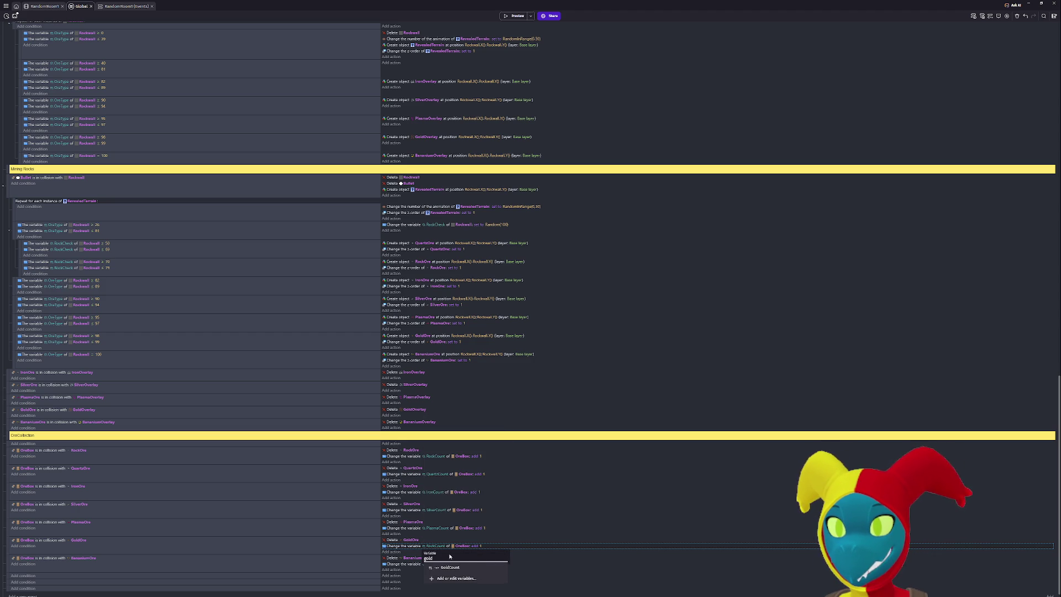
click(443, 566)
click(442, 564)
text(bana)
key(BackSpace)
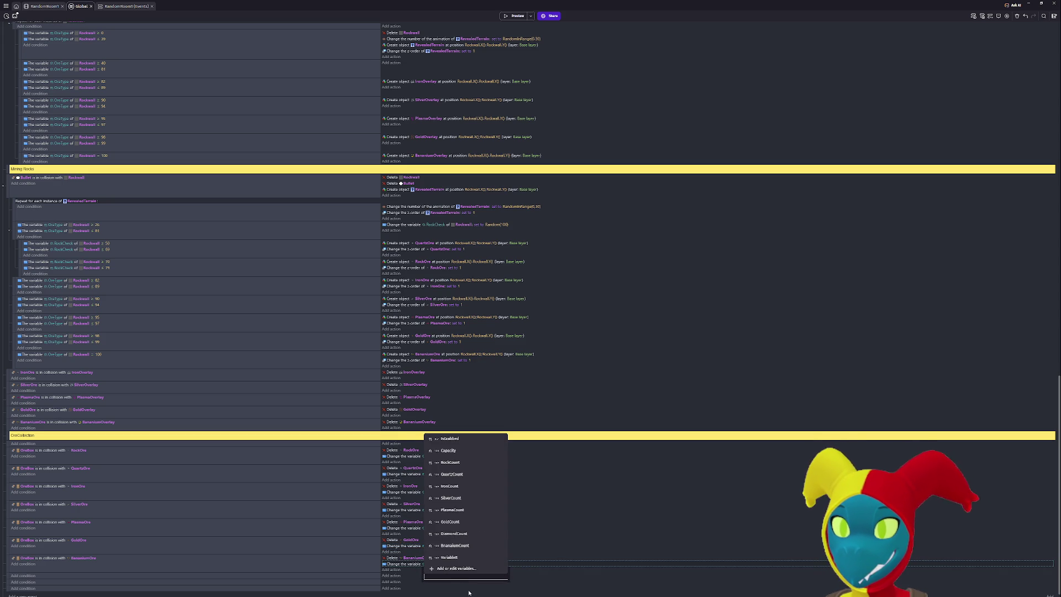
click(459, 545)
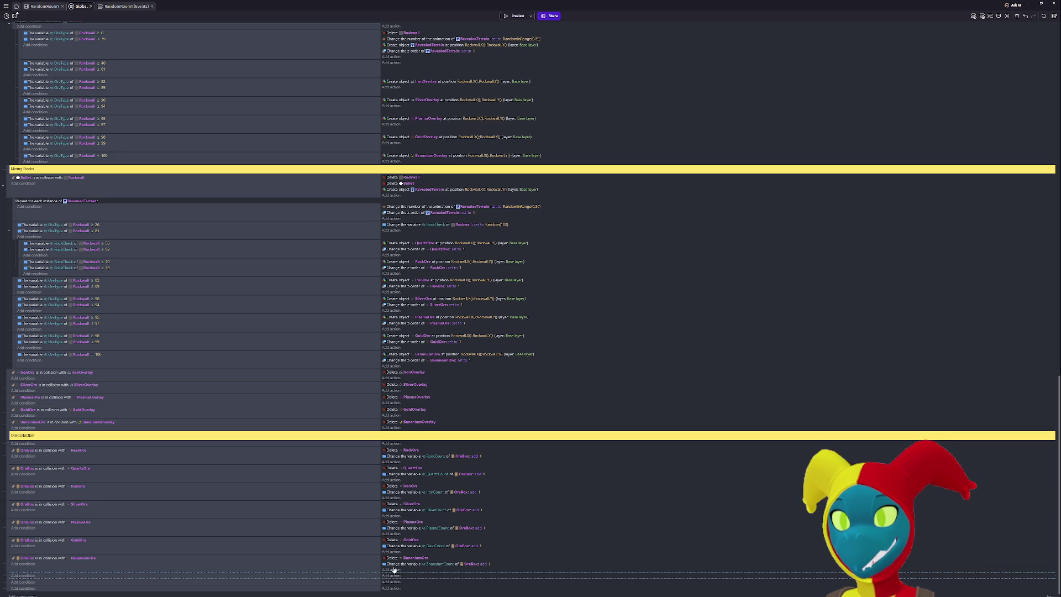
click(412, 569)
Change the pasted add-1 action's variable to Capacity.
click(440, 571)
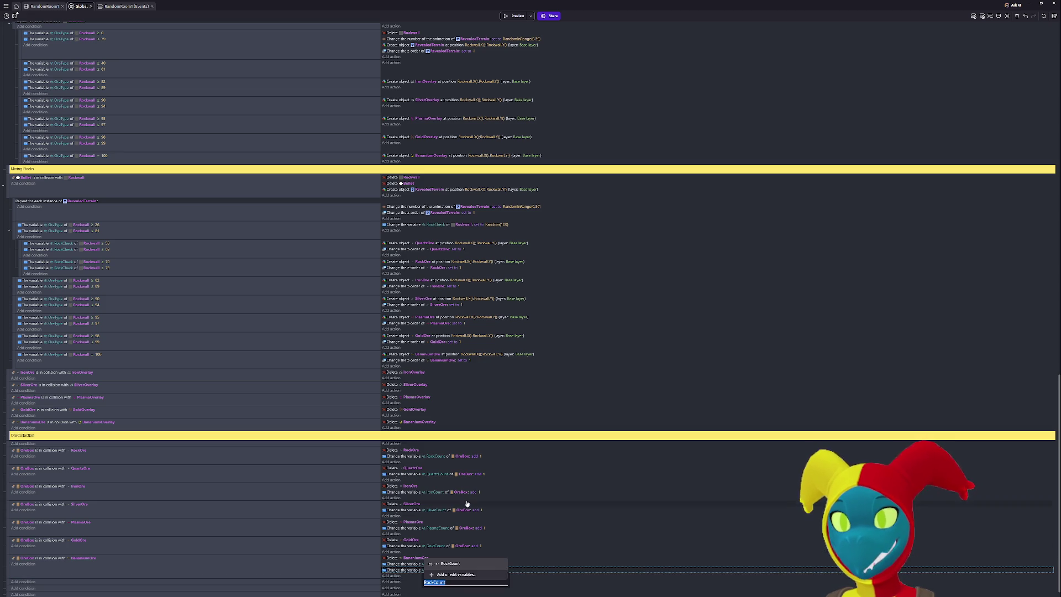
text(cap)
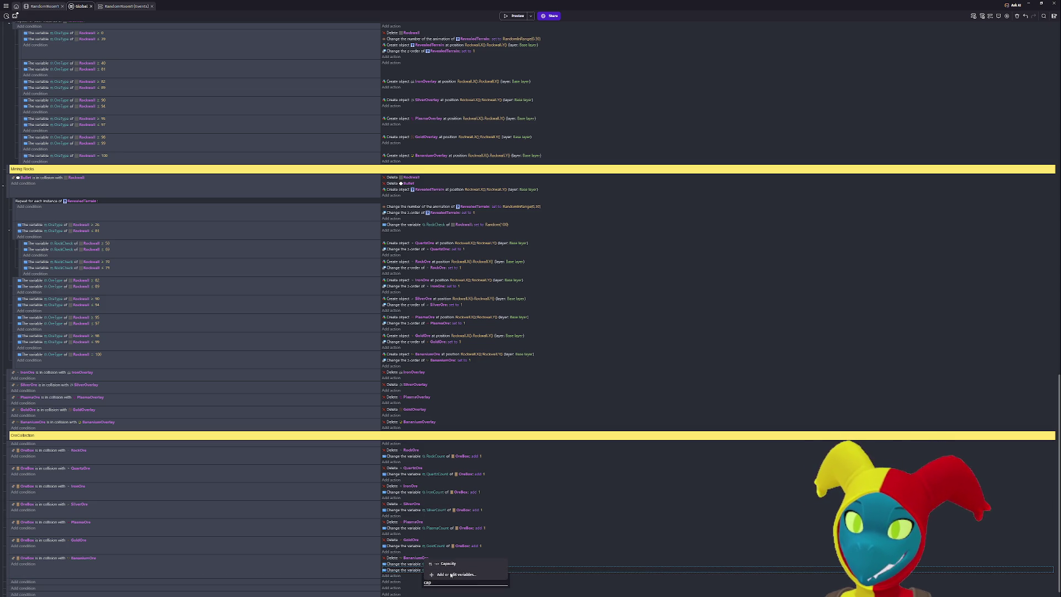
click(456, 563)
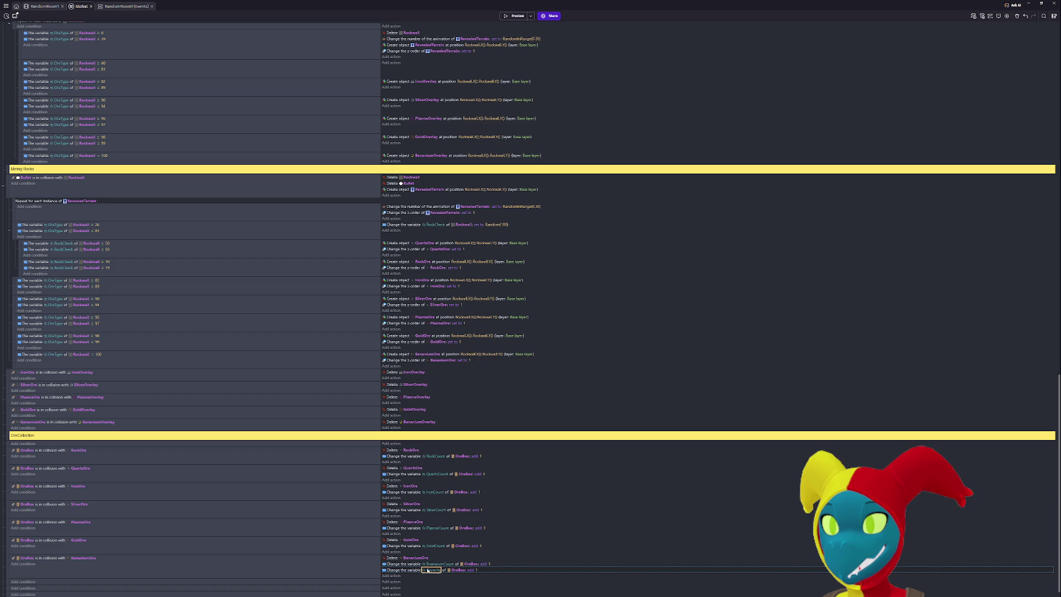
Paste the Capacity add-1 action into the Gold, Plasma, Silver, Iron, Quartz and Rock ore events.
click(409, 546)
key(ctrl+v)
click(415, 528)
key(ctrl+v)
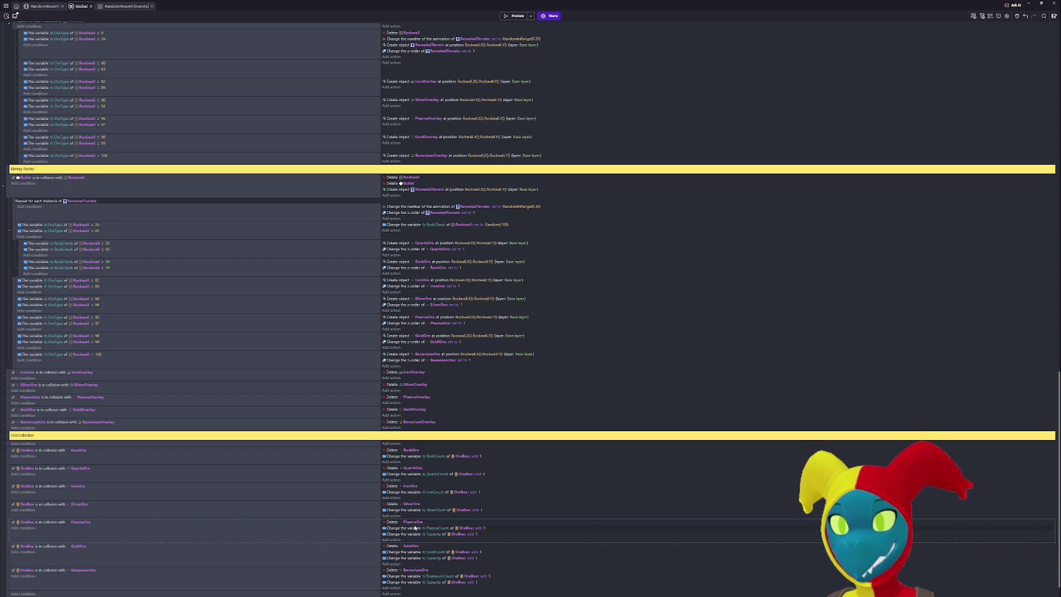
click(412, 512)
key(ctrl+v)
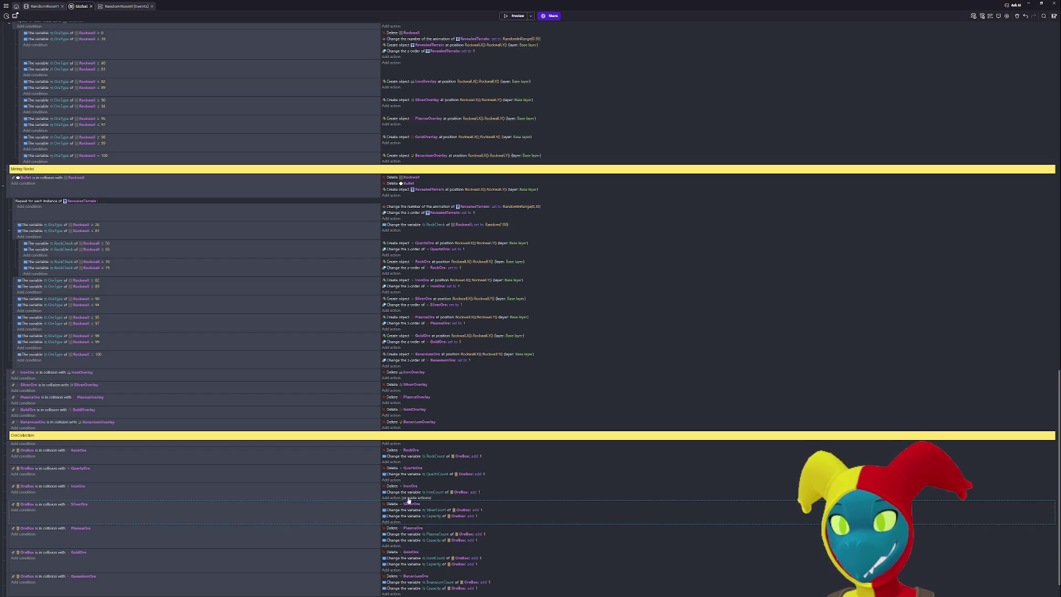
click(409, 498)
key(ctrl+v)
click(409, 480)
key(ctrl+v)
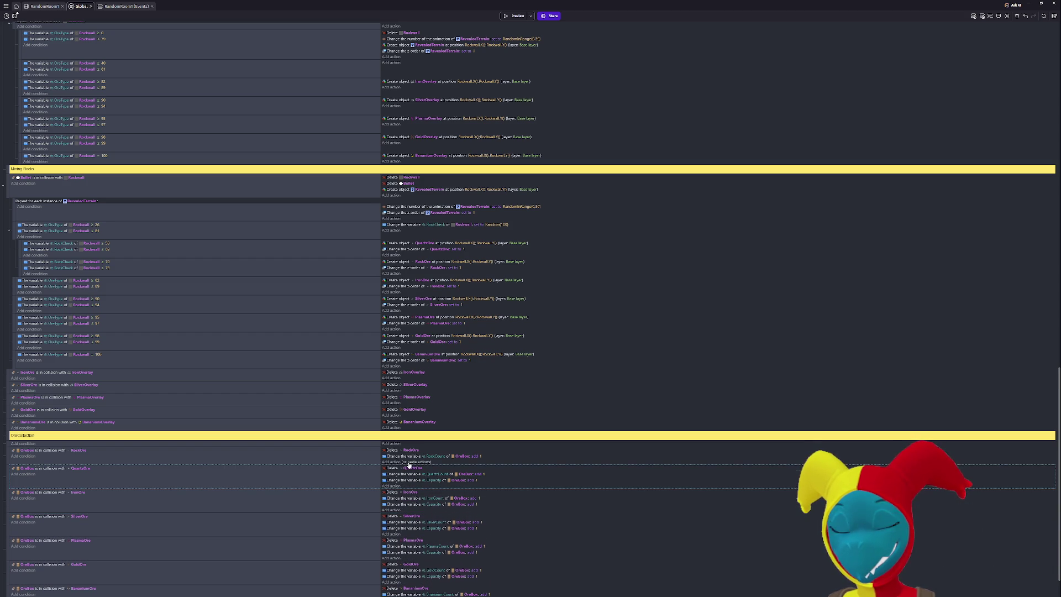
click(409, 456)
key(ctrl+v)
scroll(437, 509, down, 1)
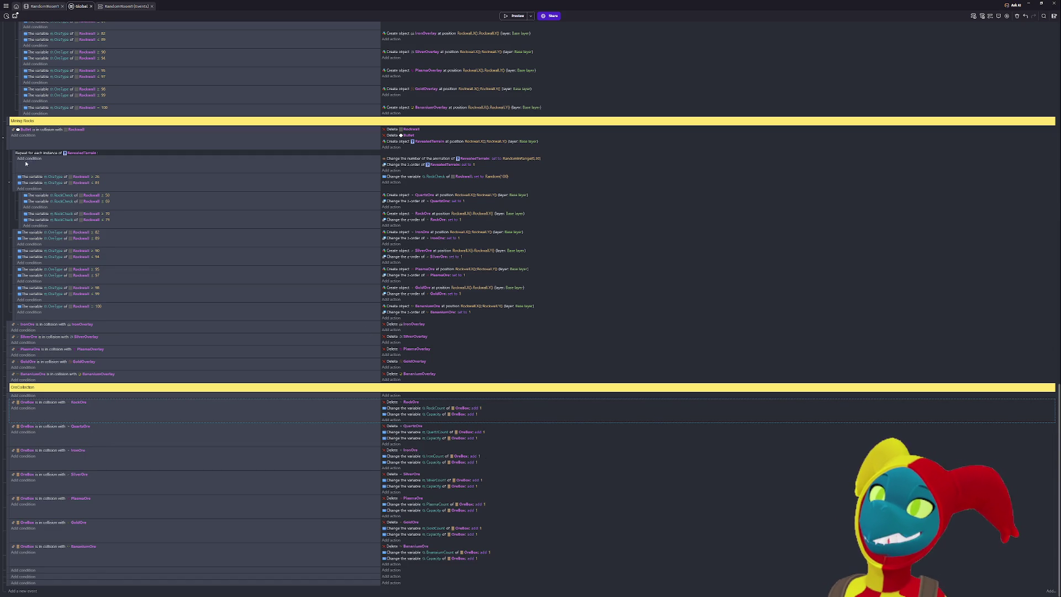
Add a Repeat for each OreBox instance event and move it to the top of OreCollection.
click(28, 594)
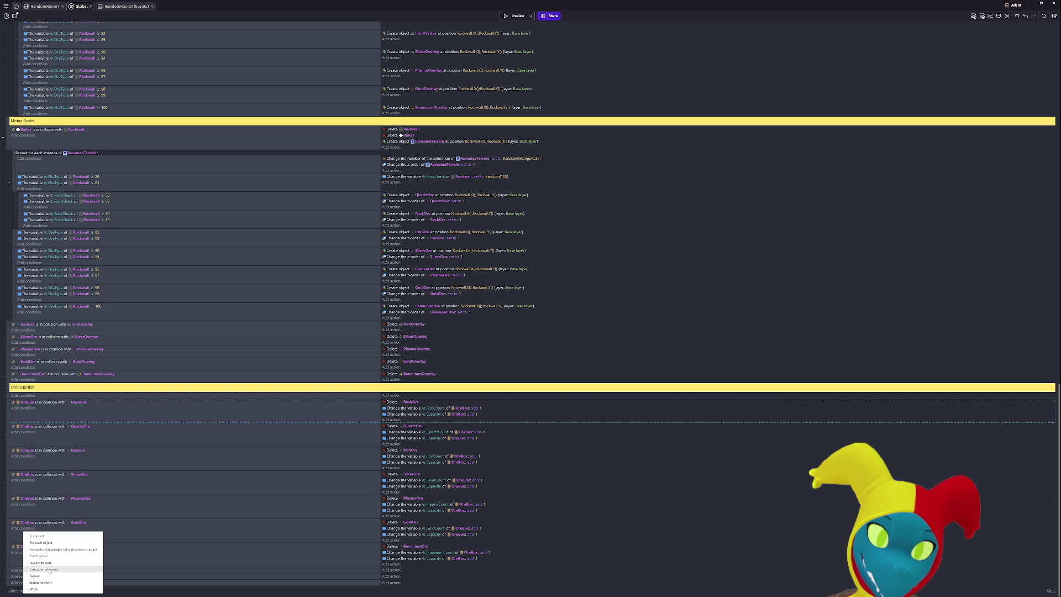
click(48, 543)
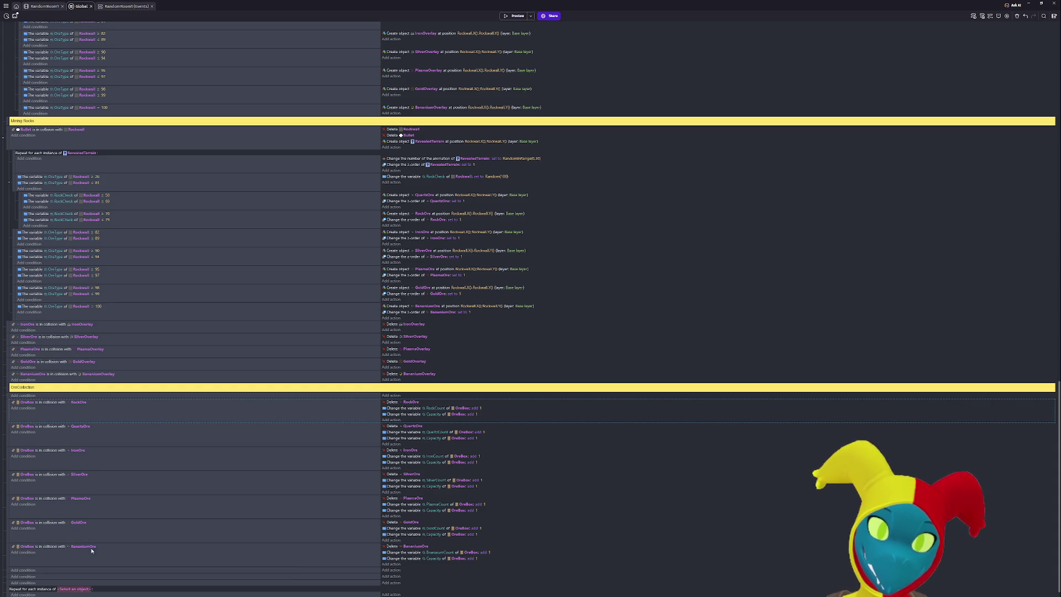
click(74, 590)
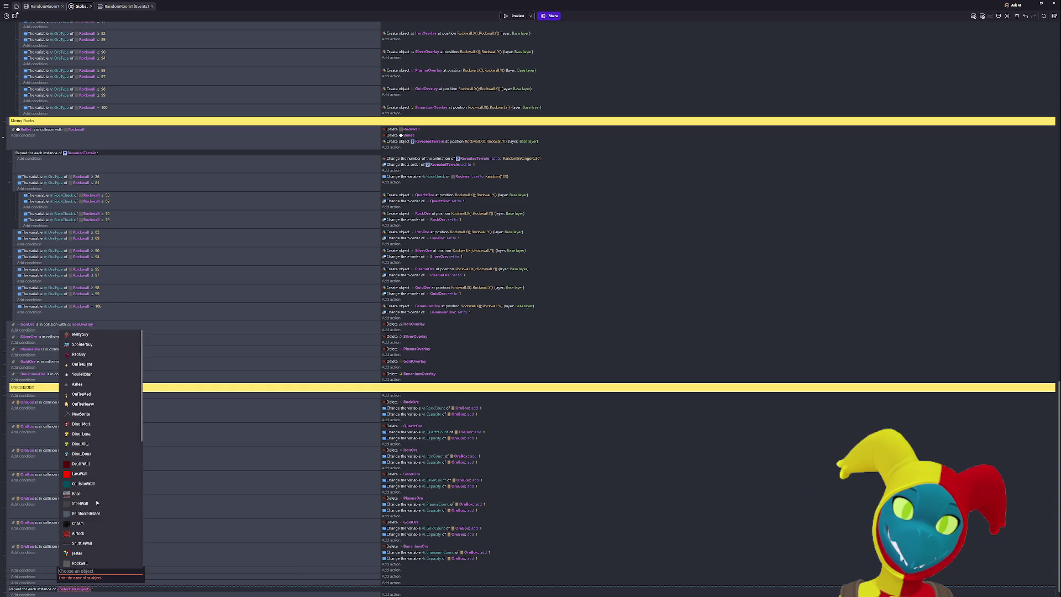
scroll(95, 457, down, 10)
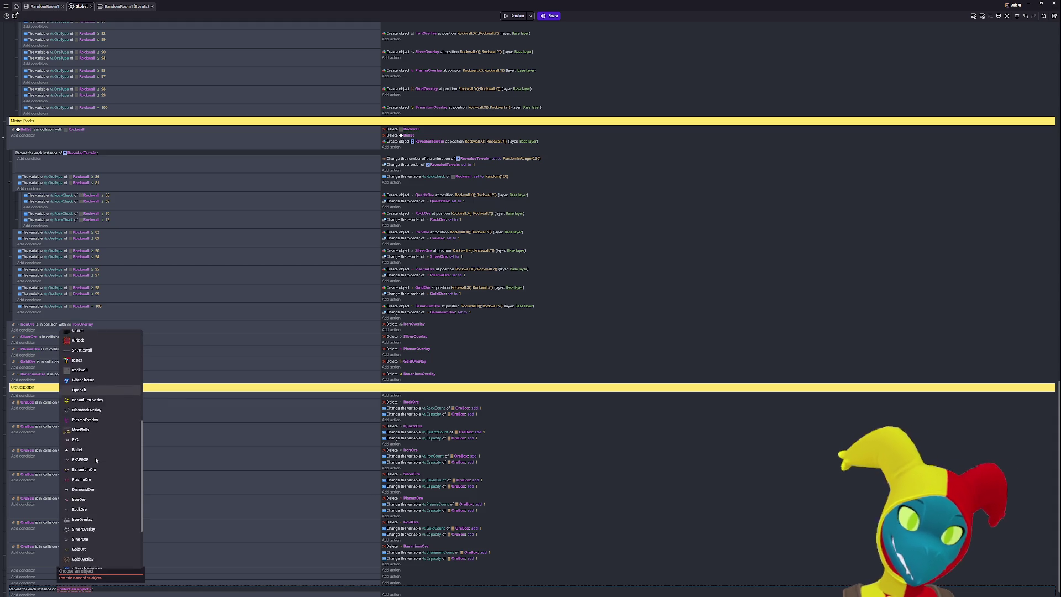
click(78, 531)
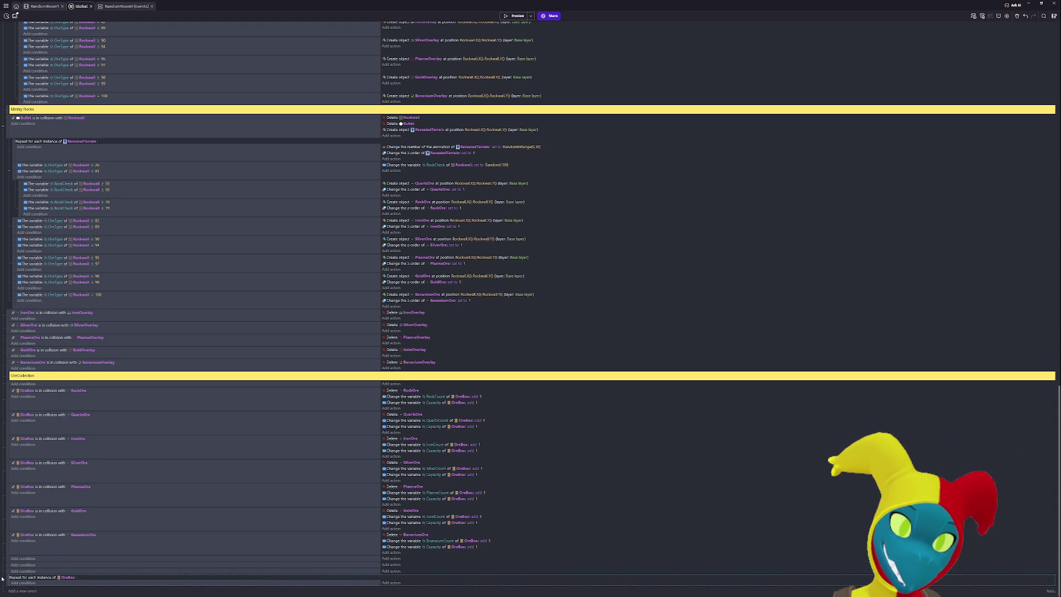
mouse_move(7, 579)
mouse_down()
mouse_move(6, 393)
mouse_move(16, 546)
mouse_up()
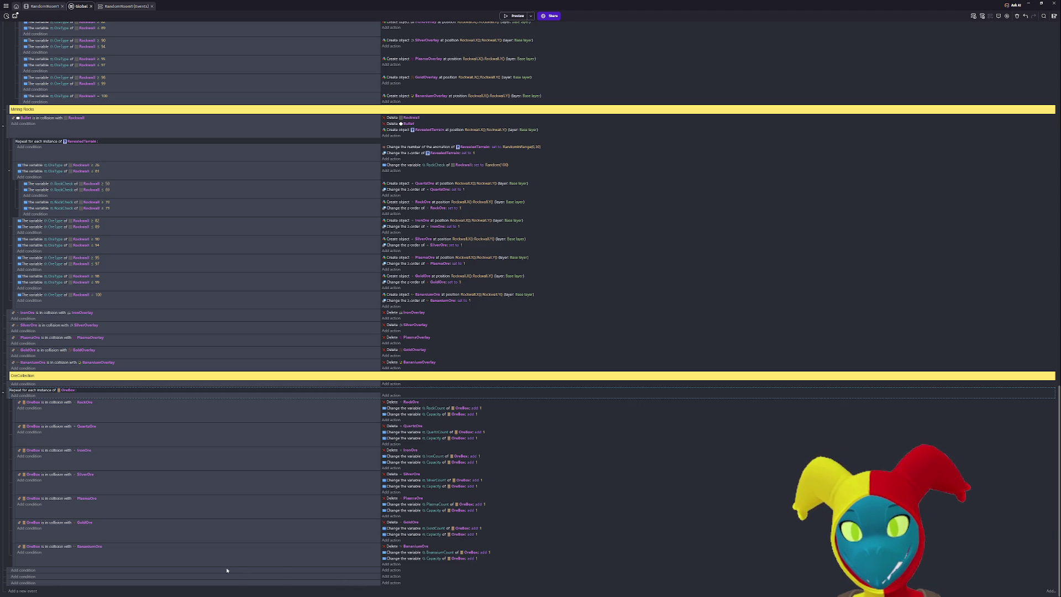
Select the empty event at the end of the event sheet.
click(12, 571)
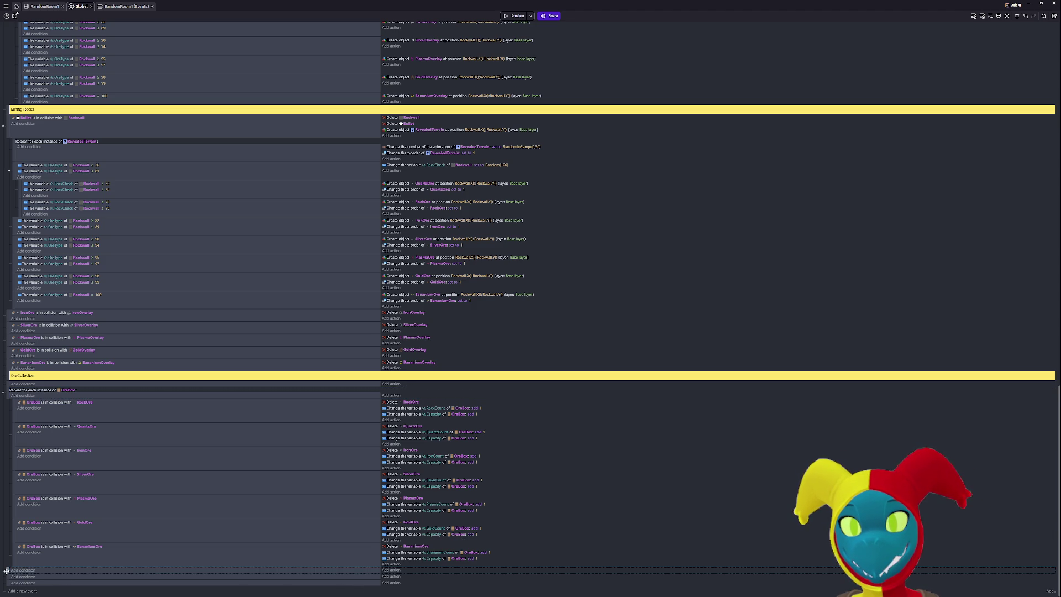
Add a 'Grabbing' comment heading a new section below OreCollection, with an empty event.
click(998, 16)
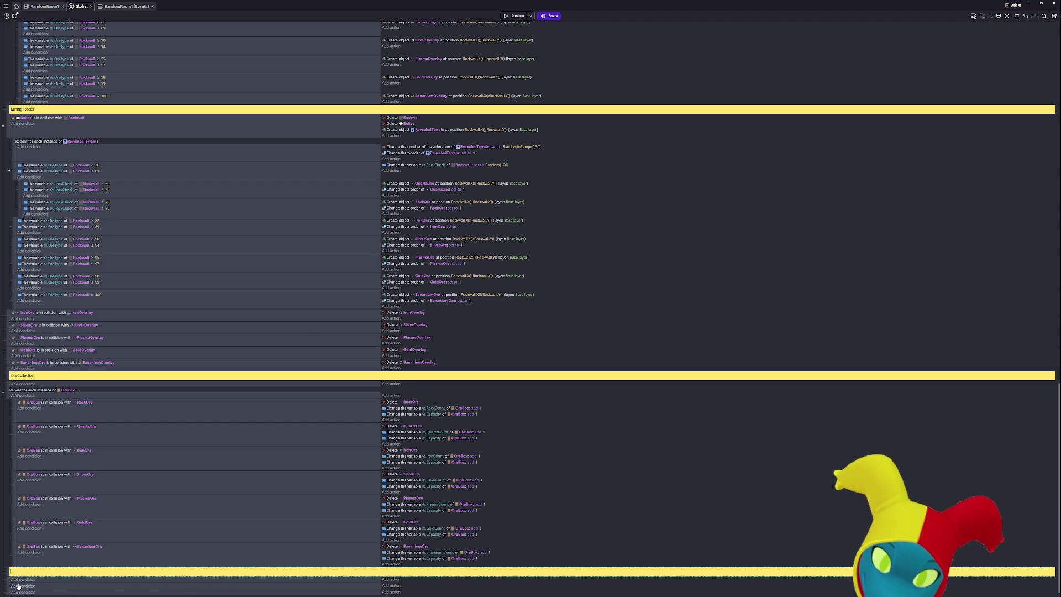
text(drabbing)
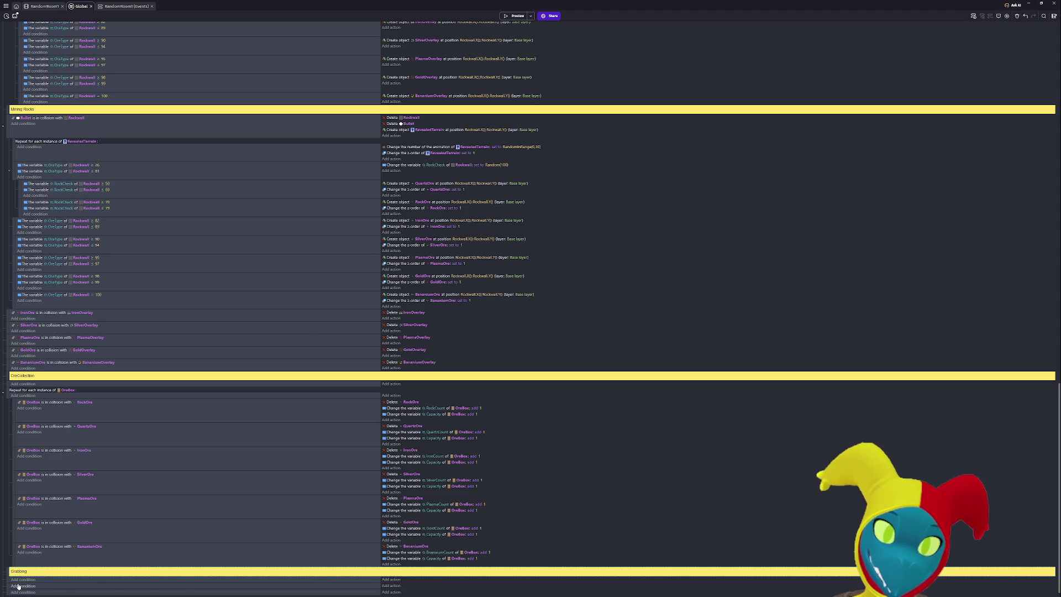
scroll(18, 587, down, 1)
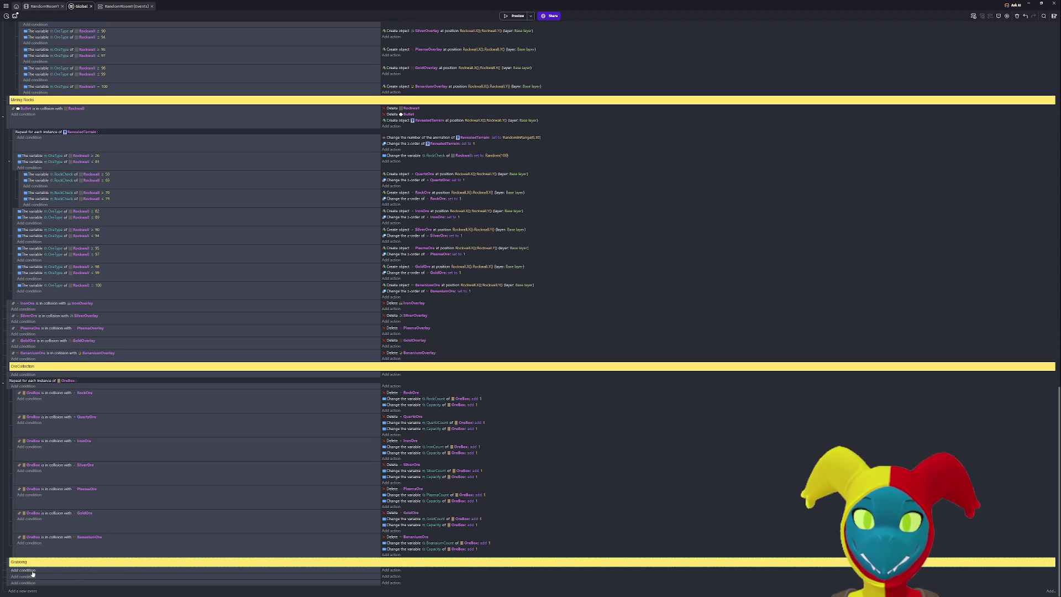
click(32, 573)
key(Escape)
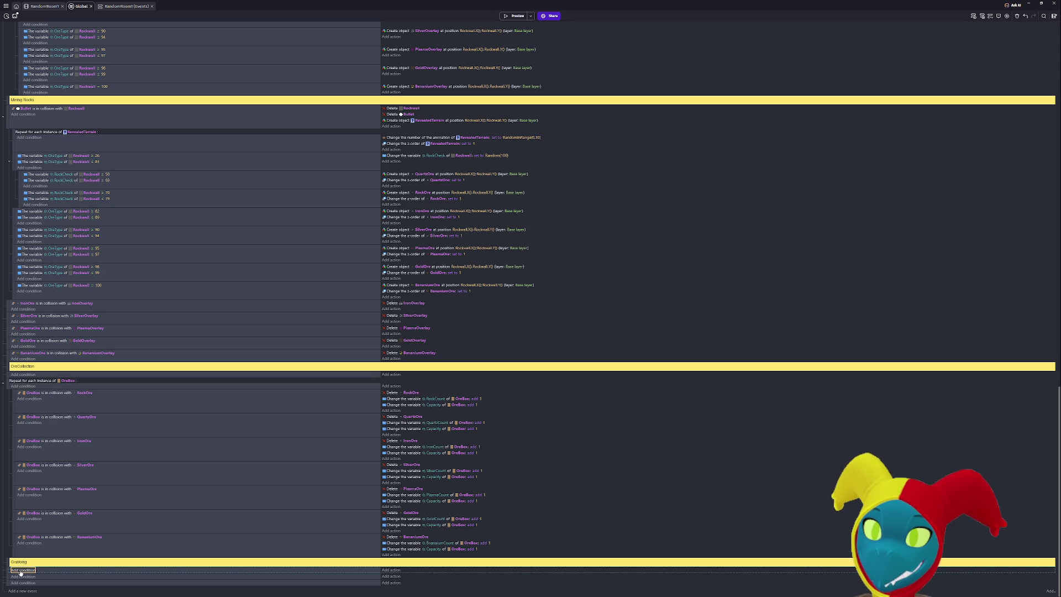
click(20, 571)
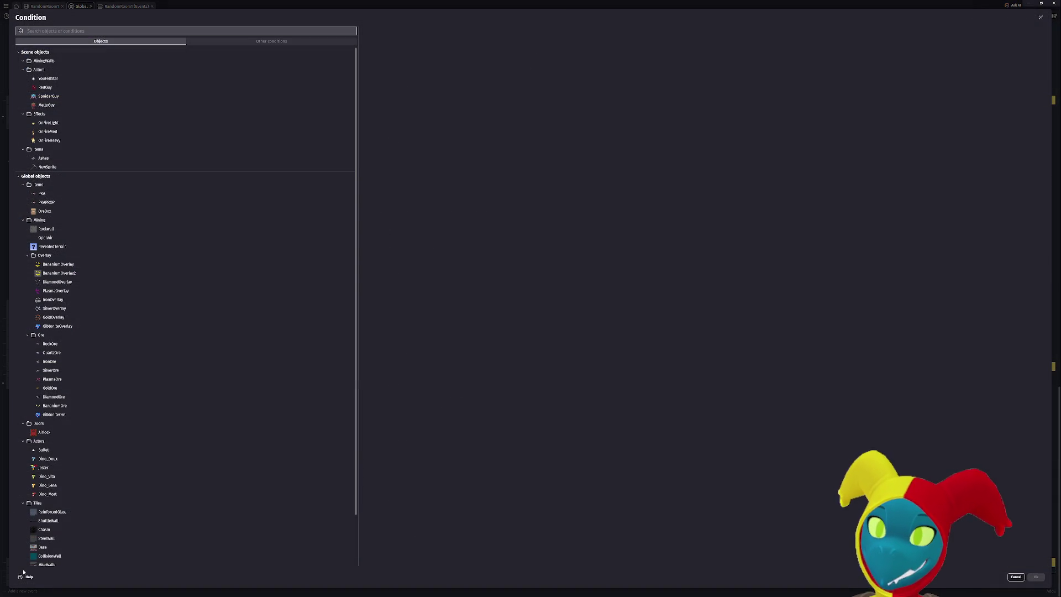
text(clicke)
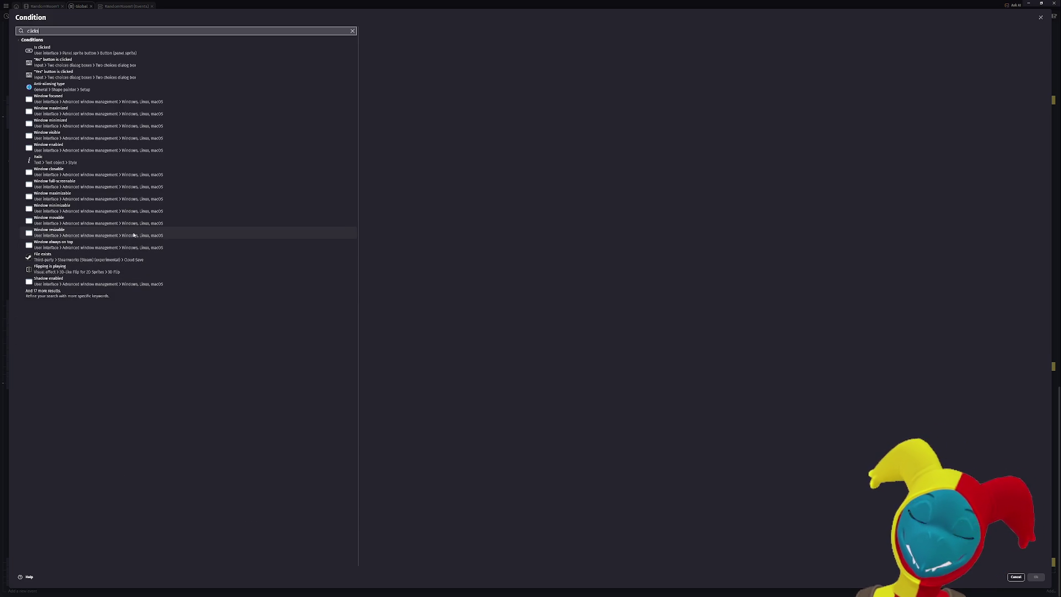
key(ctrl+a)
text(user )
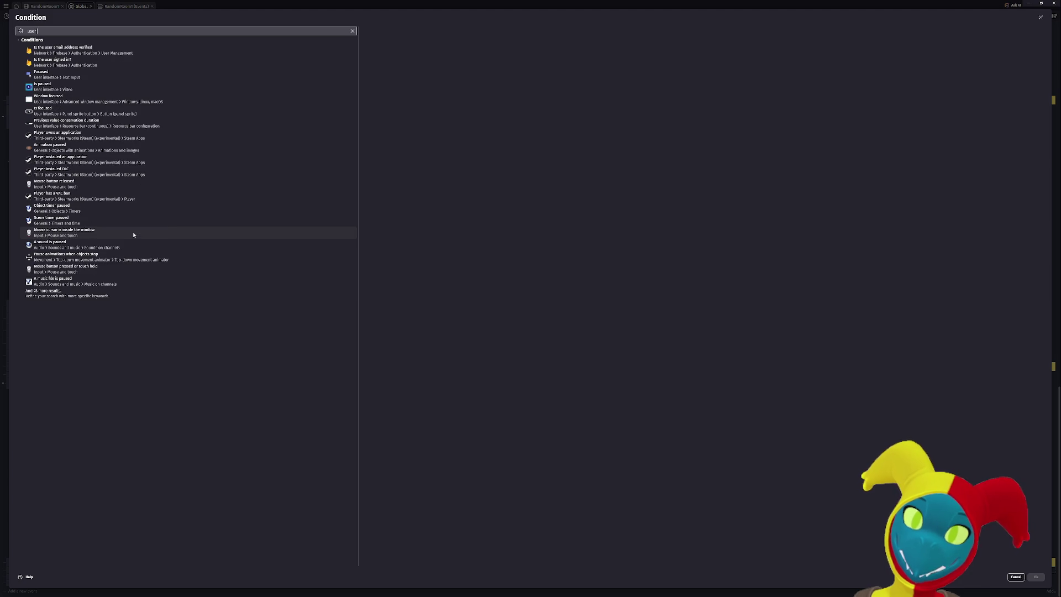
text(click)
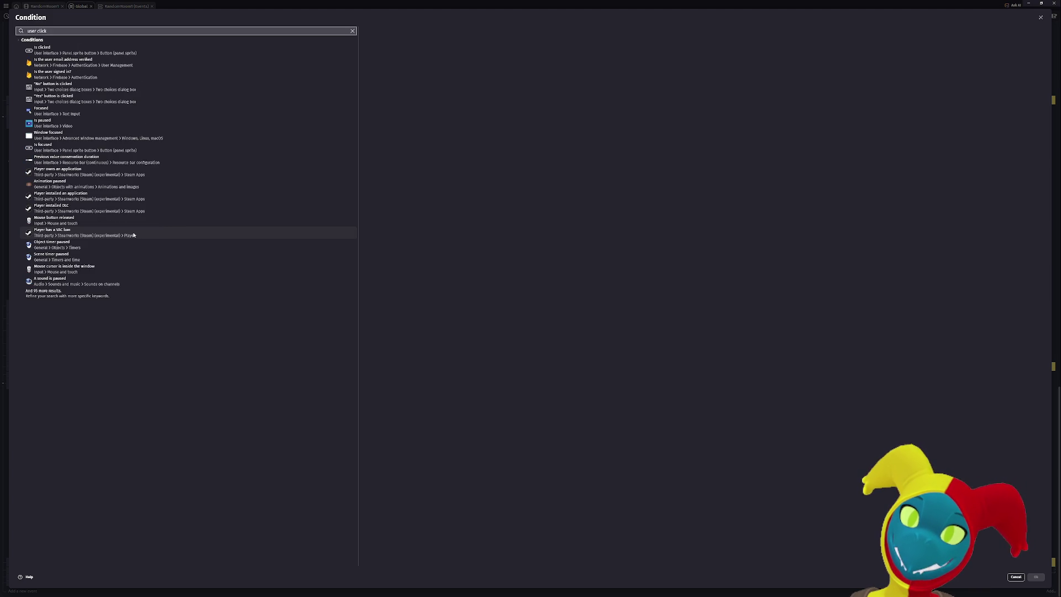
text(s)
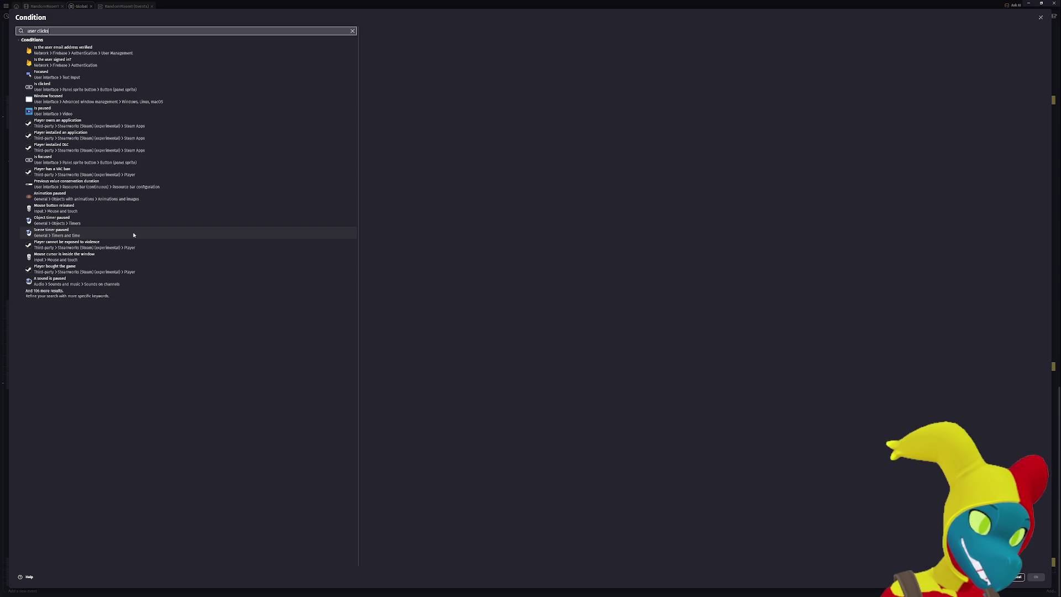
key(BackSpace)
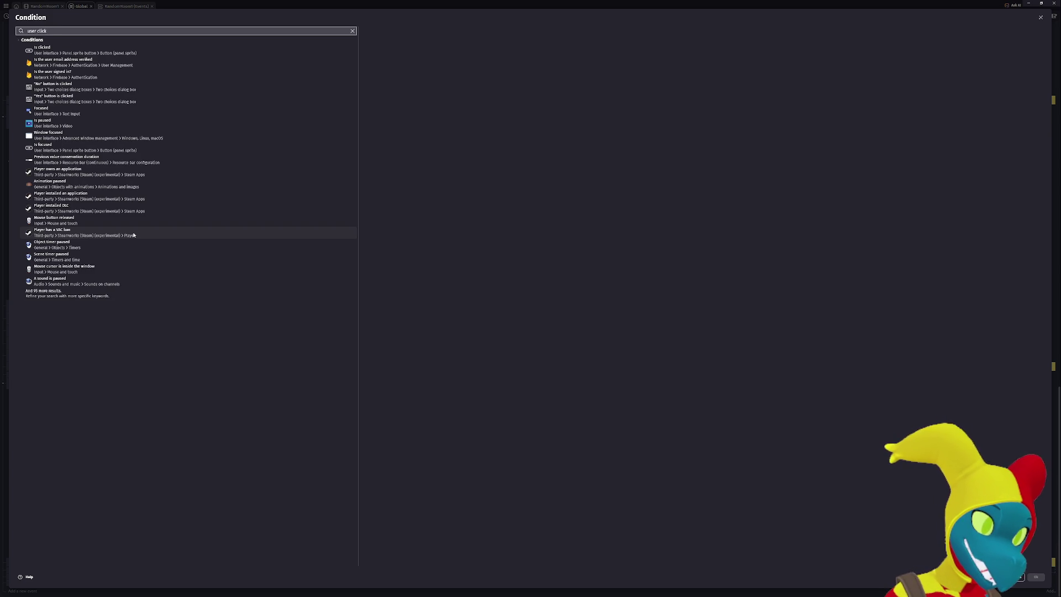
key(ctrl+a)
key(BackSpace)
text(is clicked)
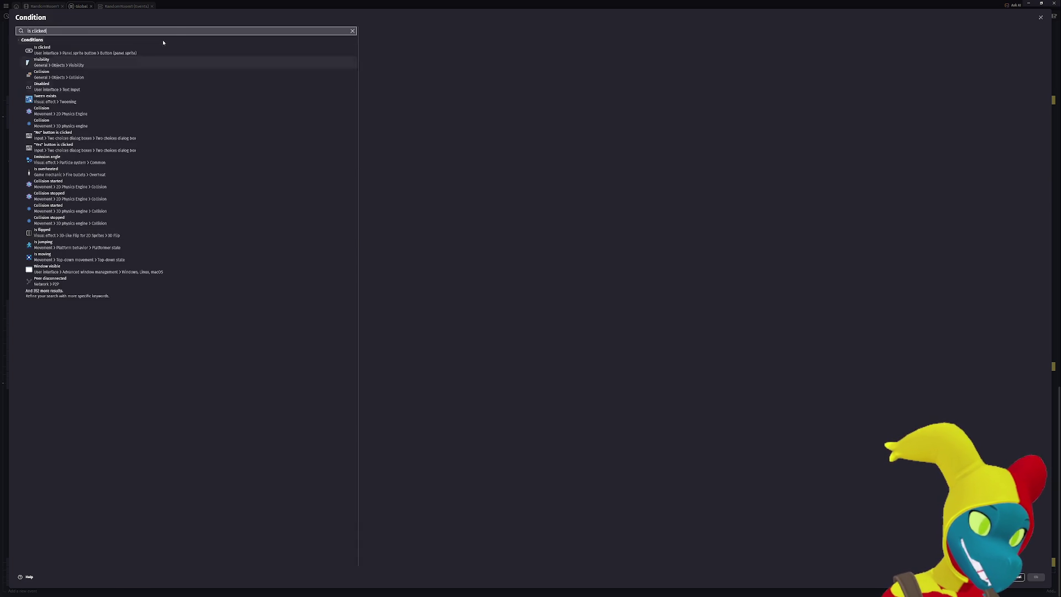
click(169, 54)
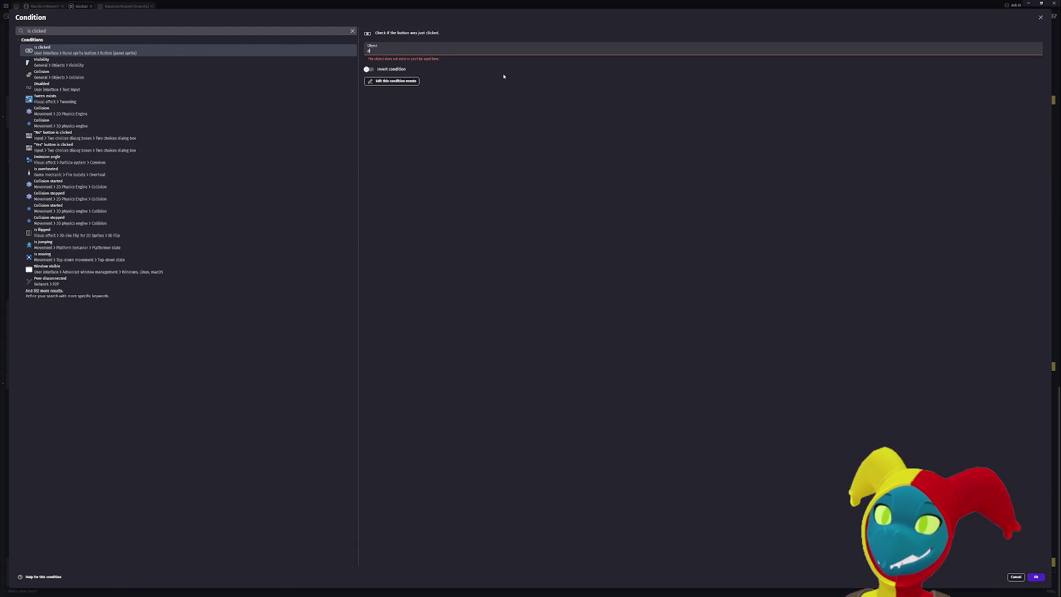
text(cBlo)
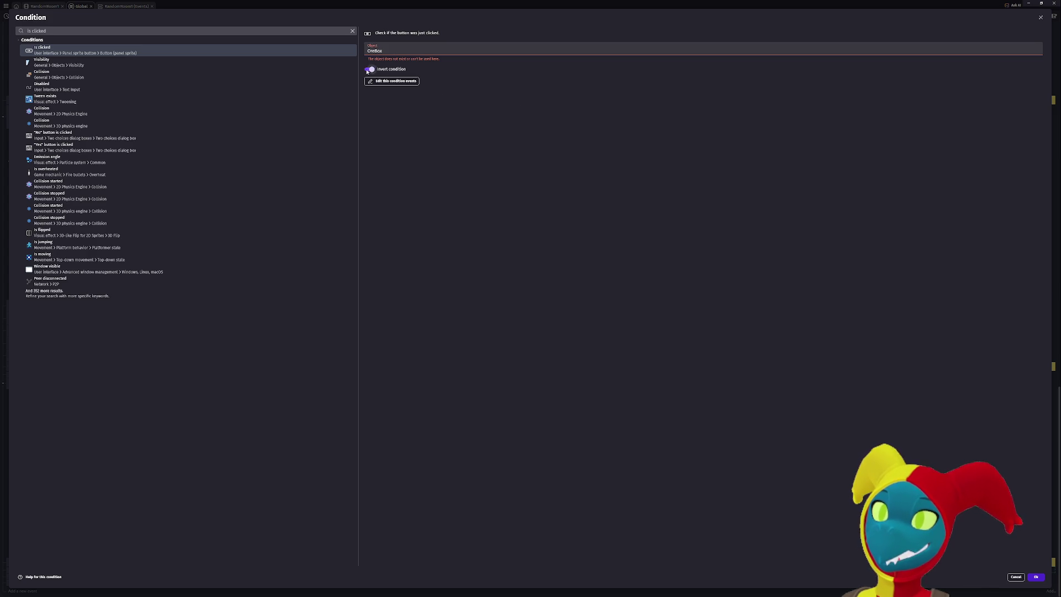
click(402, 80)
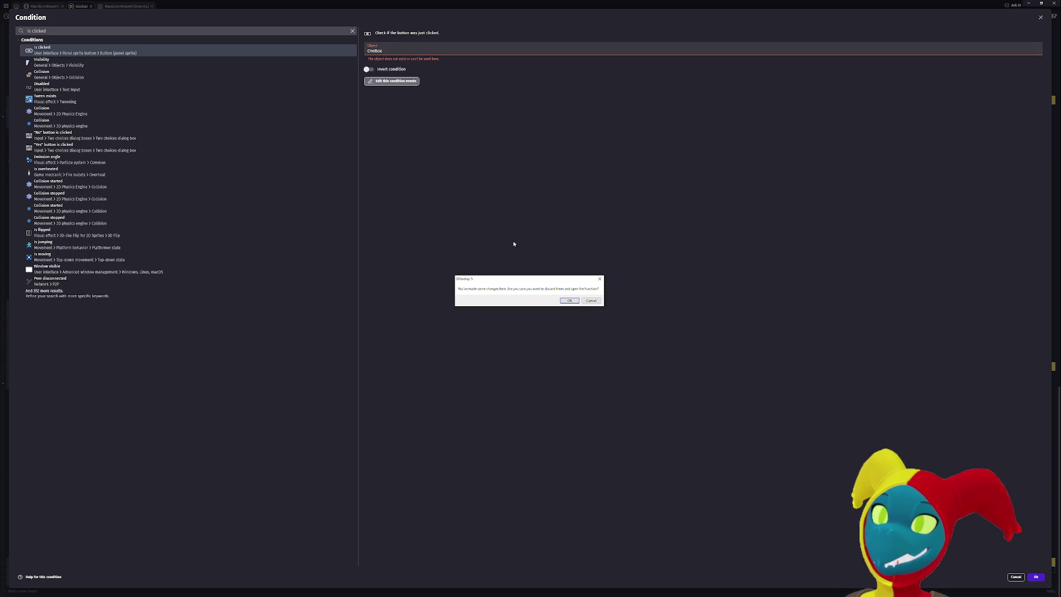
click(592, 300)
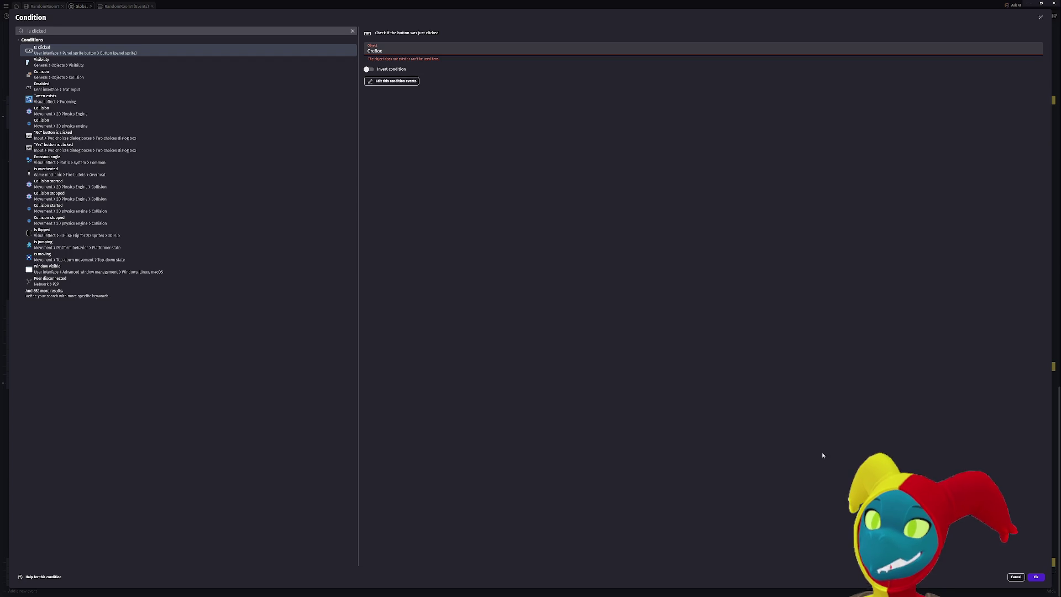
key(Escape)
Give the Grabbing event OreBox's 'The cursor/touch is on OreBox' condition, then begin another condition.
click(25, 570)
text(ore)
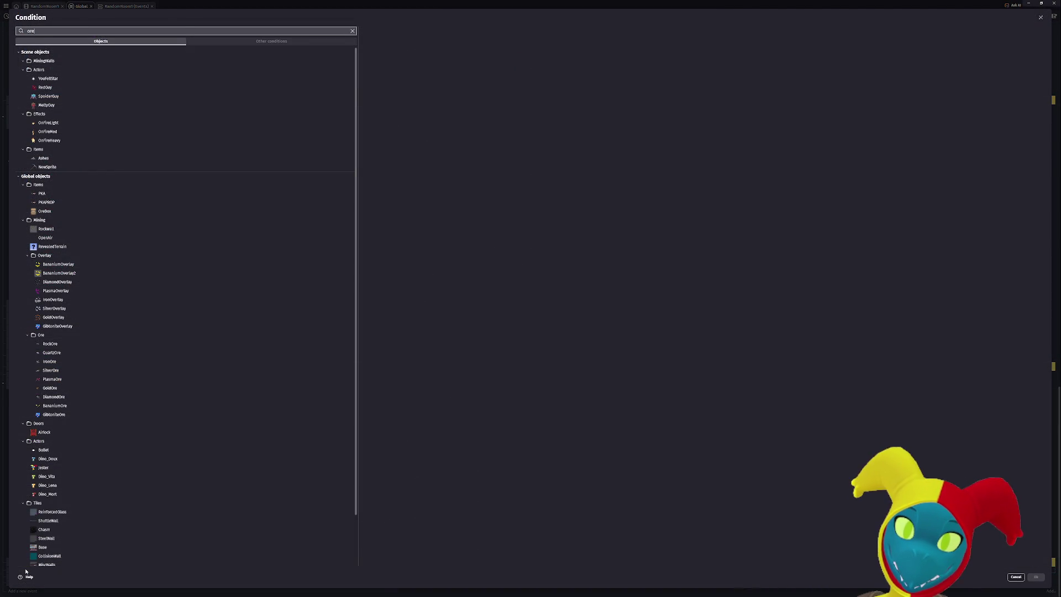
text(box)
click(19, 56)
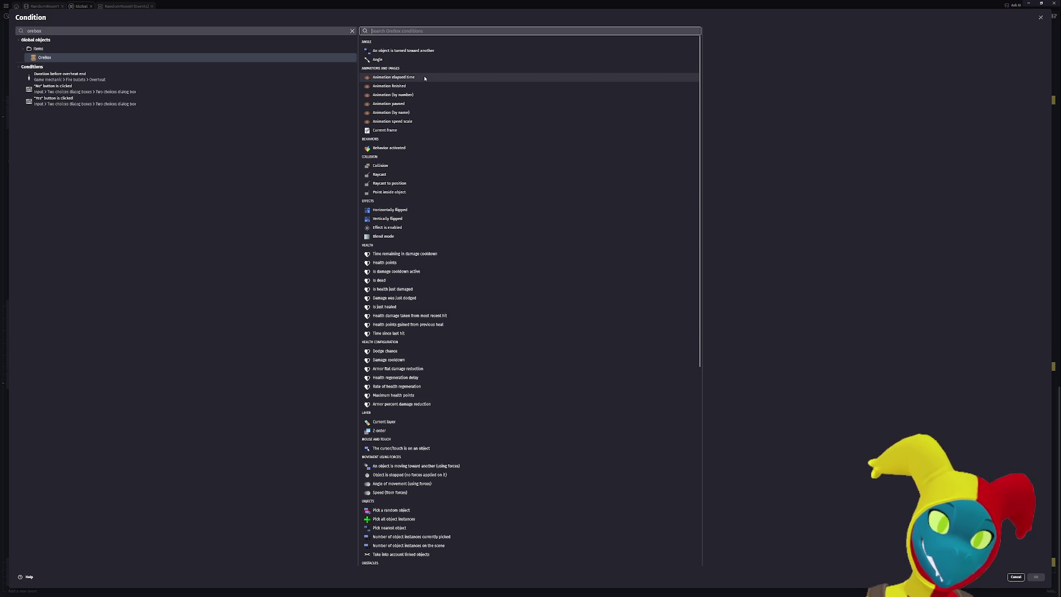
text(click)
key(ctrl+a)
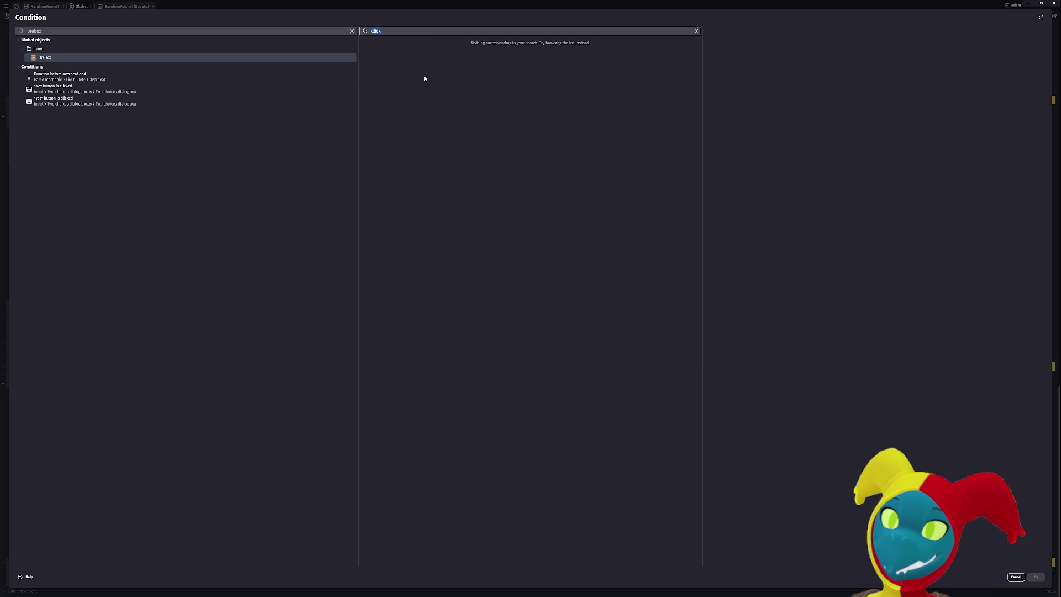
text(mouse)
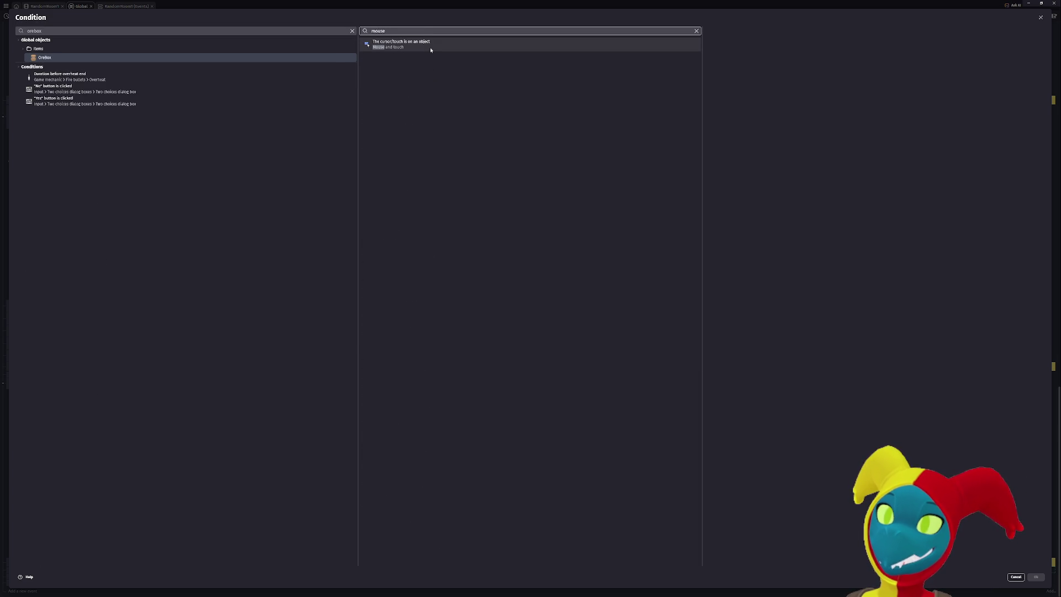
click(430, 48)
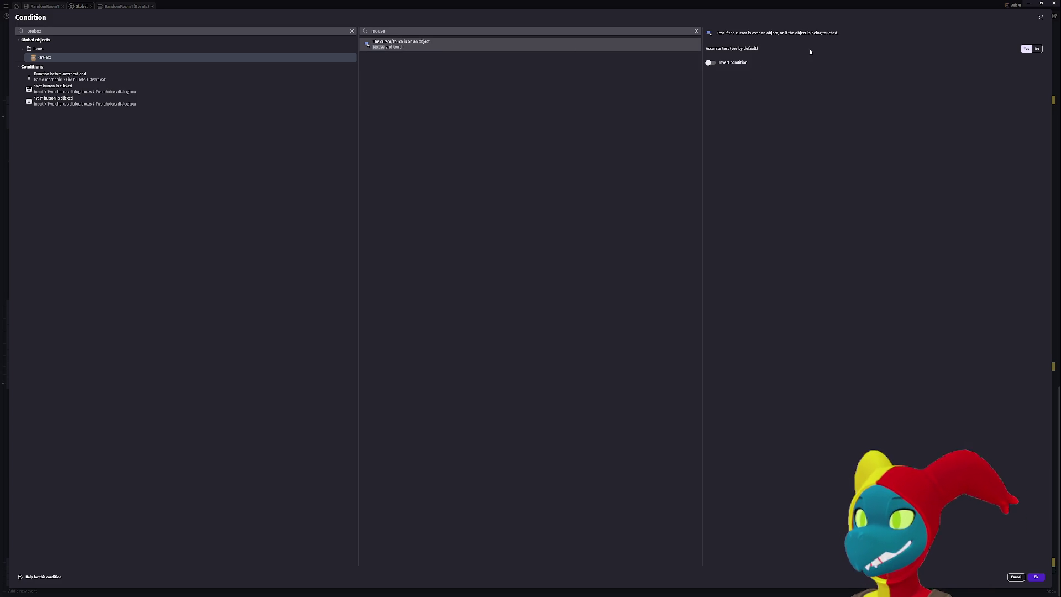
click(1033, 580)
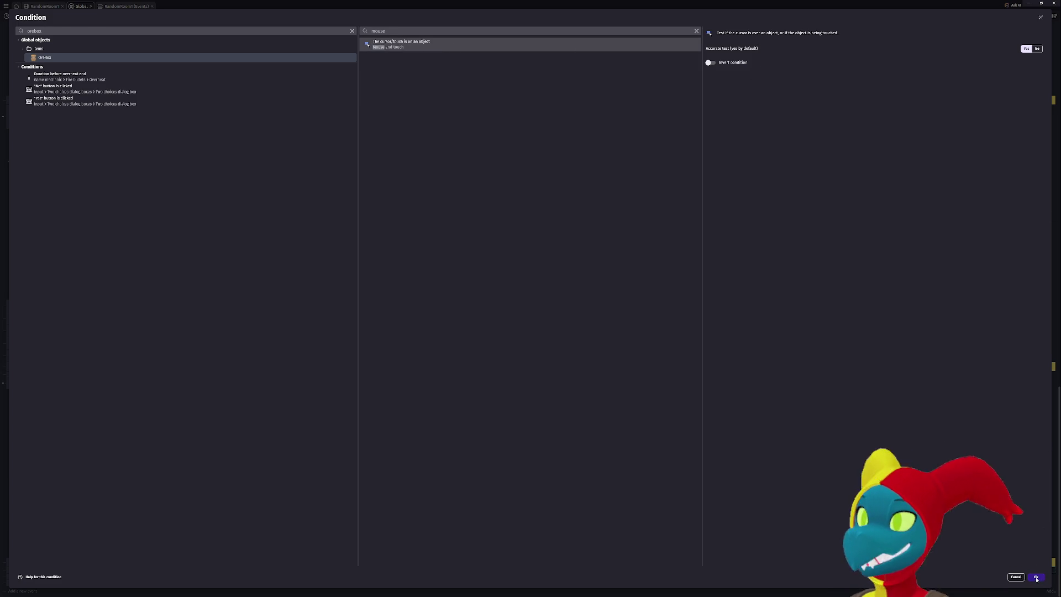
scroll(628, 514, down, 1)
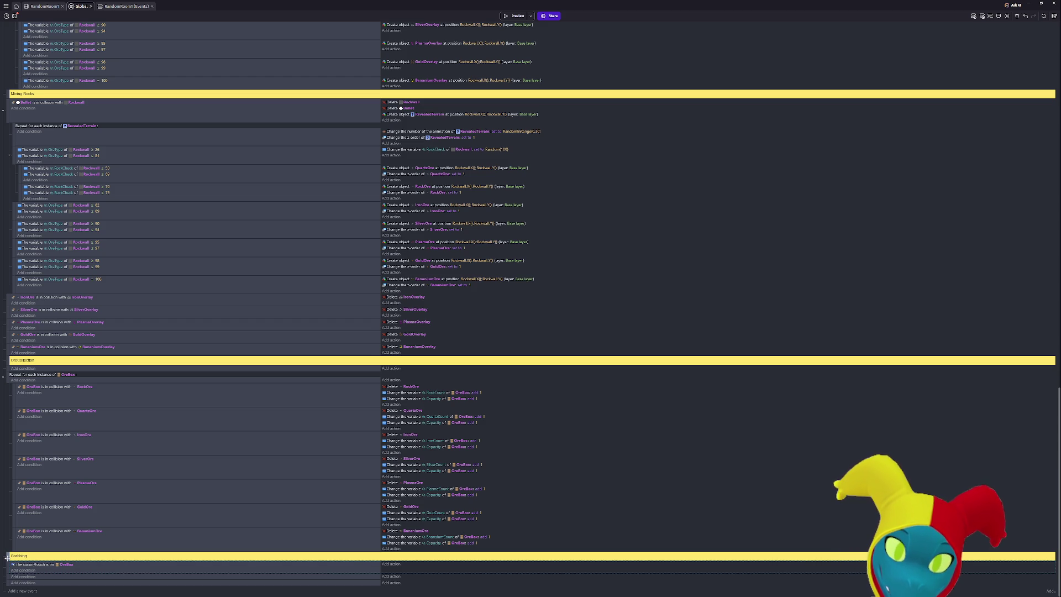
click(18, 577)
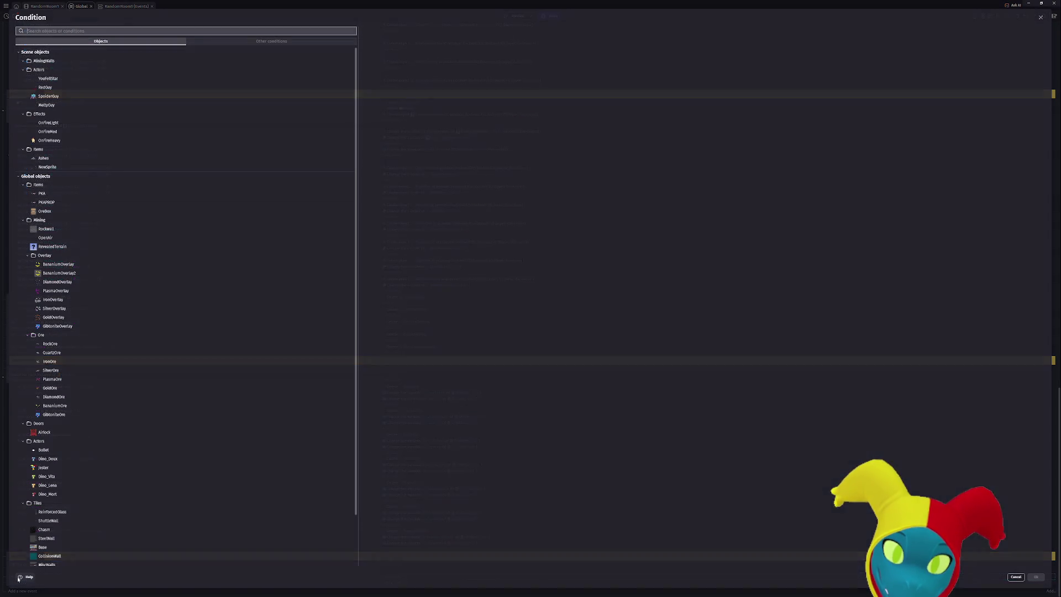
Add a 'Mouse button released' condition for the Left (primary) button.
text(mouse)
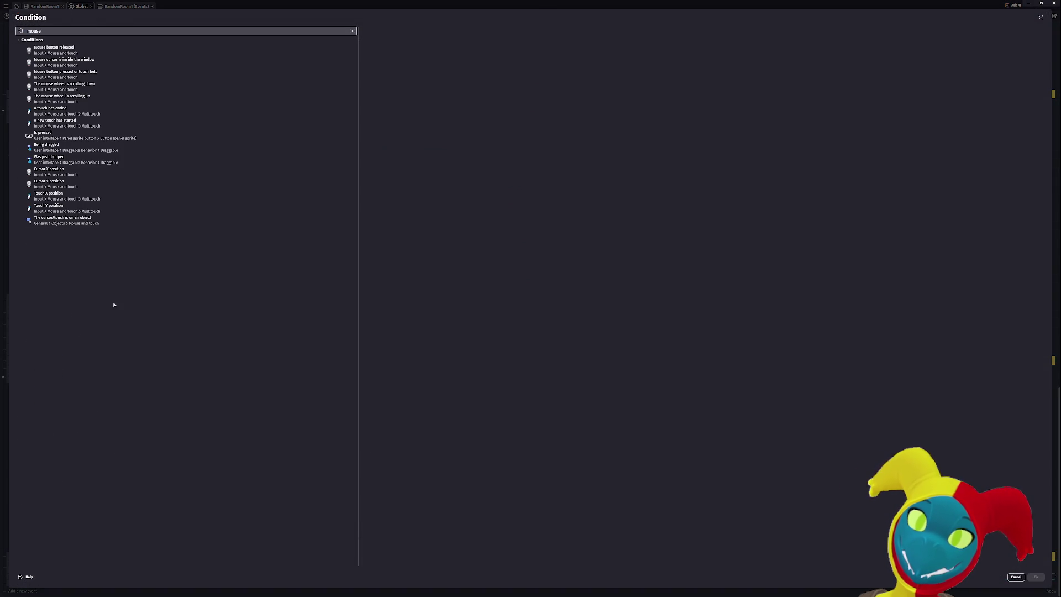
click(230, 51)
click(424, 52)
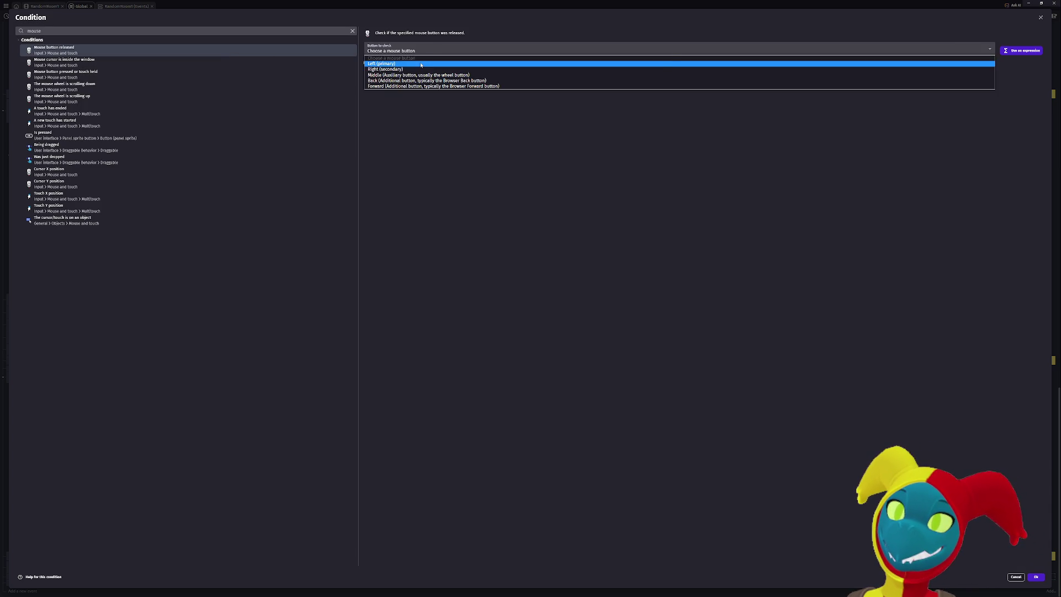
click(487, 64)
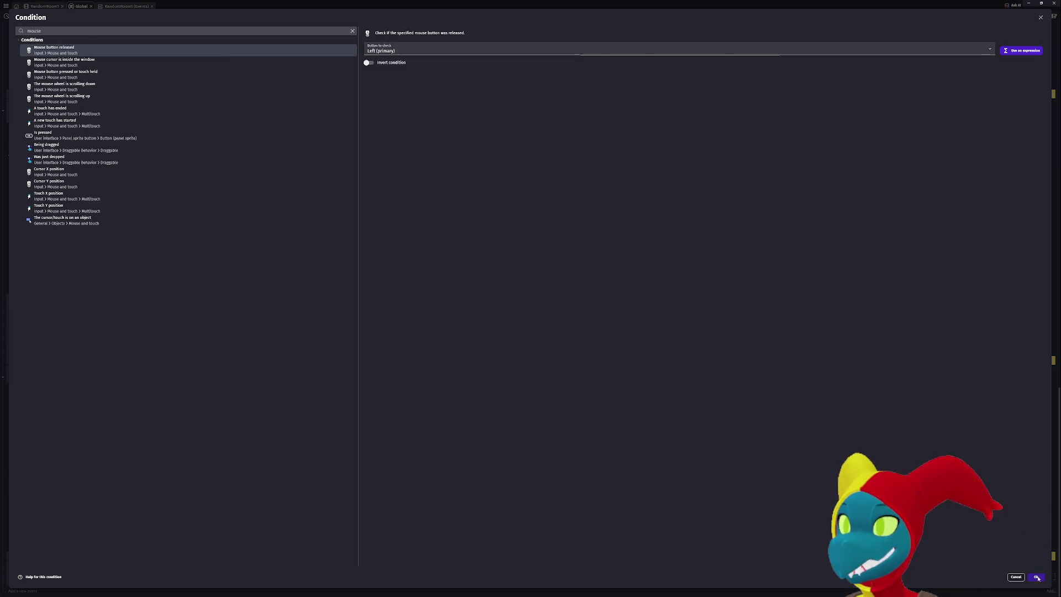
click(1036, 576)
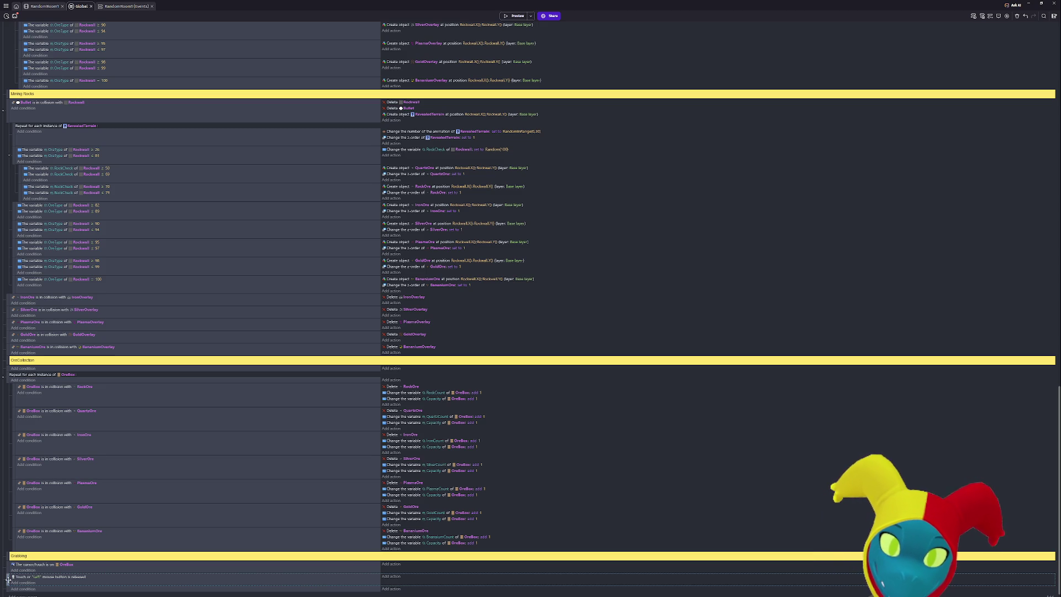
Insert a new empty event at the top of the Firing PKA group and start its condition.
drag(8, 579, 16, 579)
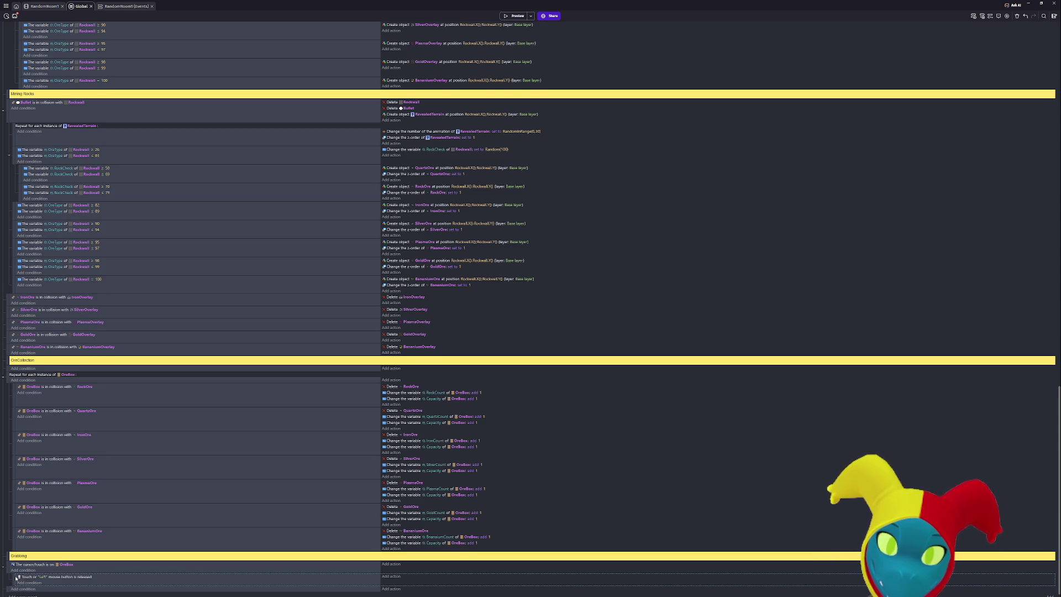
scroll(93, 549, down, 1)
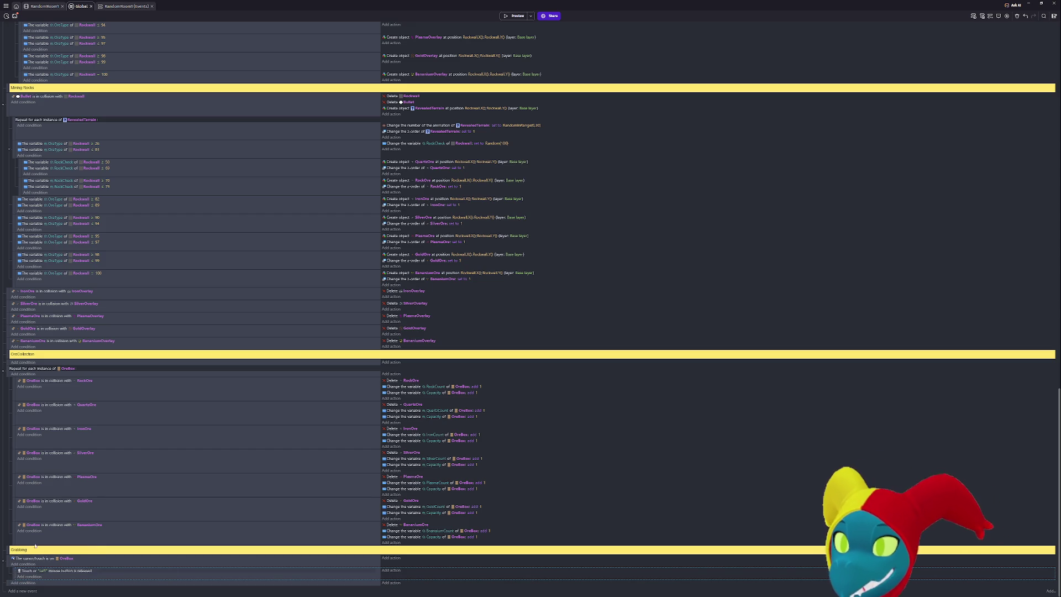
scroll(82, 502, up, 10)
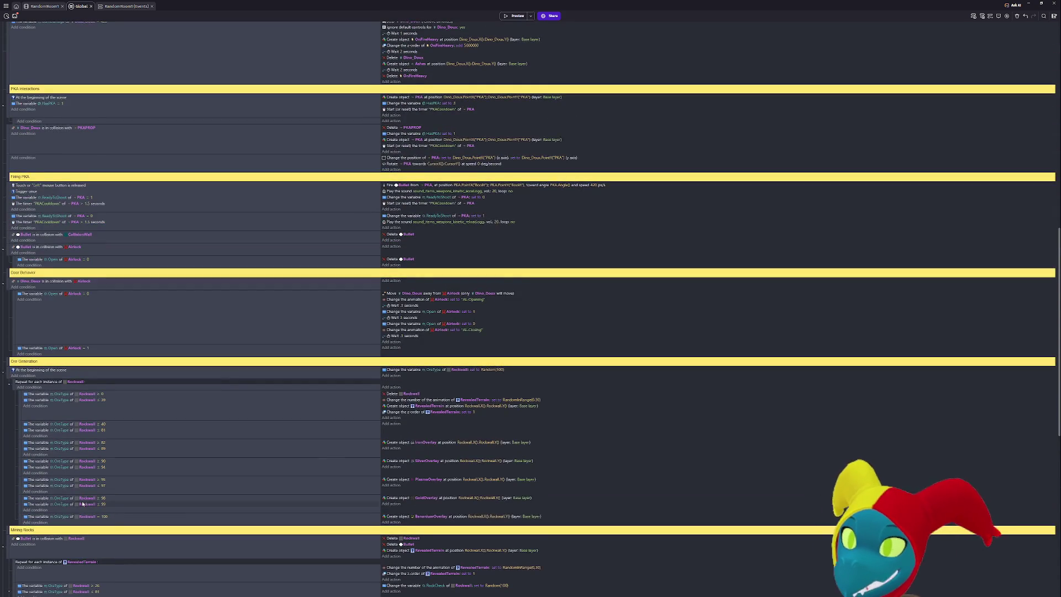
scroll(82, 503, up, 3)
scroll(82, 503, up, 10)
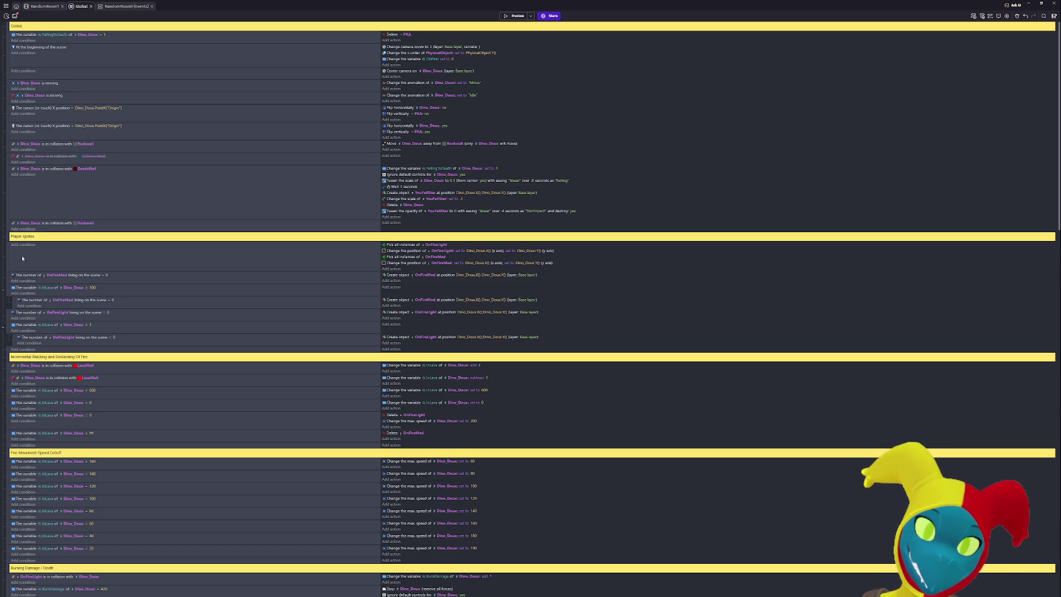
scroll(17, 296, down, 5)
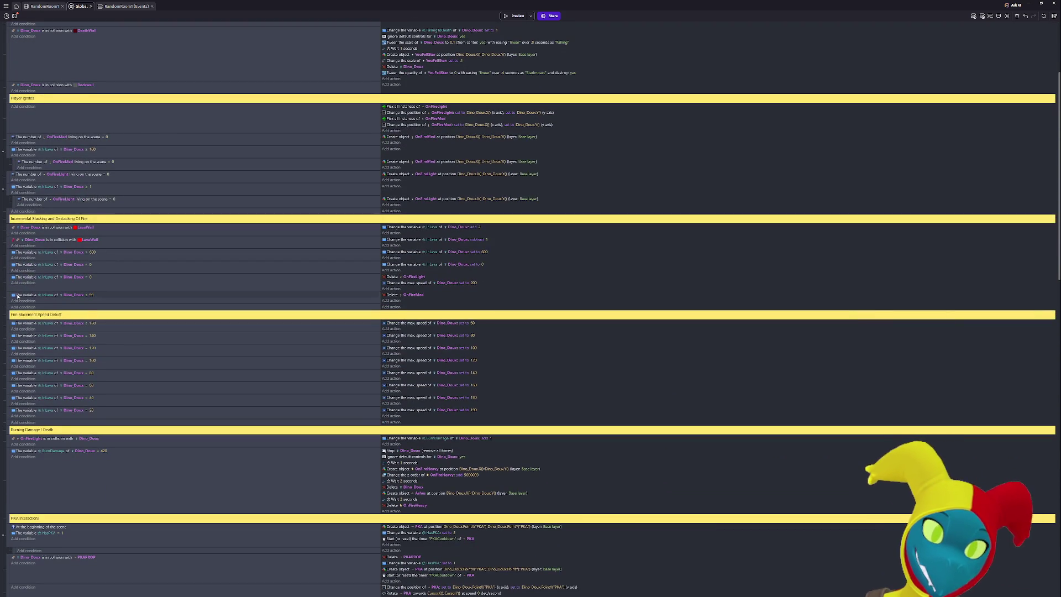
scroll(18, 296, down, 4)
scroll(54, 352, down, 5)
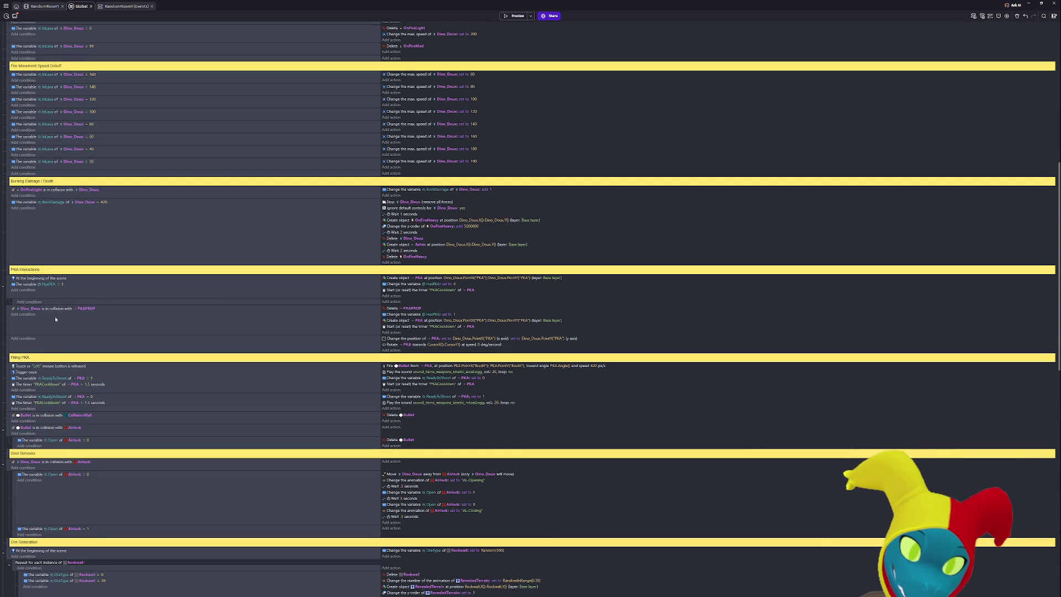
scroll(57, 315, down, 3)
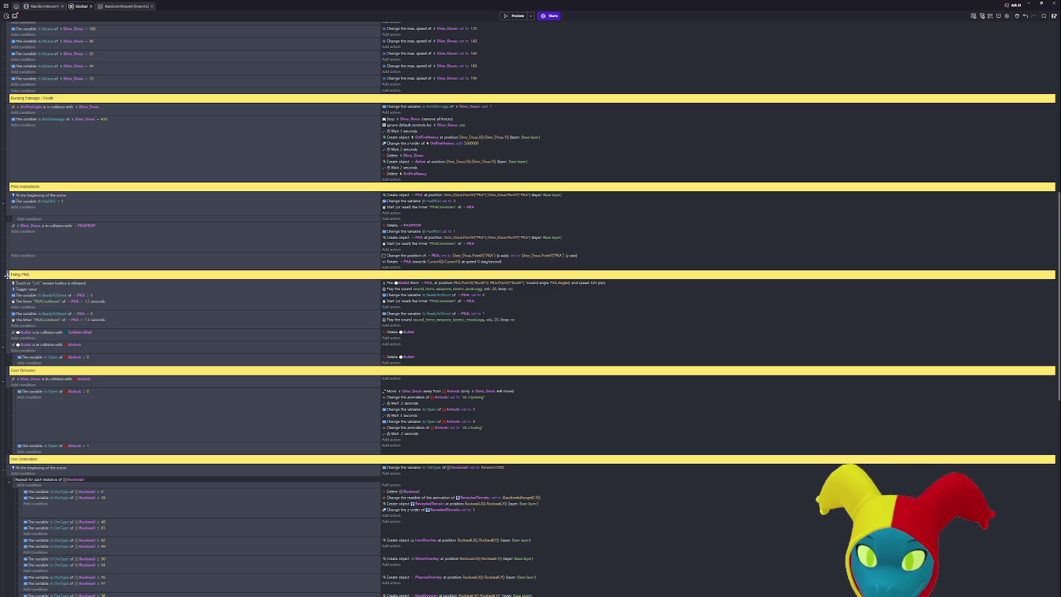
click(7, 276)
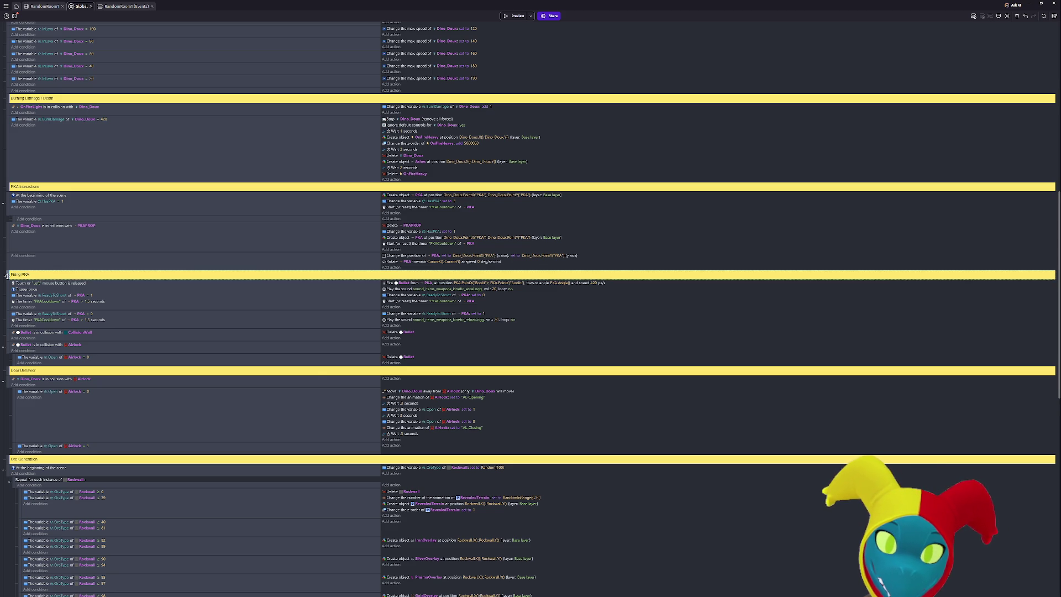
key(ctrl+v)
click(20, 283)
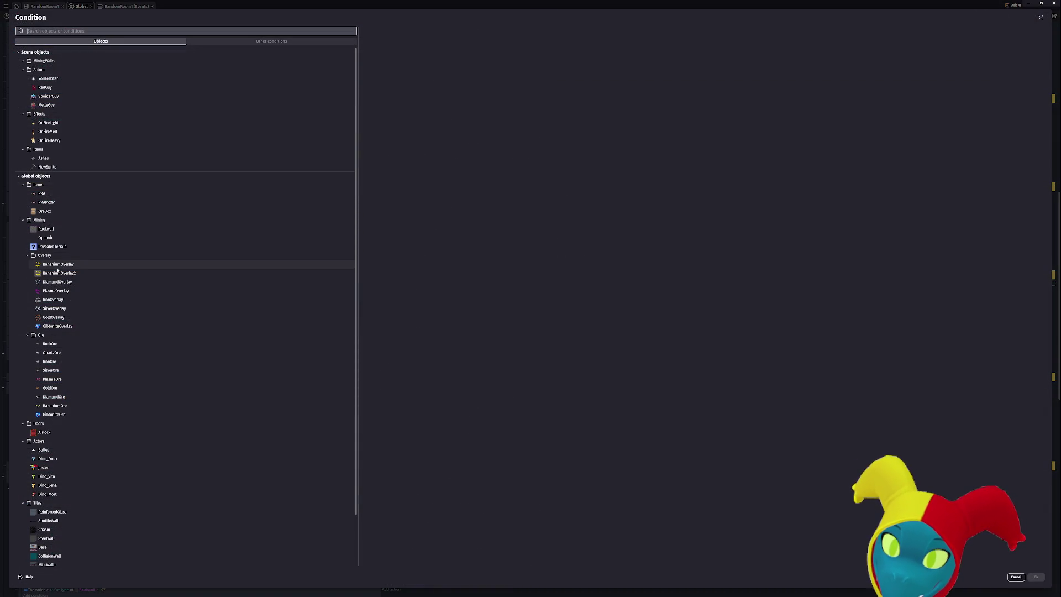
Give the new Firing PKA event OreBox's 'The cursor/touch is on an object' condition.
text(crate)
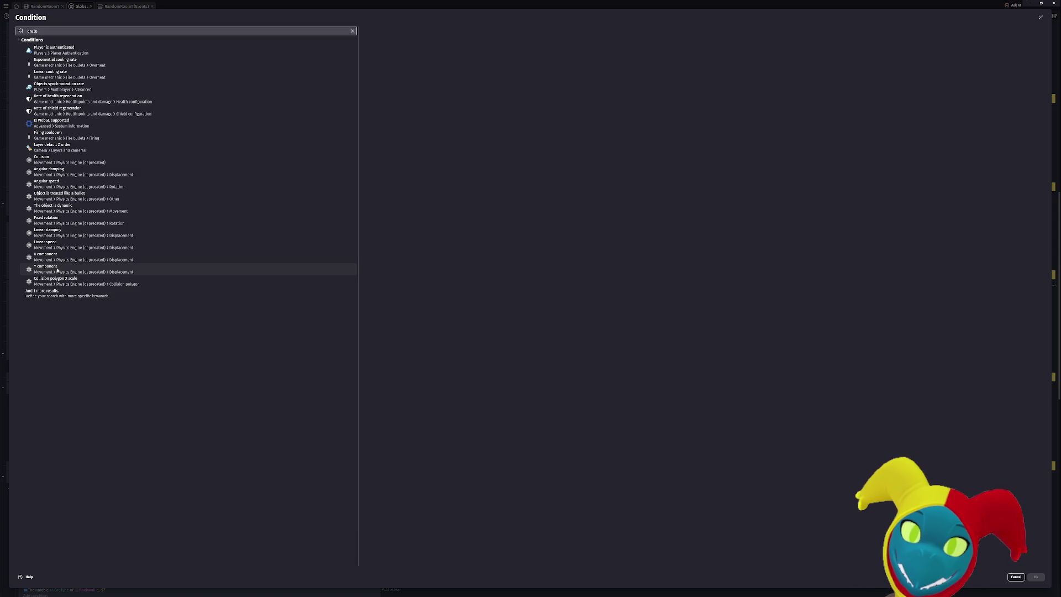
key(BackSpace)
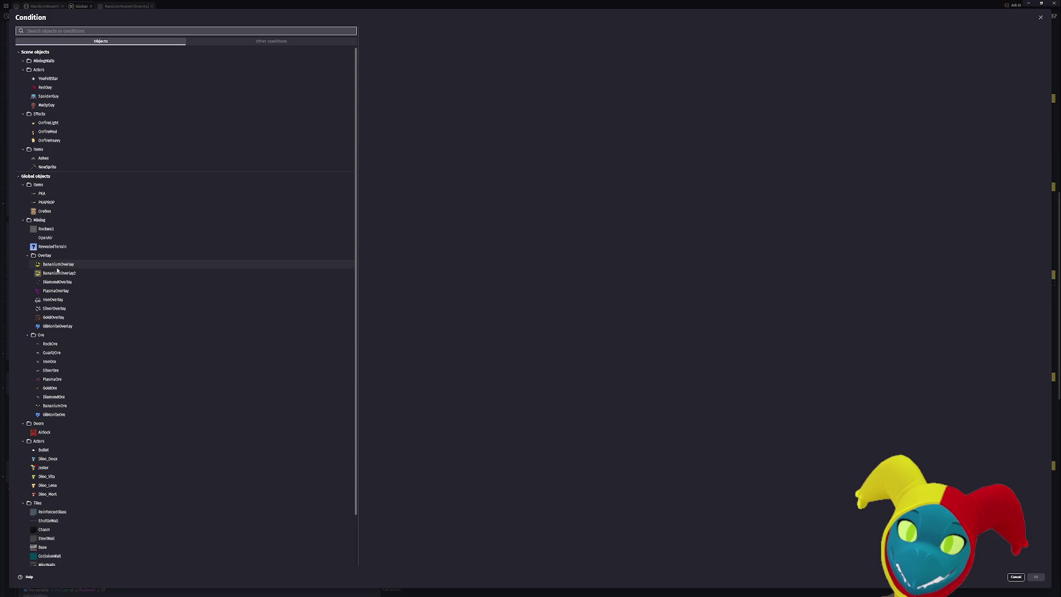
click(44, 211)
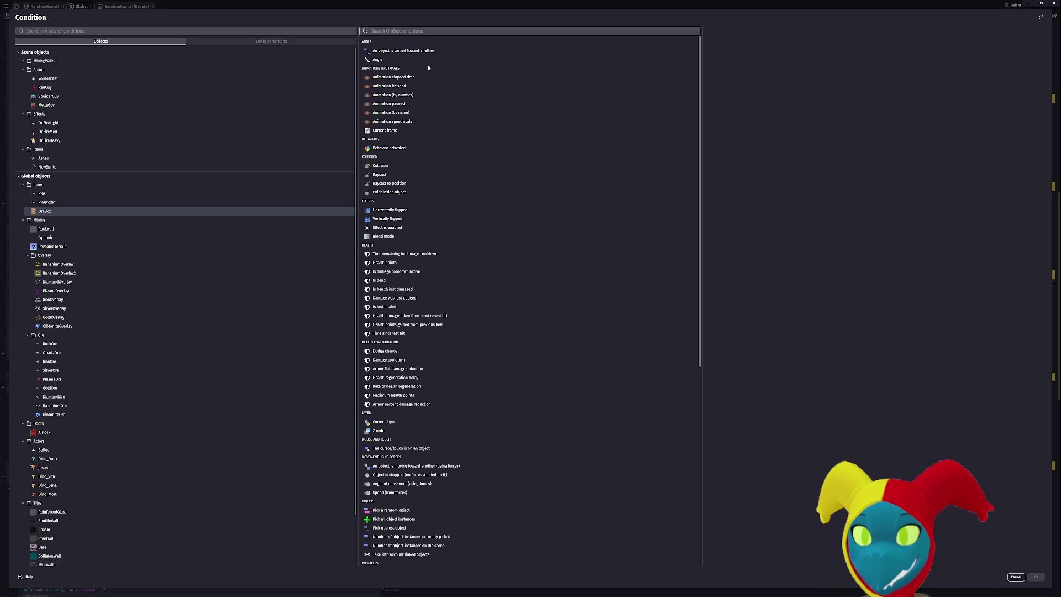
text(mouse)
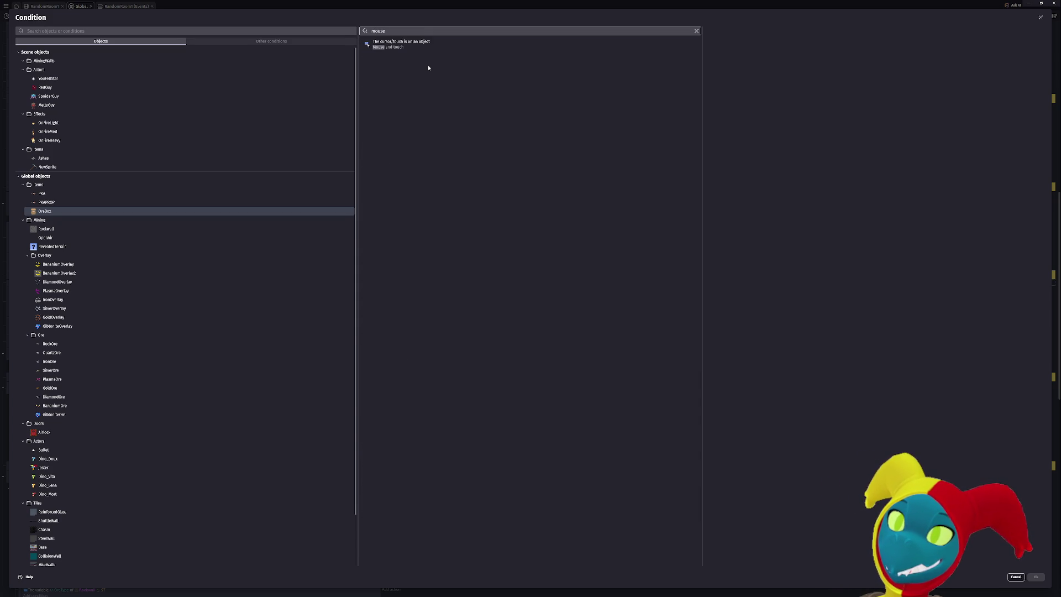
click(426, 47)
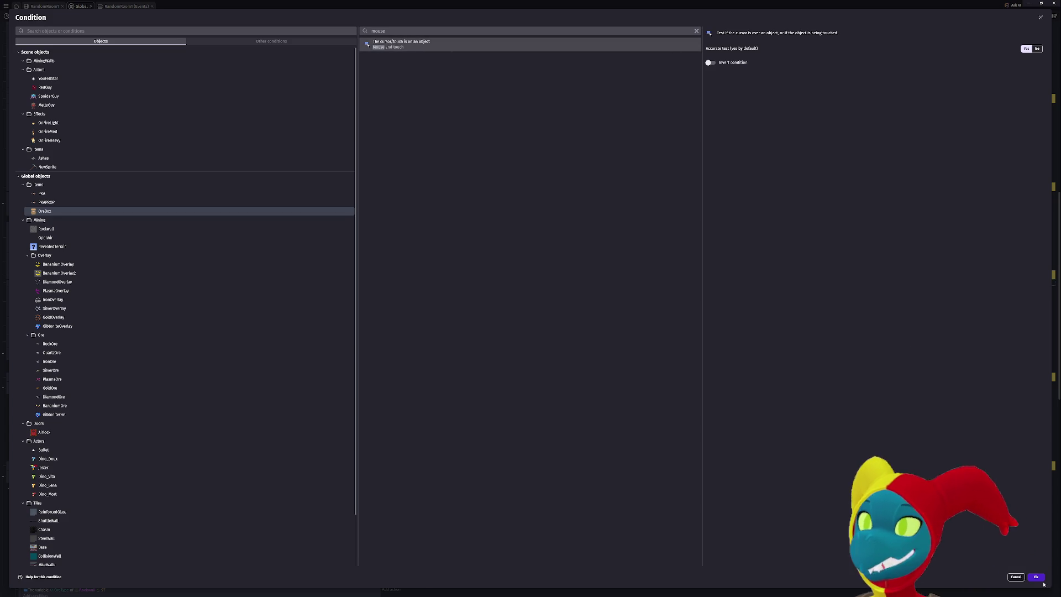
click(1042, 580)
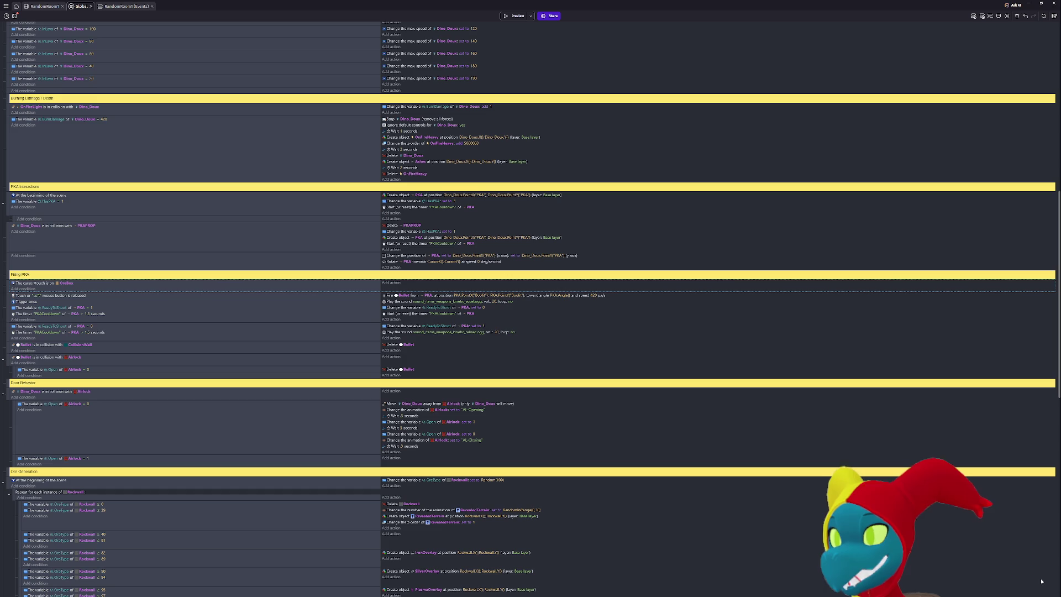
Invert the cursor-on-OreBox condition in the Firing PKA event.
right_click(17, 285)
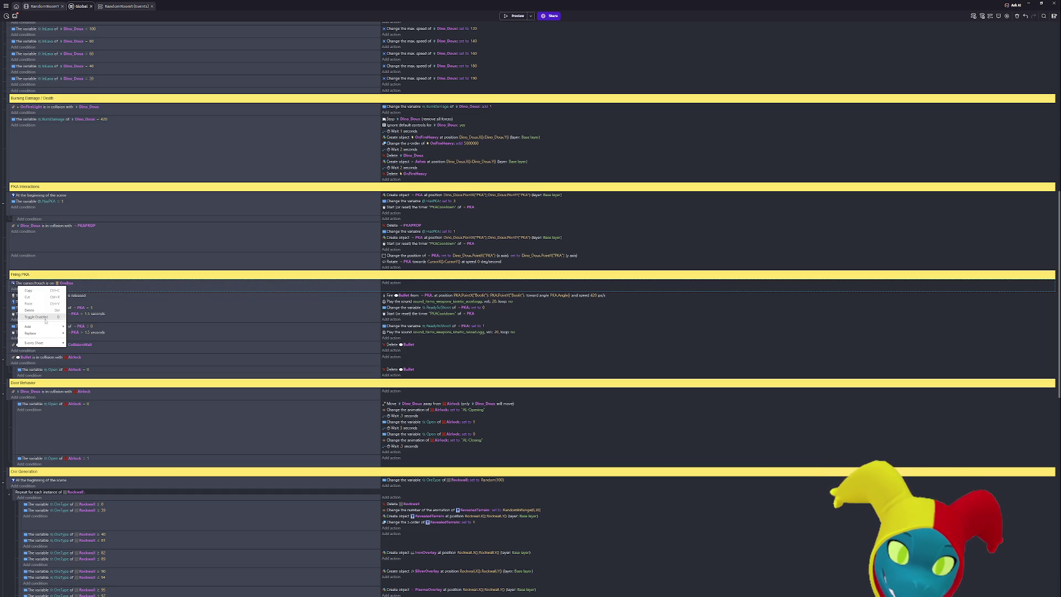
mouse_move(33, 333)
click(71, 287)
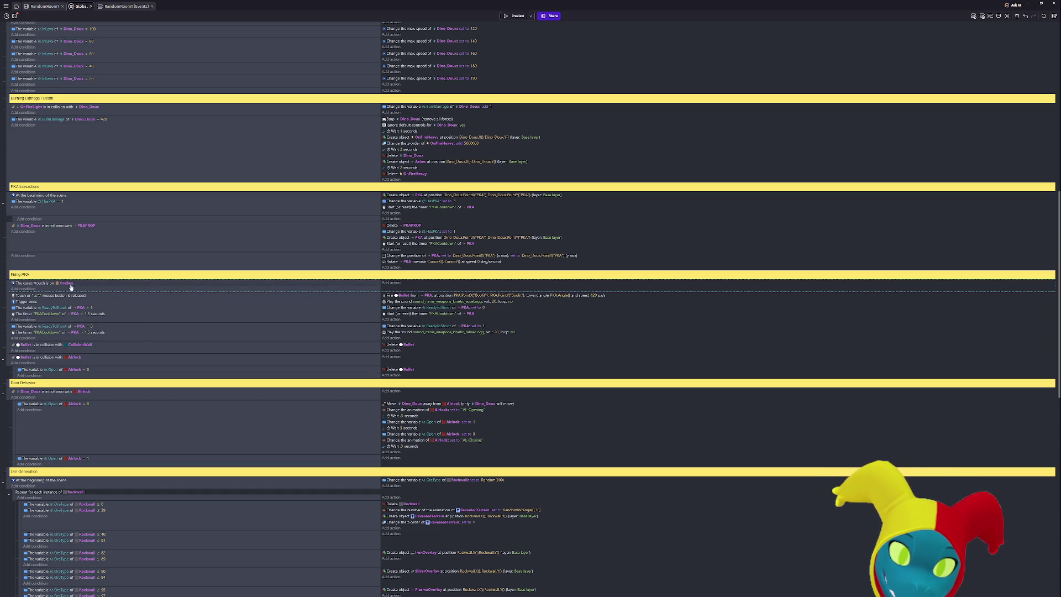
right_click(27, 284)
click(50, 314)
Nest the mouse-release shooting event and the ReadyToShoot event under the inverted OreBox condition.
drag(8, 297, 16, 297)
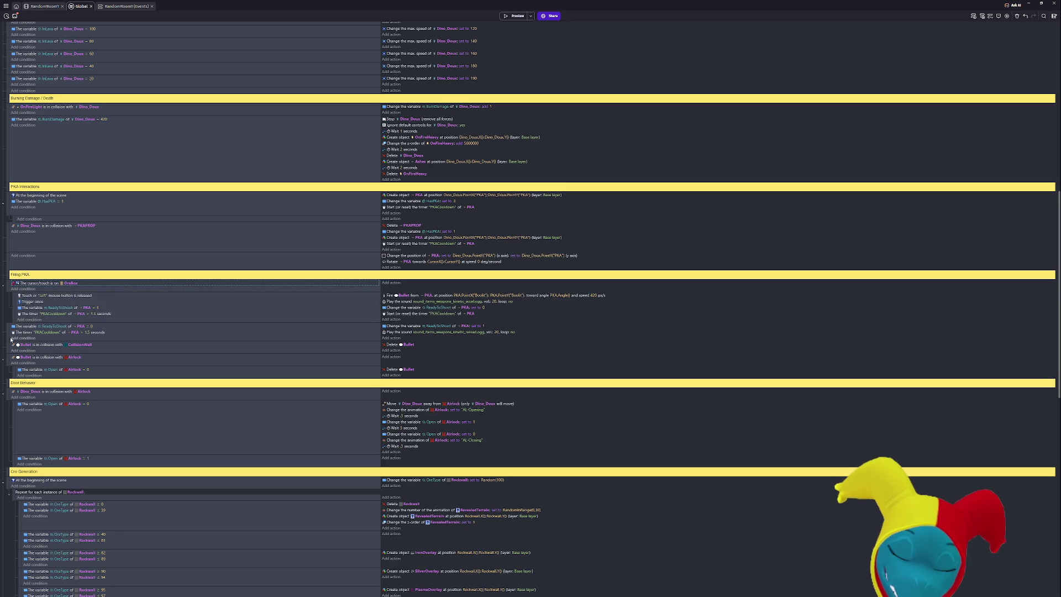
mouse_move(6, 334)
mouse_down()
mouse_move(18, 328)
mouse_move(11, 334)
mouse_up()
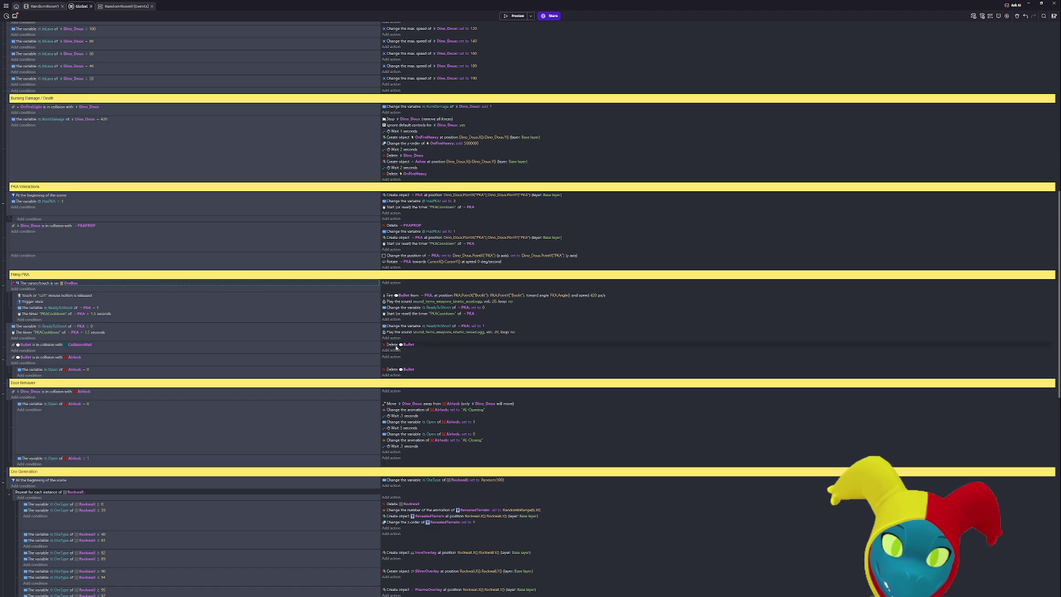
scroll(168, 364, down, 10)
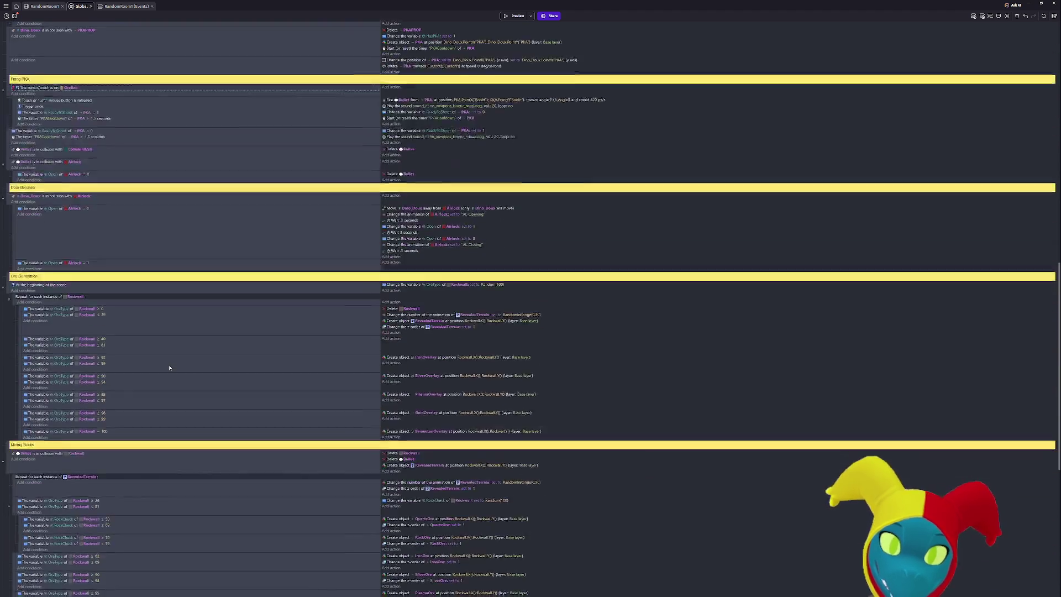
scroll(358, 273, up, 8)
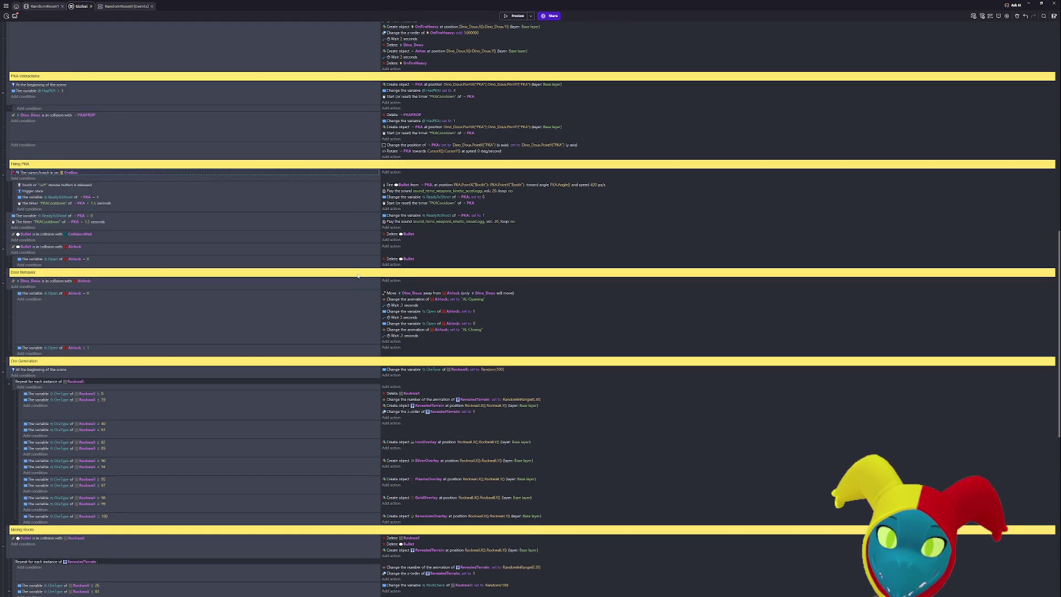
scroll(357, 276, up, 2)
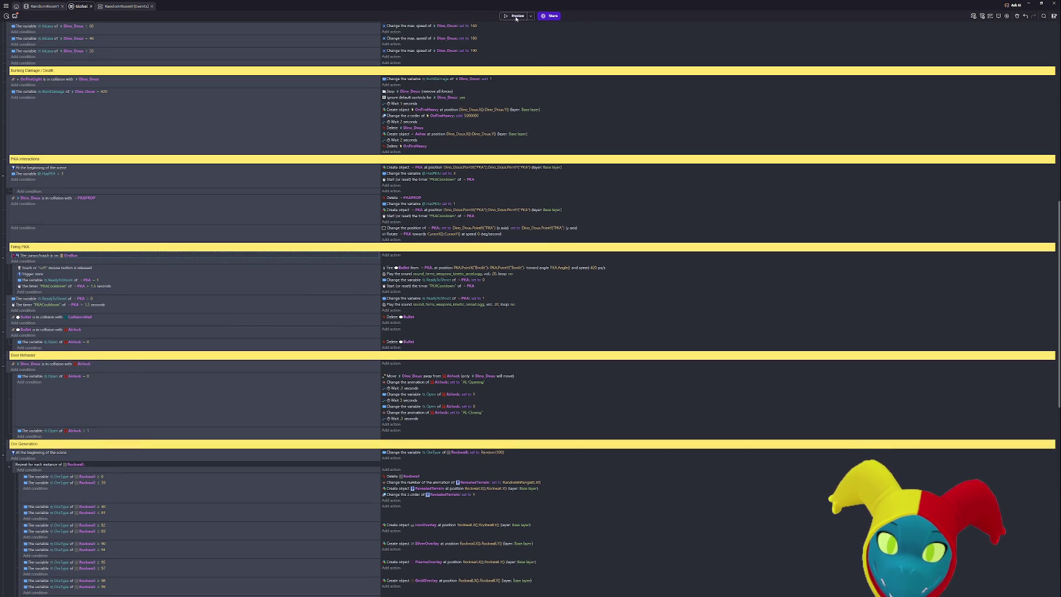
Preview the game, walk the player around the OreBox chest with the arrow keys, then close it.
click(516, 16)
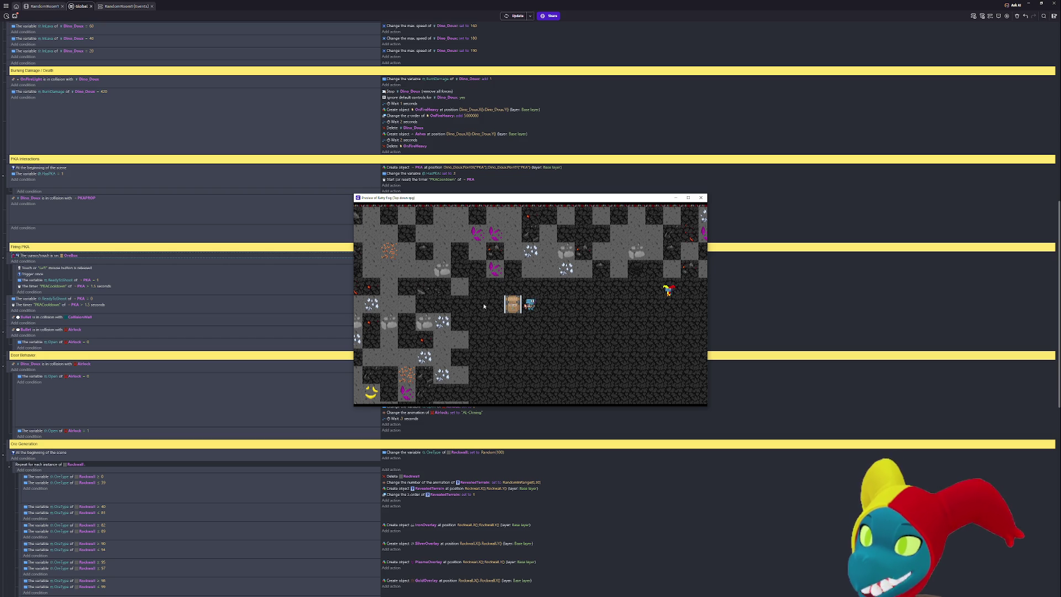
click(467, 308)
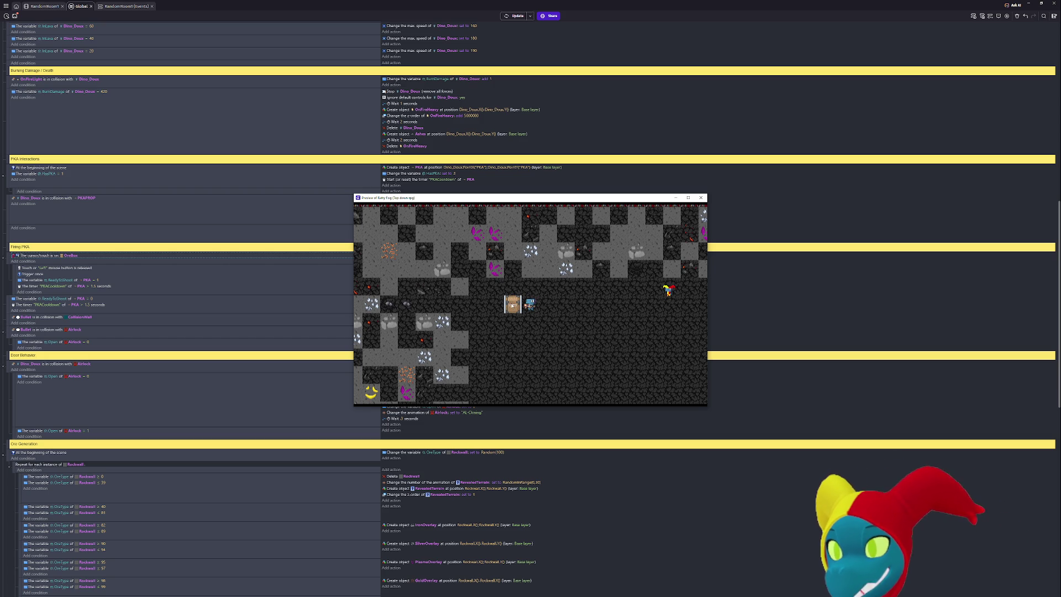
key(Right)
key(Down)
key(Up)
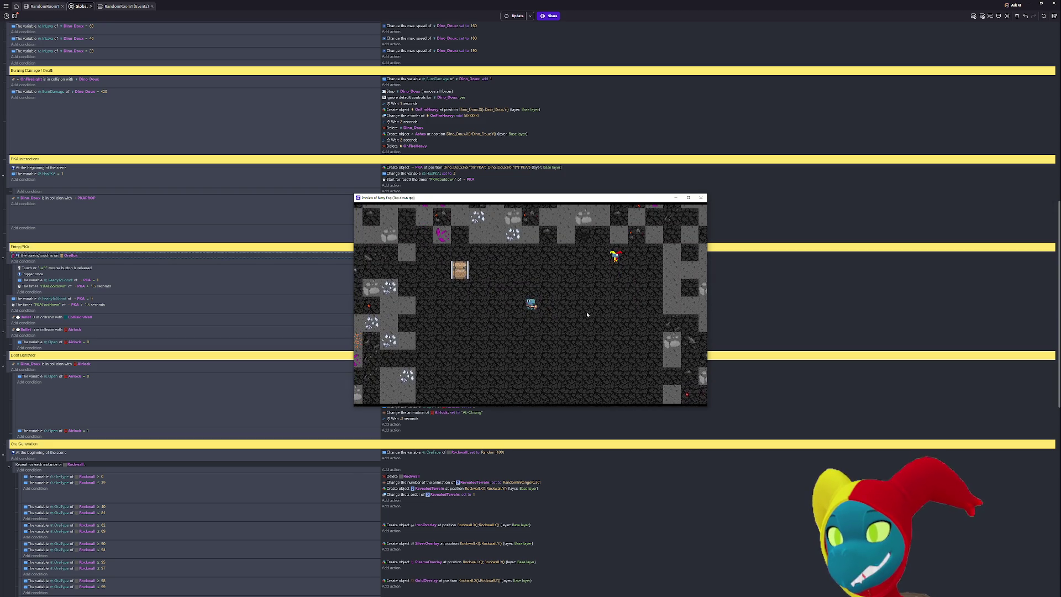
key(Left)
key(Up)
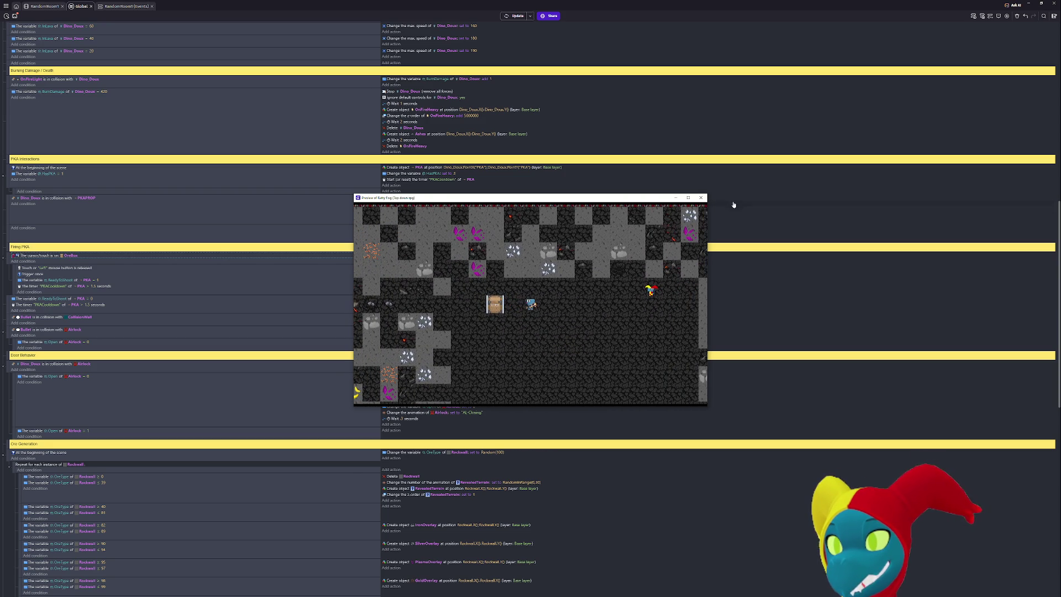
click(700, 200)
scroll(633, 301, down, 3)
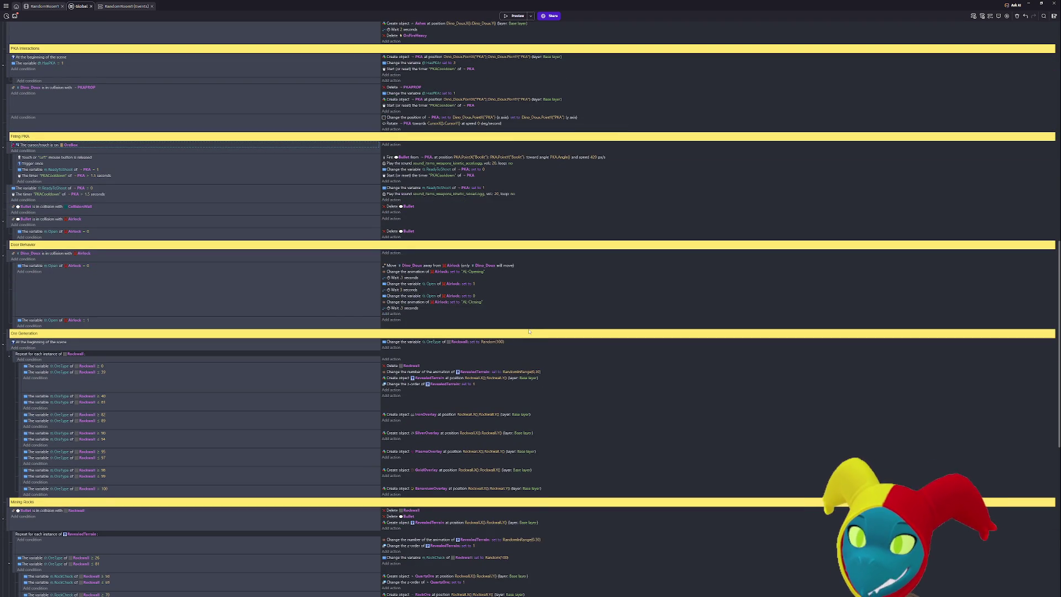
Scroll to the Grabbing group and start a new condition on its event.
scroll(529, 331, up, 3)
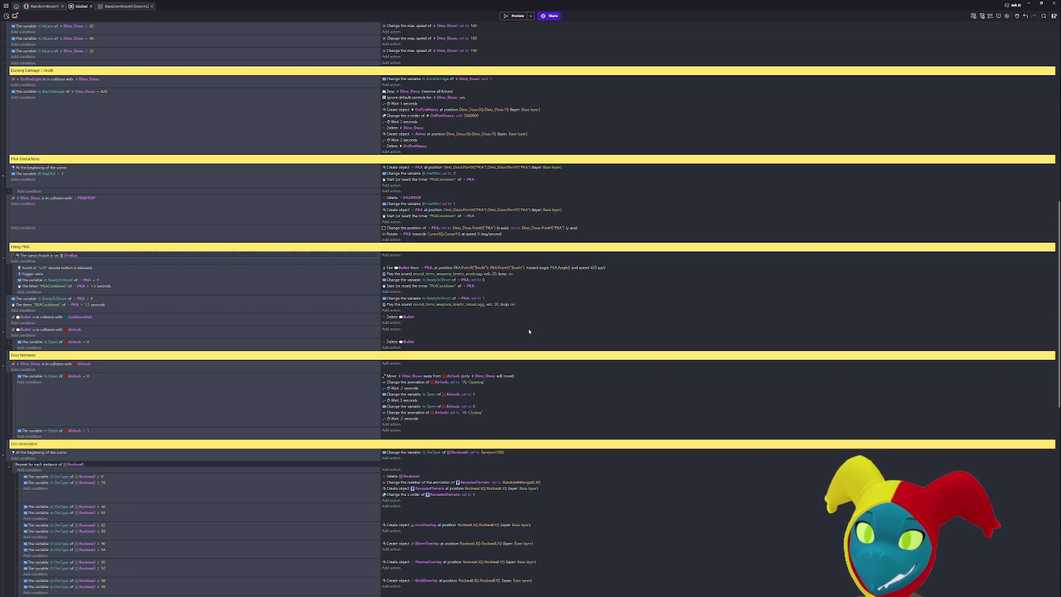
scroll(529, 331, up, 3)
scroll(529, 328, down, 15)
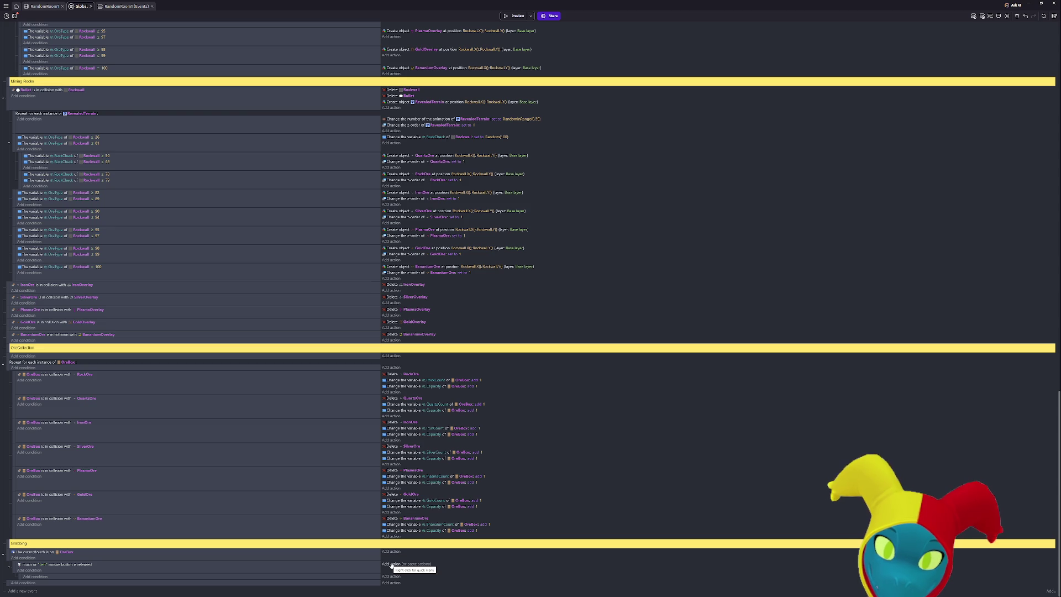
click(35, 576)
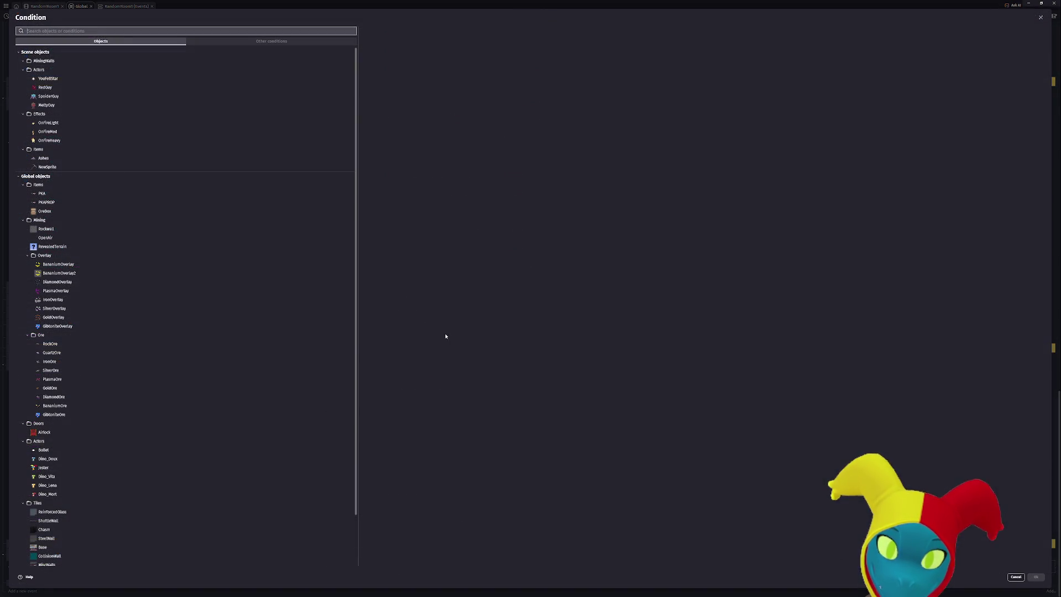
Add a 'Key pressed' condition checking LControl to the Grabbing event.
text(key)
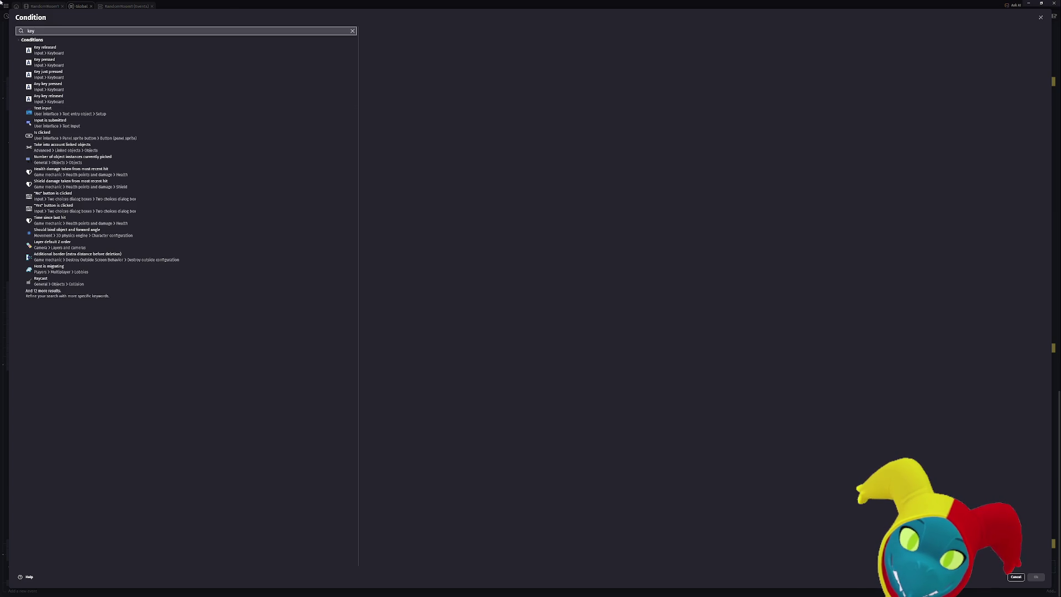
click(60, 61)
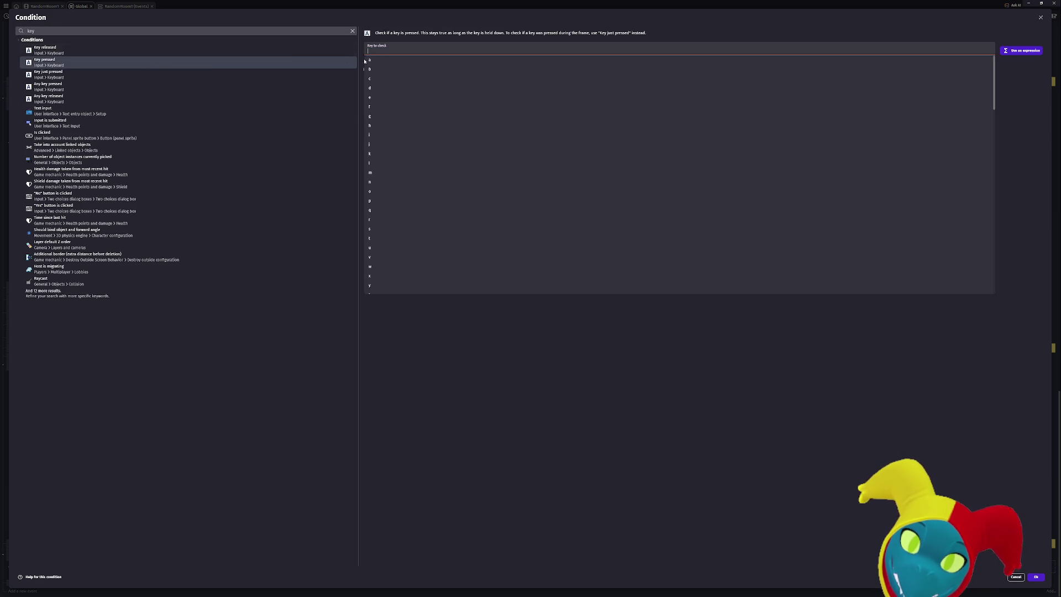
text(c)
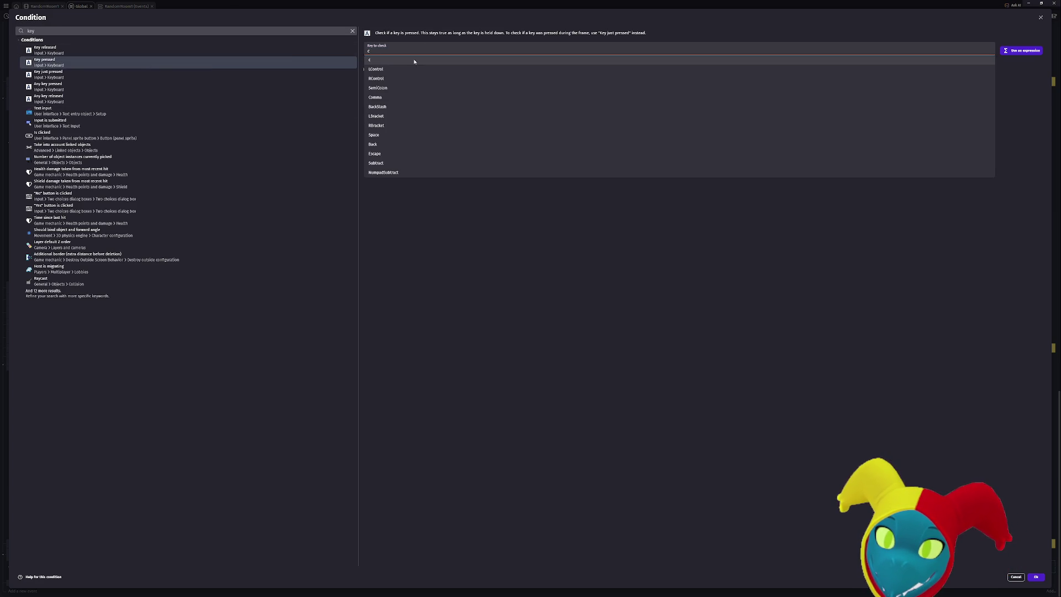
click(408, 69)
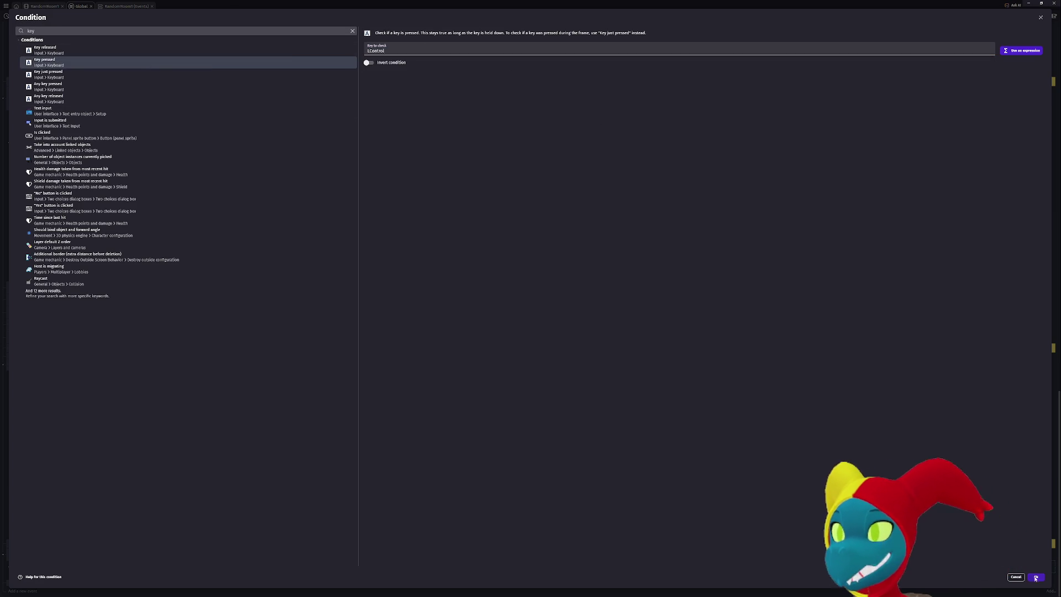
click(1034, 578)
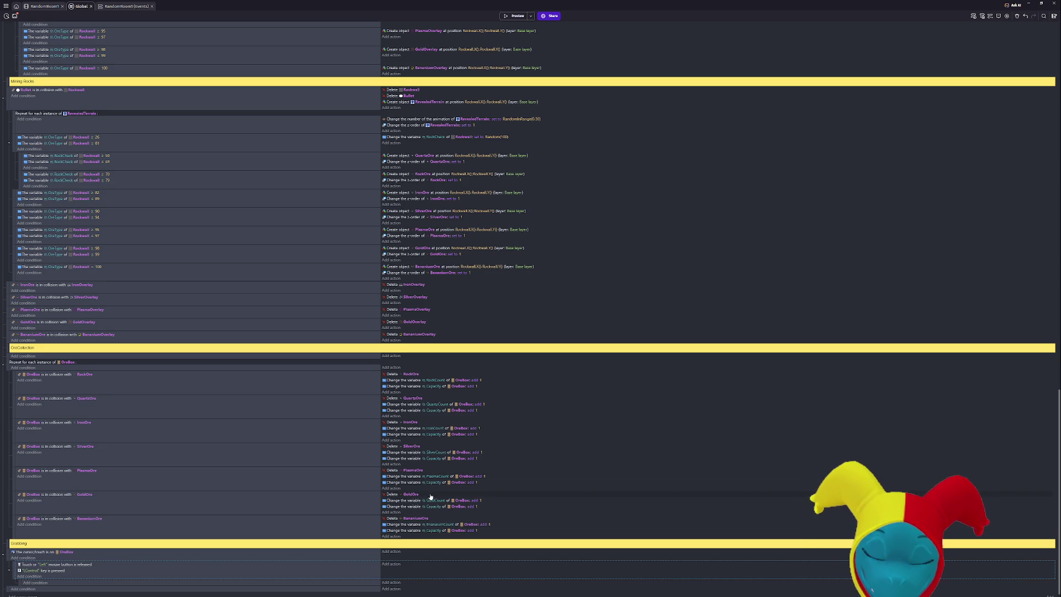
scroll(430, 497, down, 1)
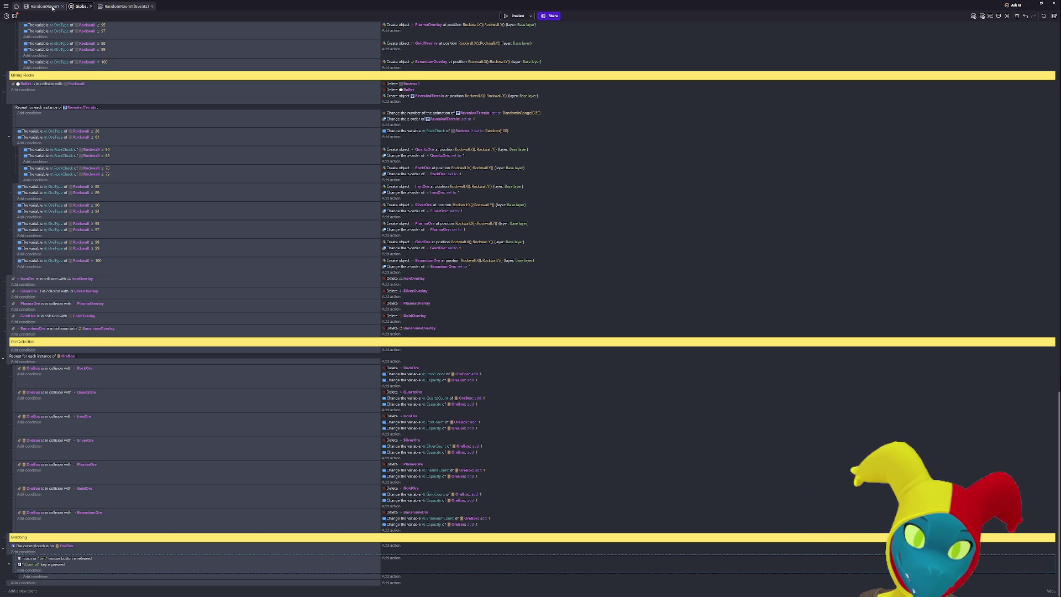
click(52, 7)
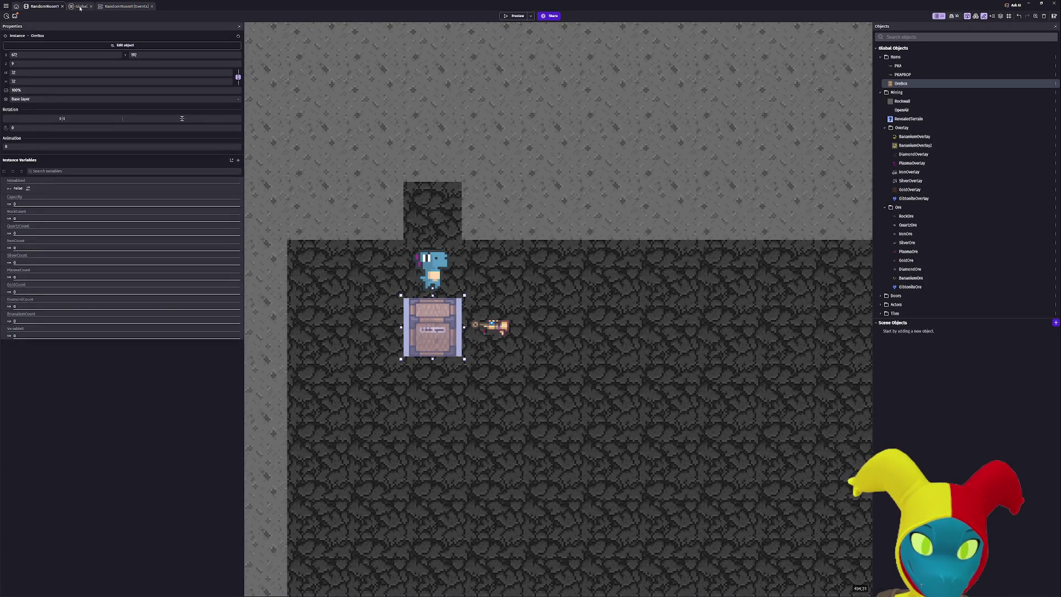
click(80, 7)
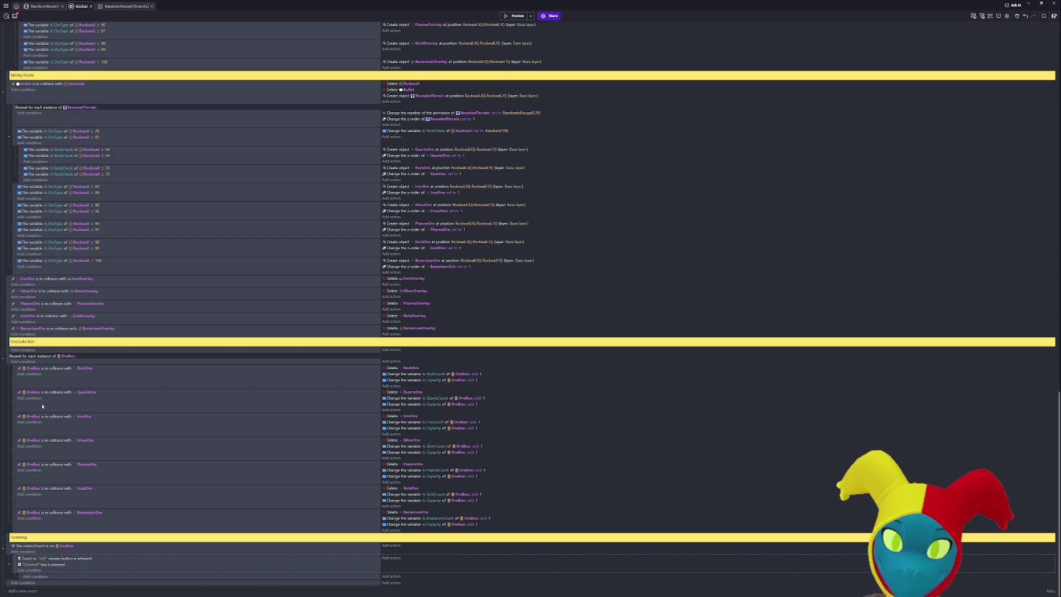
click(392, 557)
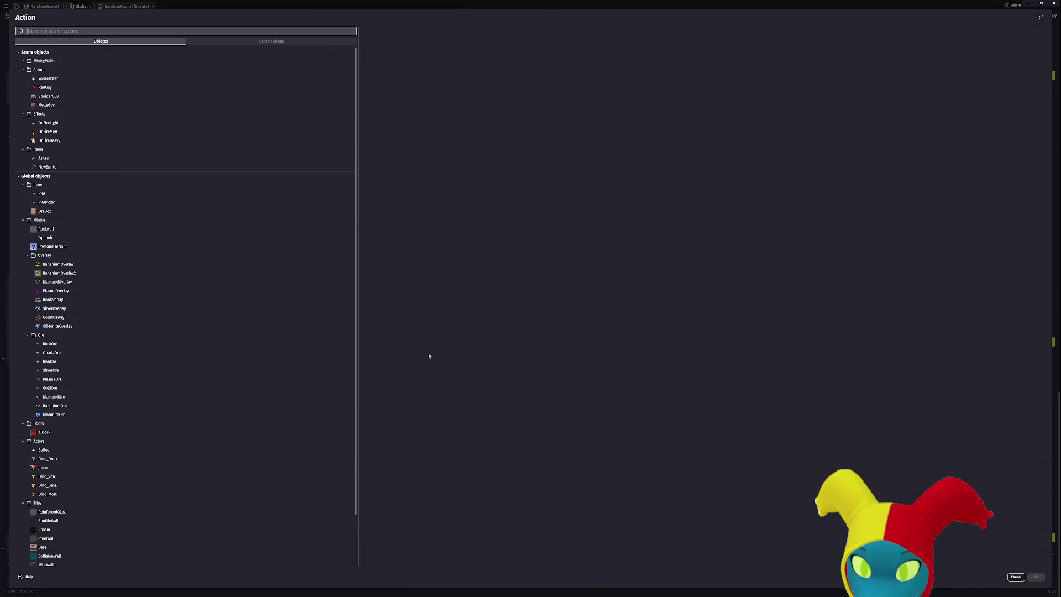
text(oreb)
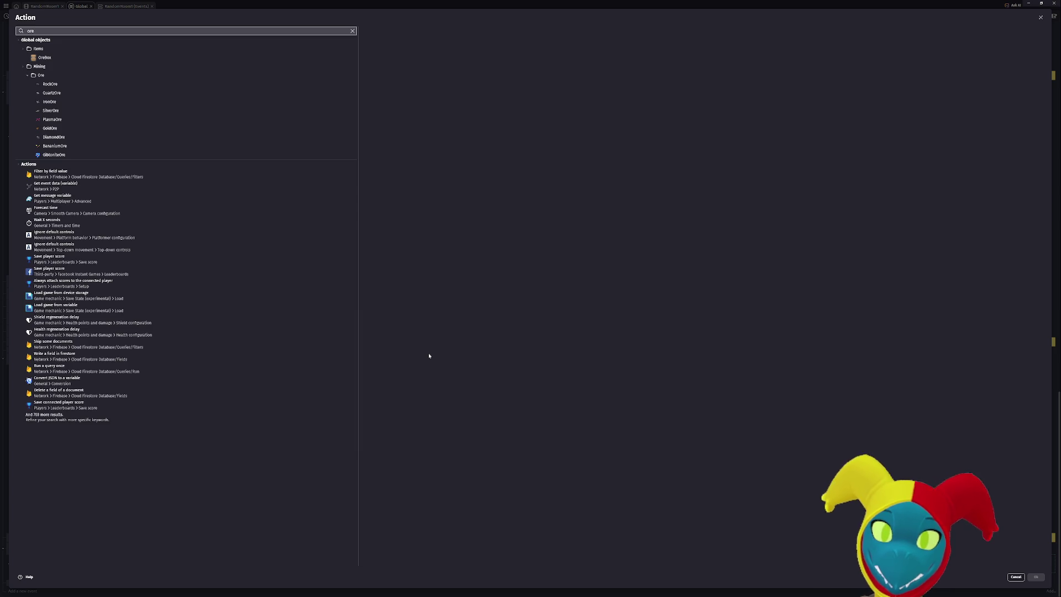
click(116, 58)
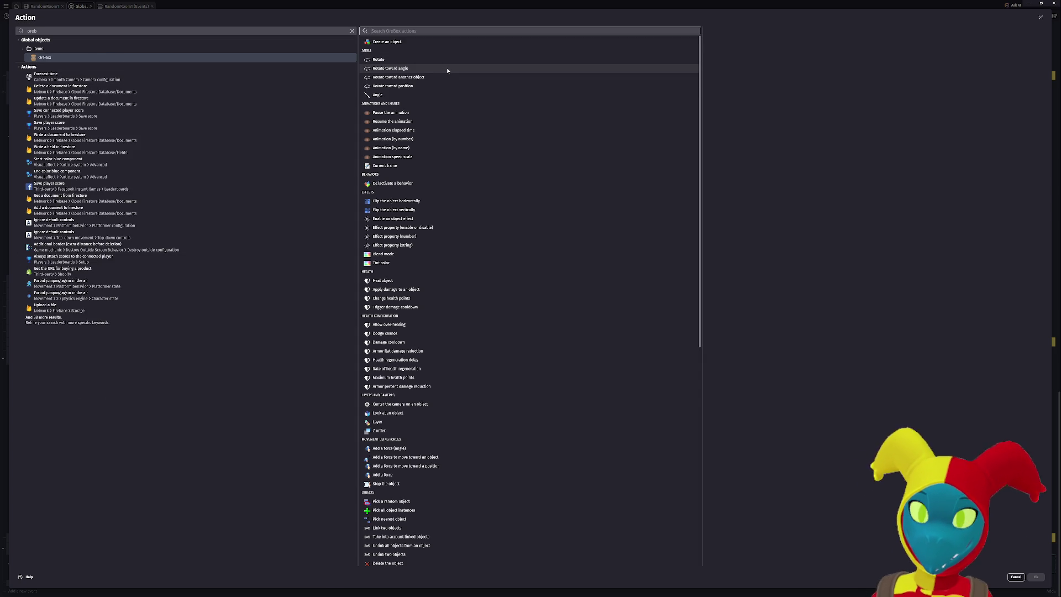
scroll(436, 110, down, 1)
scroll(436, 110, down, 1)
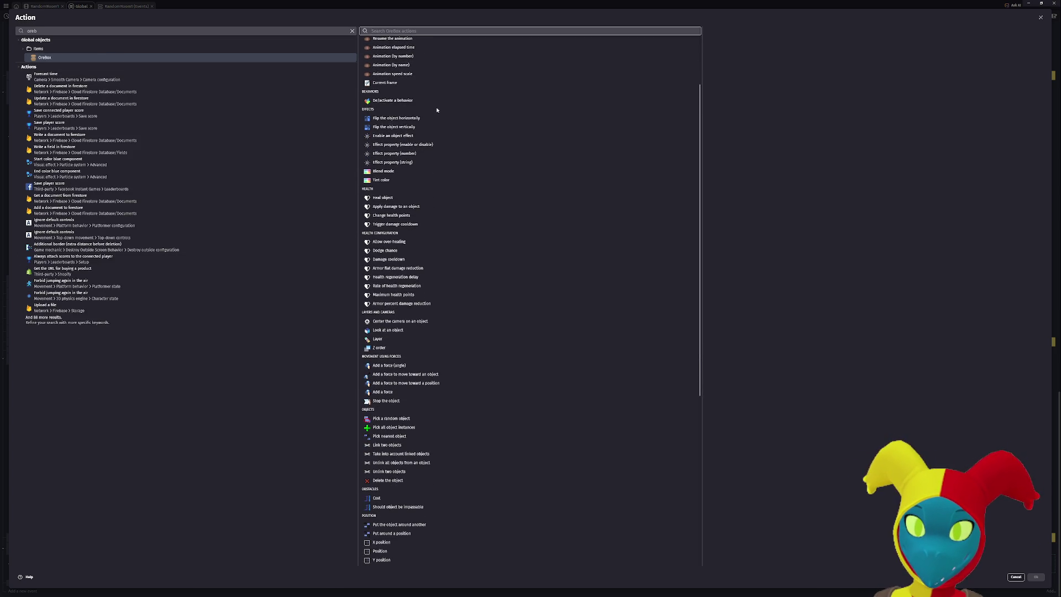
scroll(436, 110, down, 1)
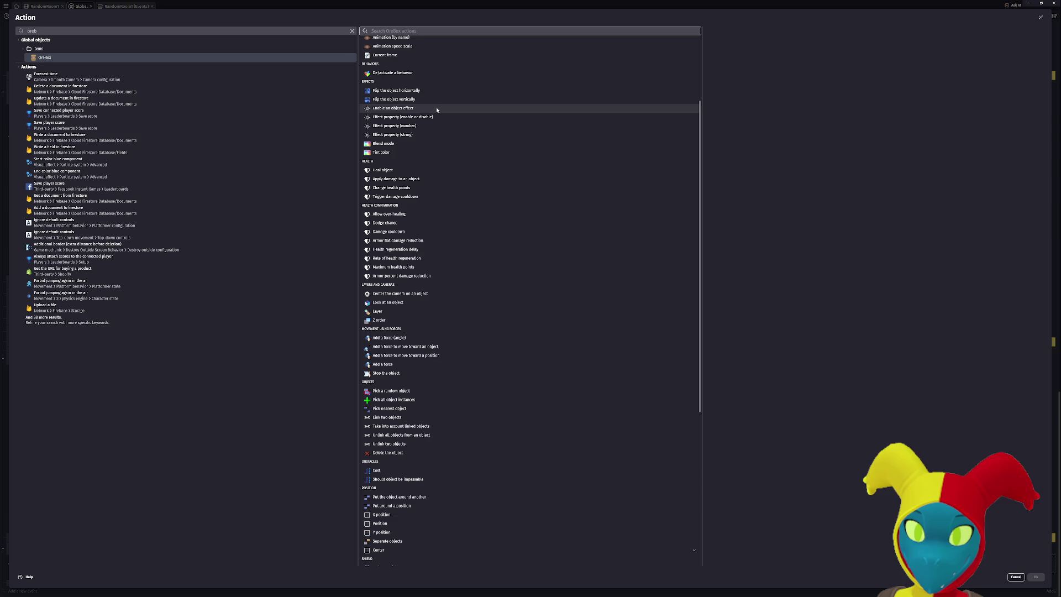
scroll(437, 110, down, 1)
text(ol)
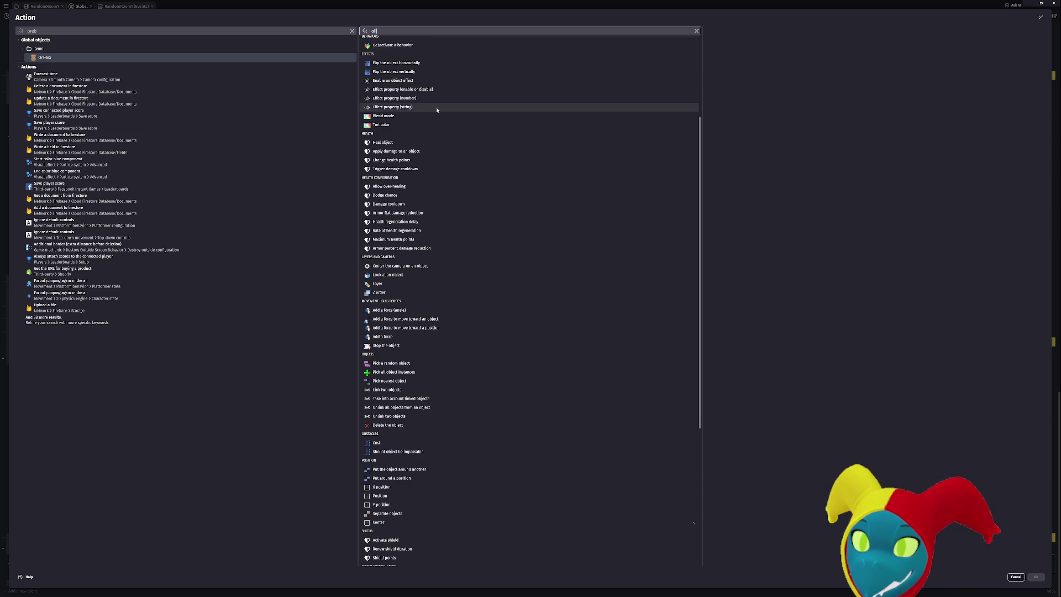
key(BackSpace)
key(BackSpace)
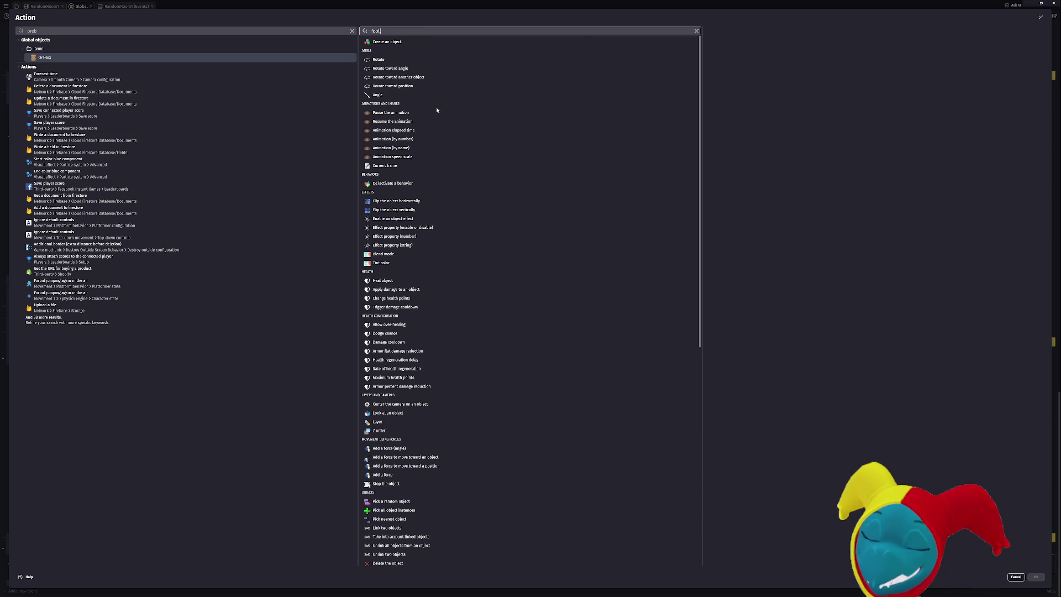
text(l)
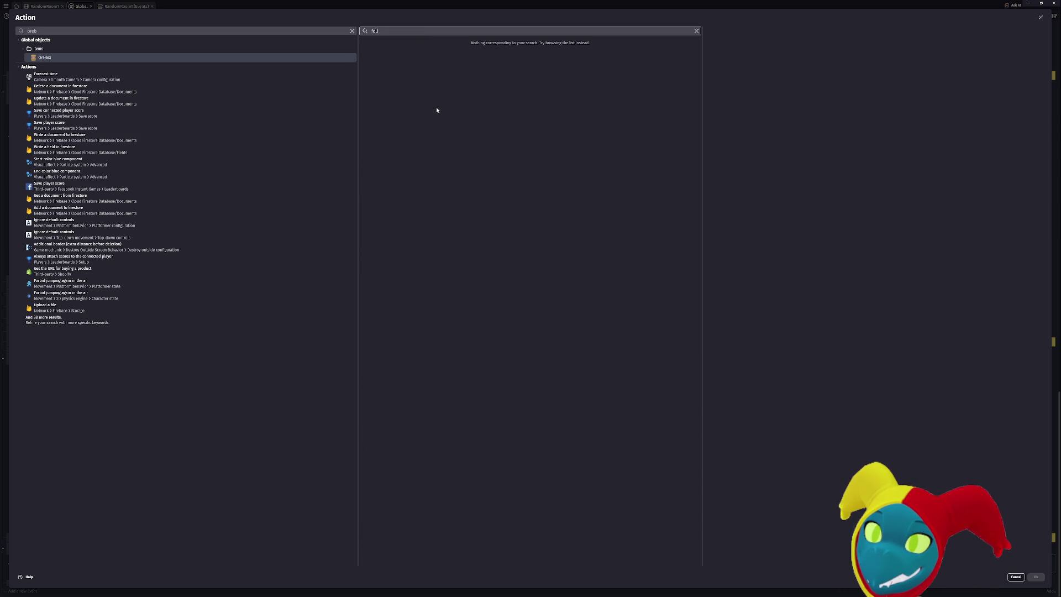
key(BackSpace)
key(BackSpace)
text(pathfind)
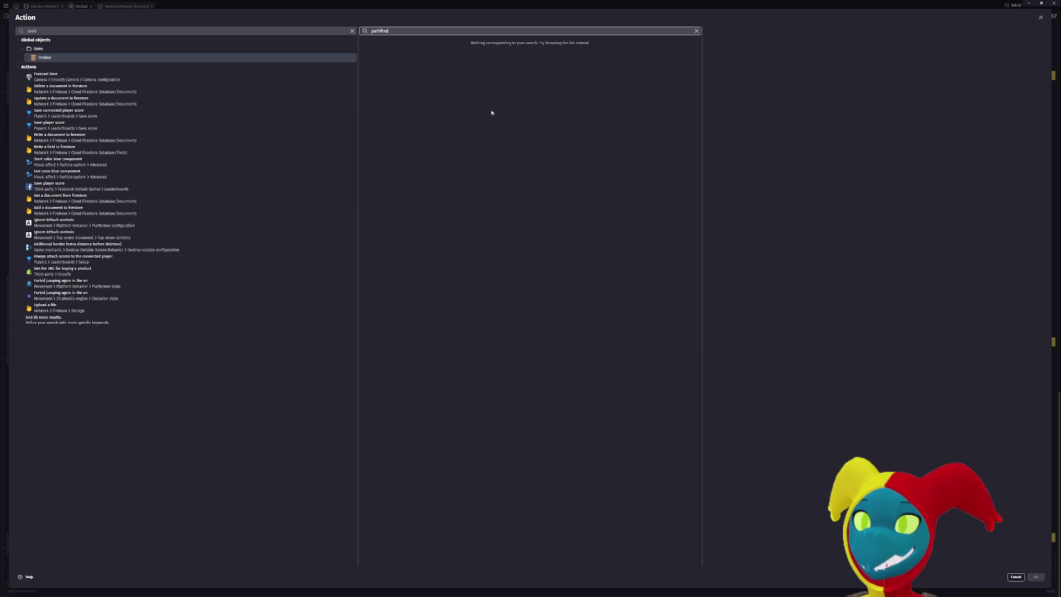
key(Escape)
key(Escape)
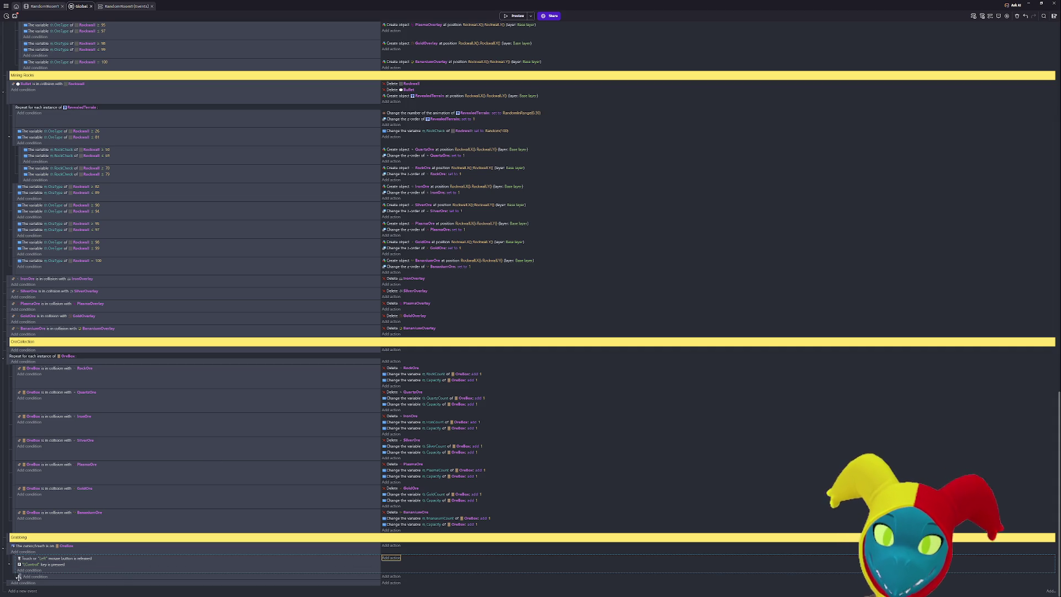
Add the Pathfinding behavior to the OreBox object in the RandomRoom1 scene.
click(55, 5)
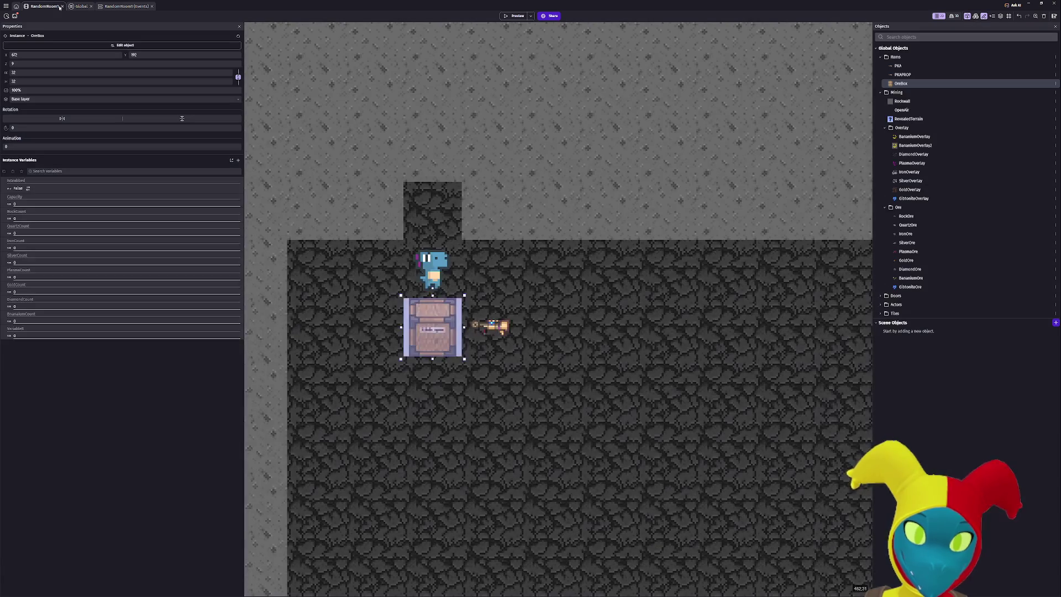
double_click(446, 332)
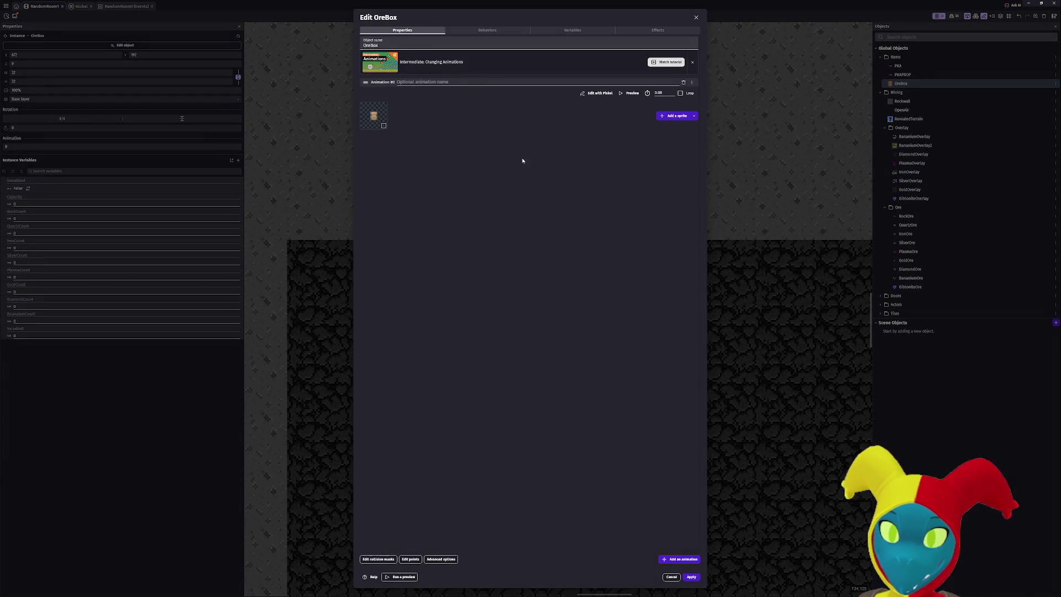
click(487, 30)
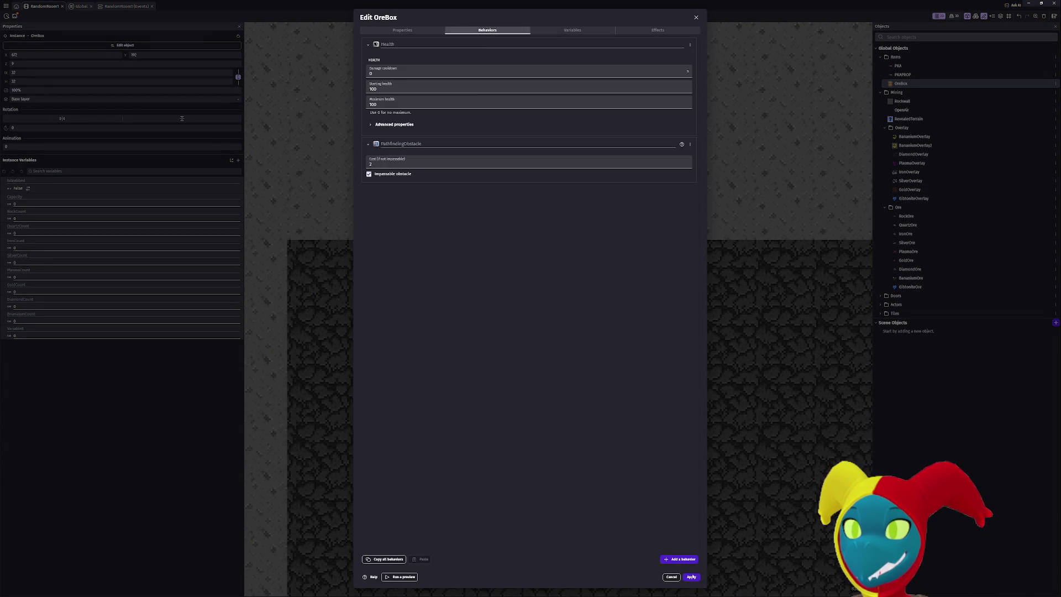
click(679, 559)
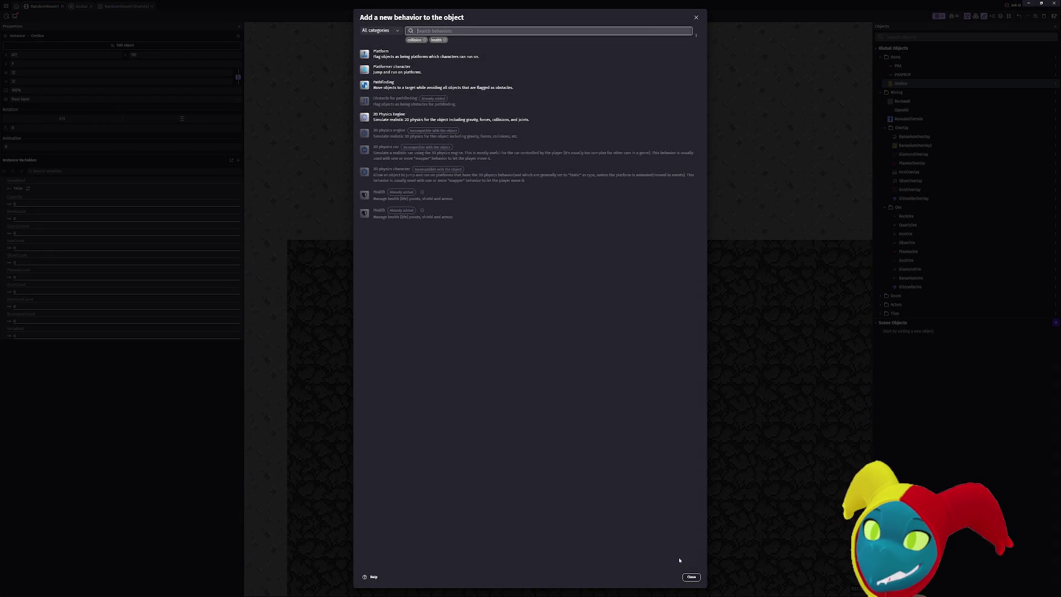
click(487, 88)
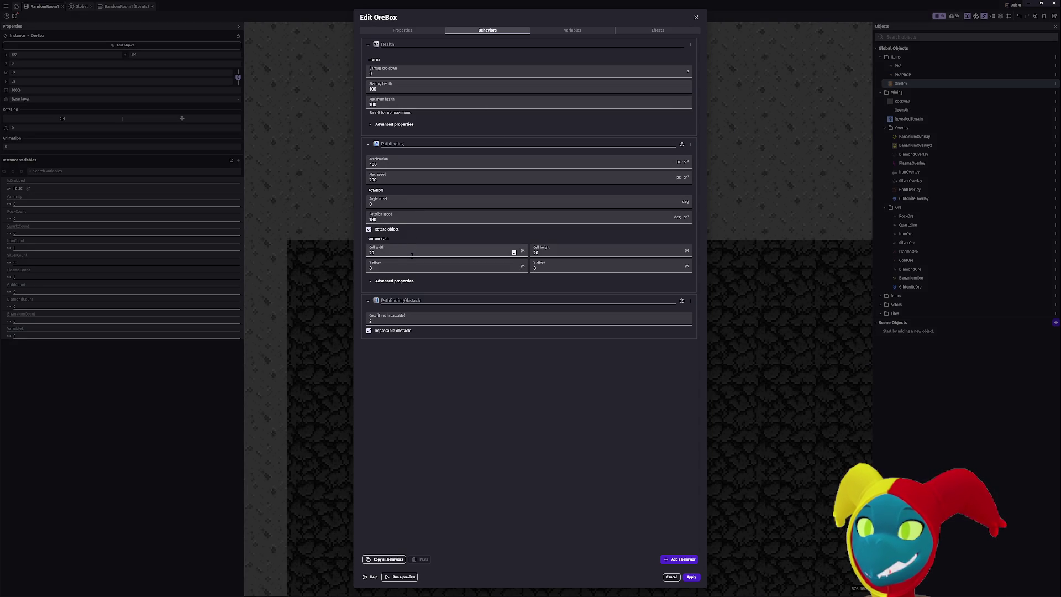
Set the pathfinding cell width and height to 32 and the X and Y offsets to 16.
click(372, 253)
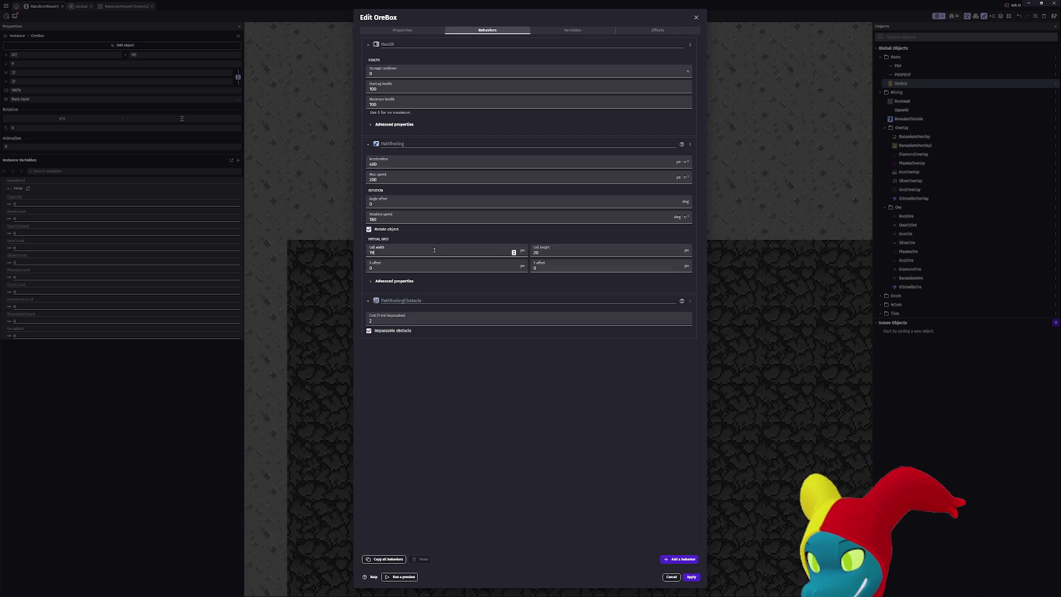
text(32)
double_click(544, 253)
text(32)
click(545, 269)
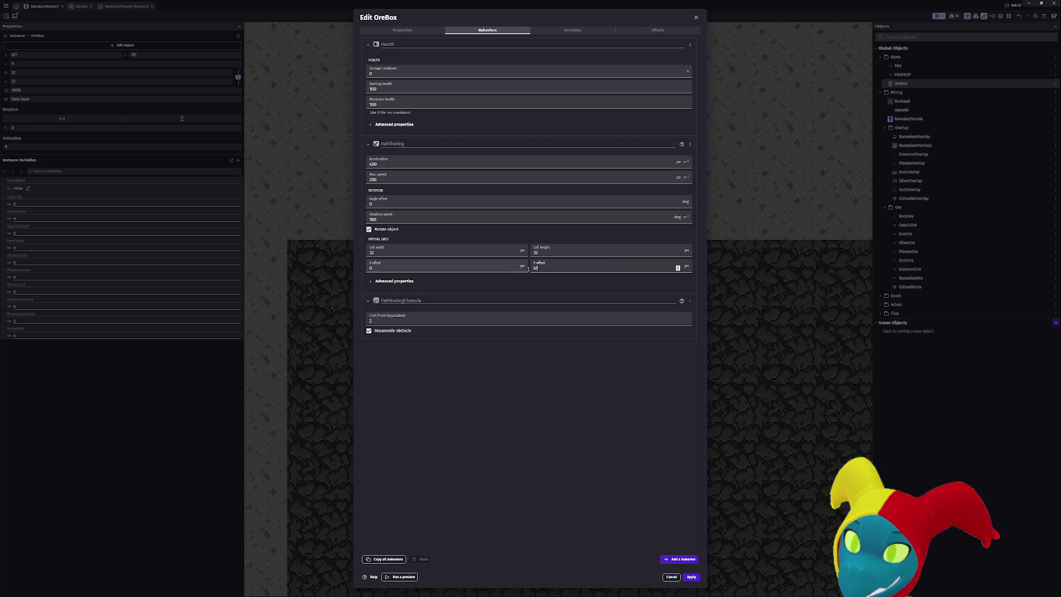
text(16)
double_click(420, 268)
text(16)
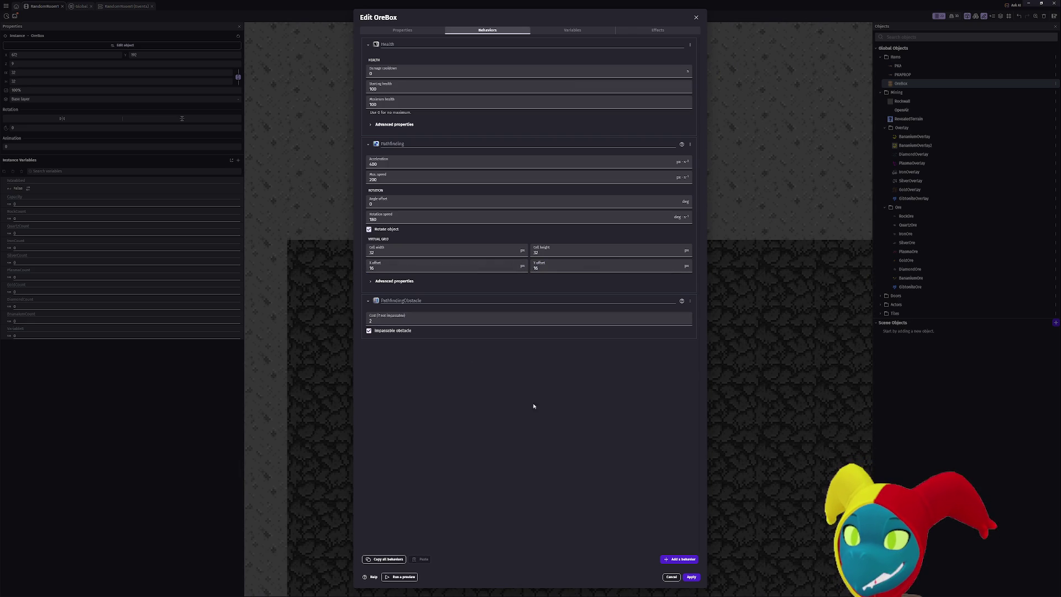
Set pathfinding acceleration and max speed to 9999 and apply the behavior changes.
double_click(403, 165)
text(99)
double_click(385, 180)
text(9999)
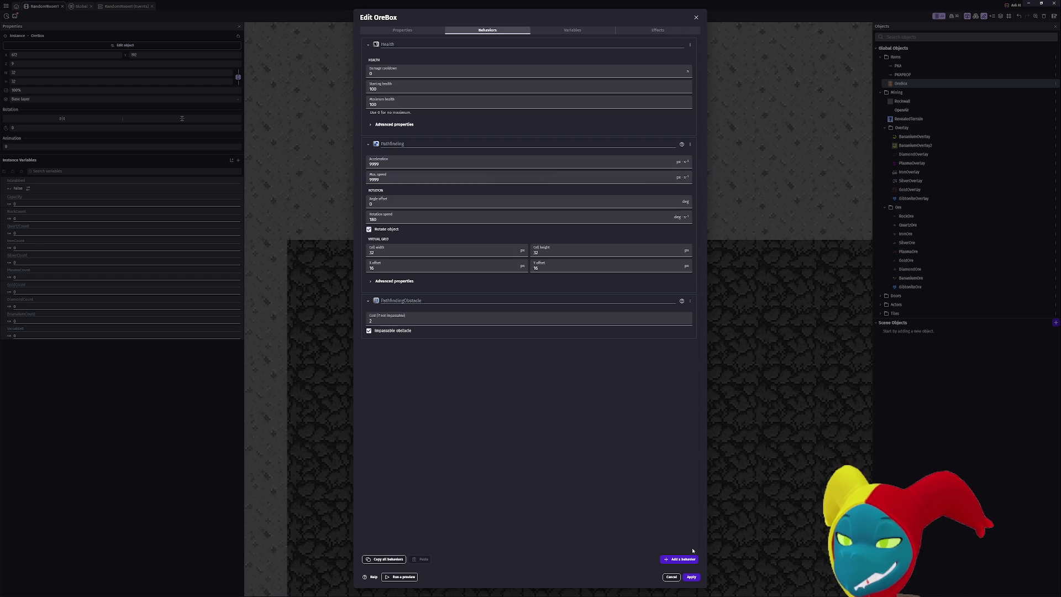
click(691, 577)
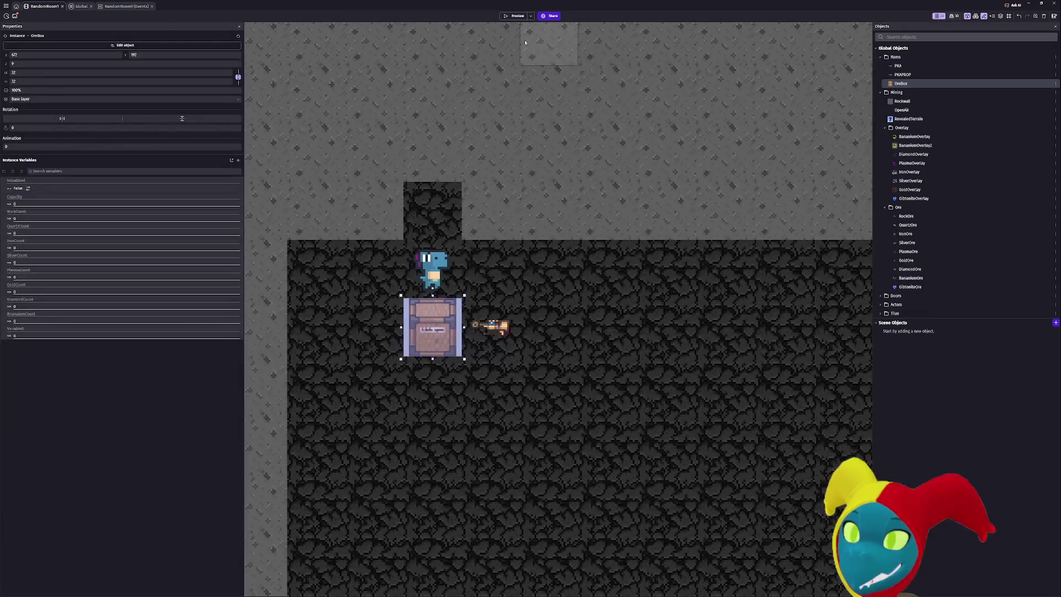
click(517, 17)
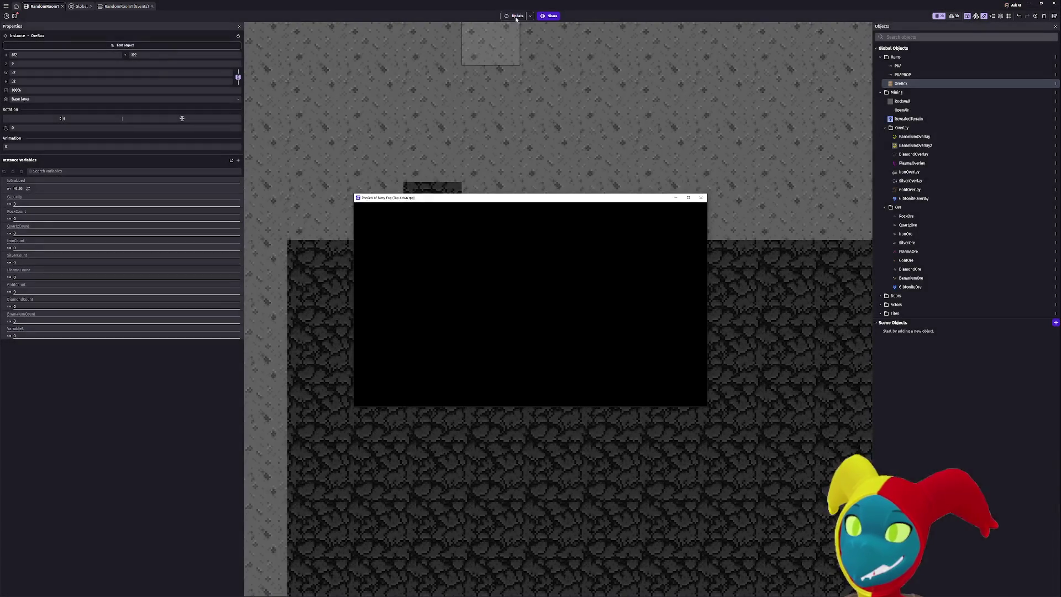
click(700, 199)
double_click(434, 310)
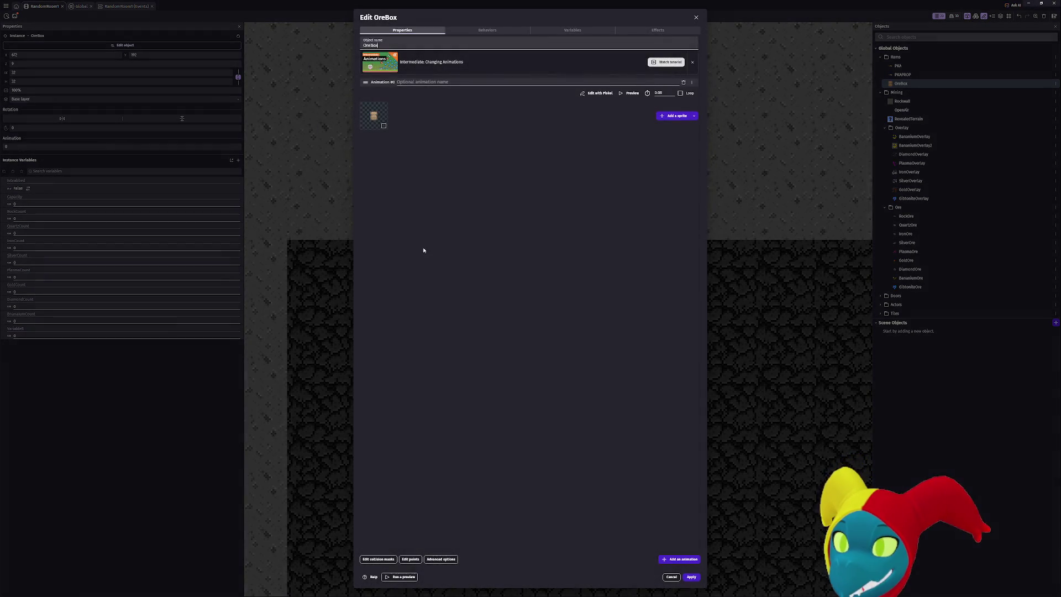
click(470, 31)
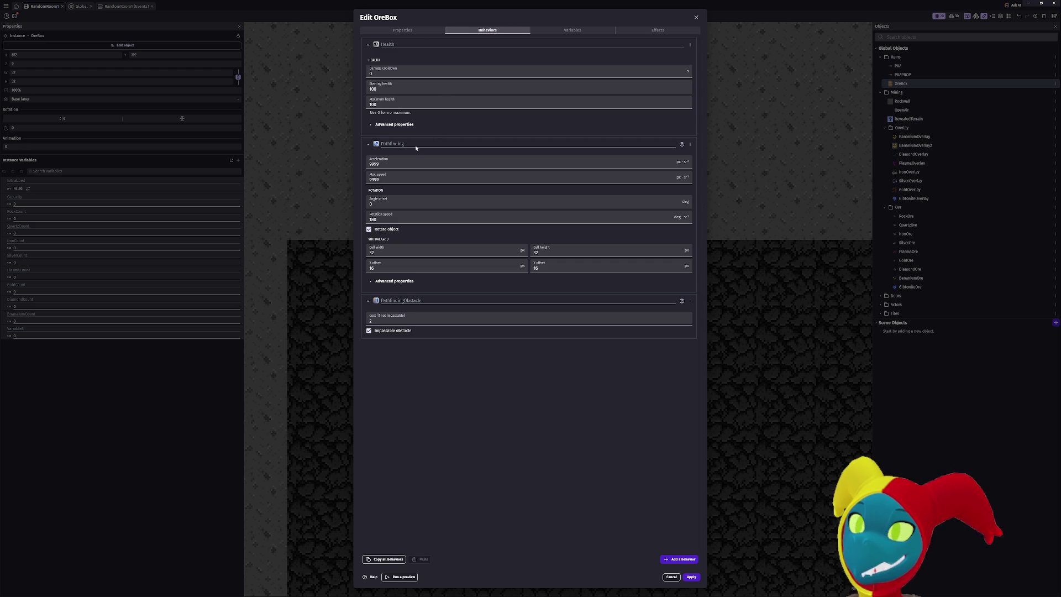
click(405, 282)
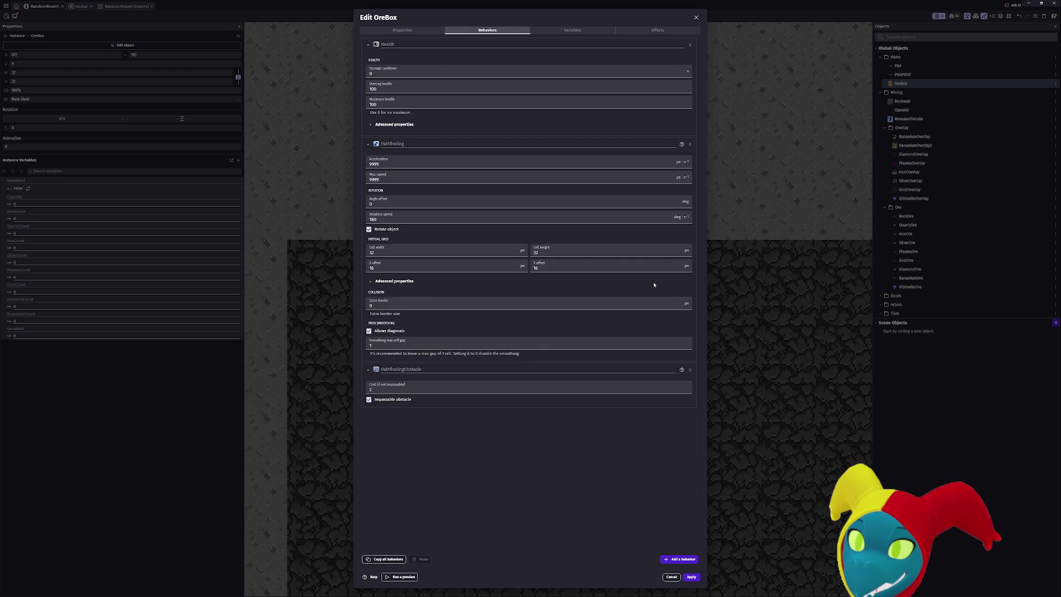
click(691, 576)
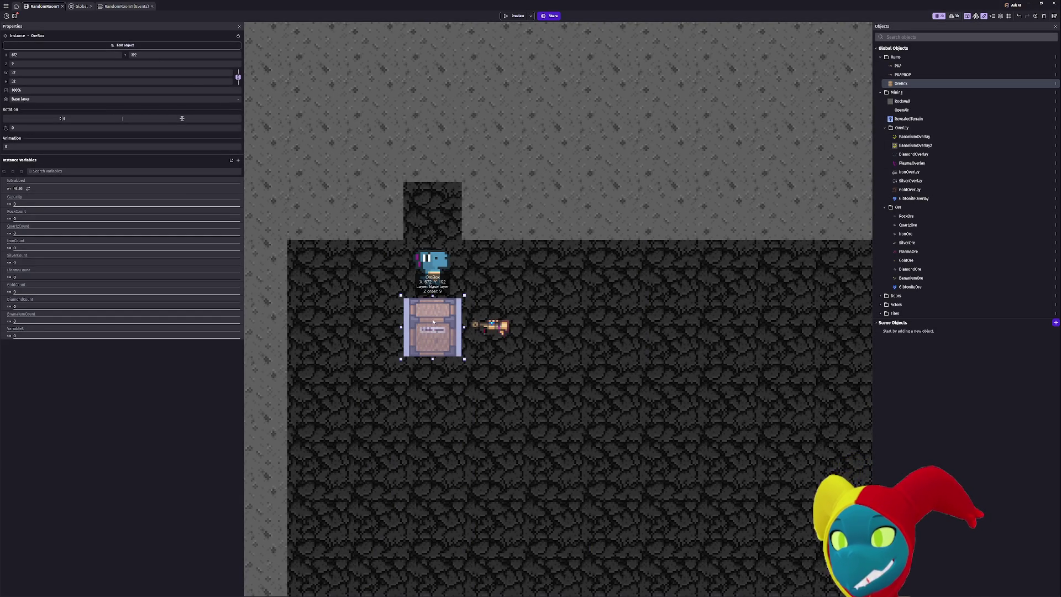
click(433, 283)
click(434, 330)
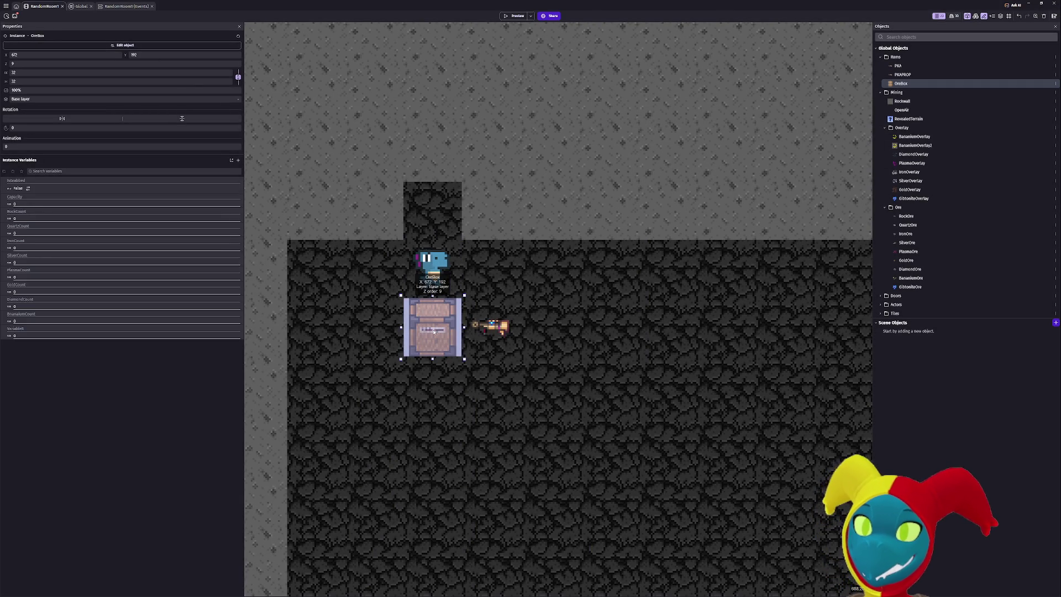
In Global events, add an OreBox 'Move to a position' pathfinding action to the Grabbing event.
click(78, 7)
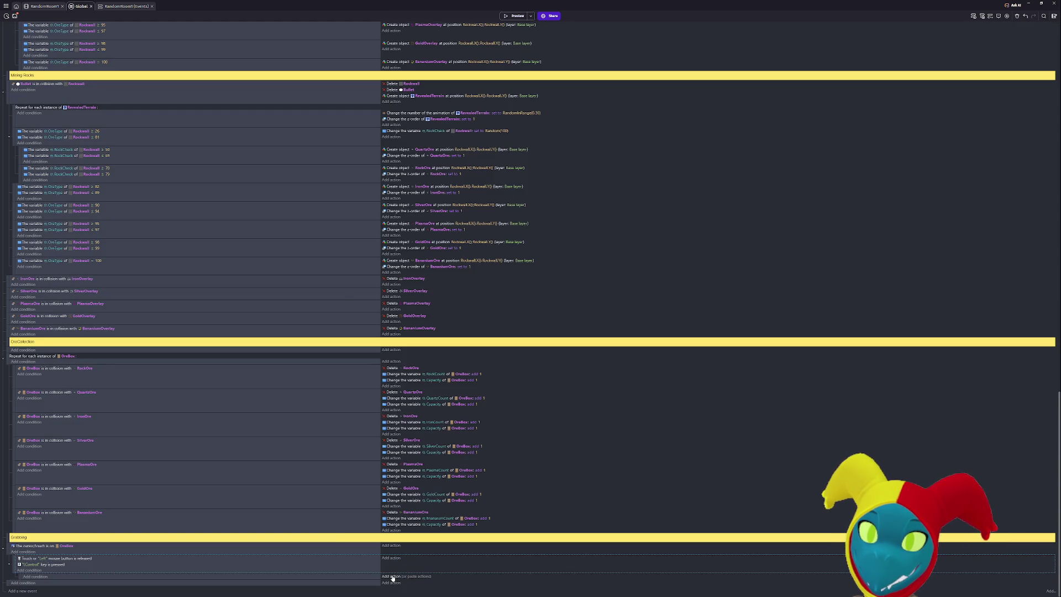
click(391, 576)
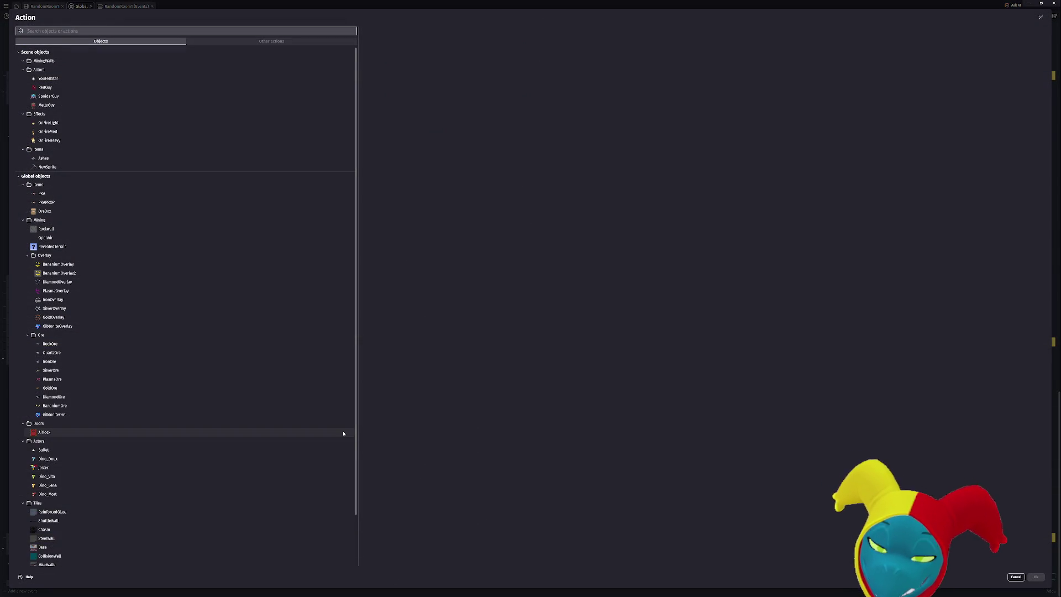
text(ore)
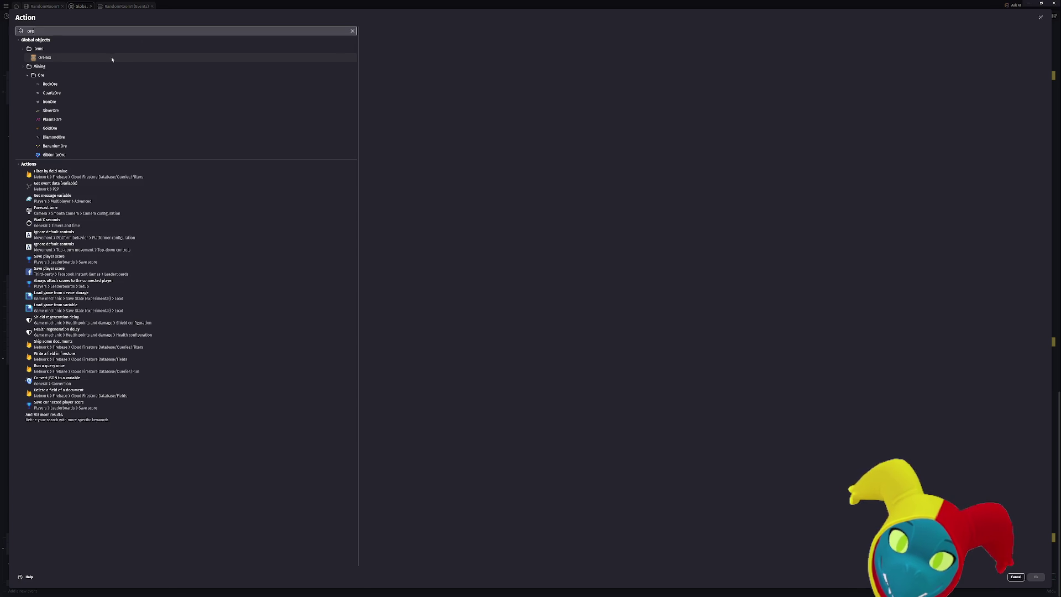
click(112, 59)
text(pathfind)
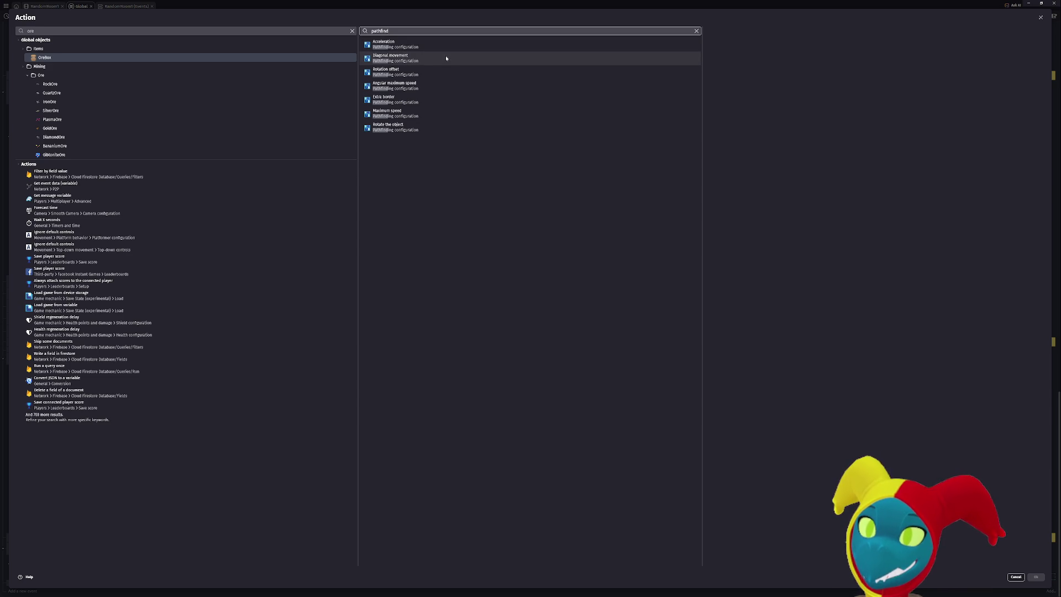
key(BackSpace)
key(BackSpace)
key(BackSpace)
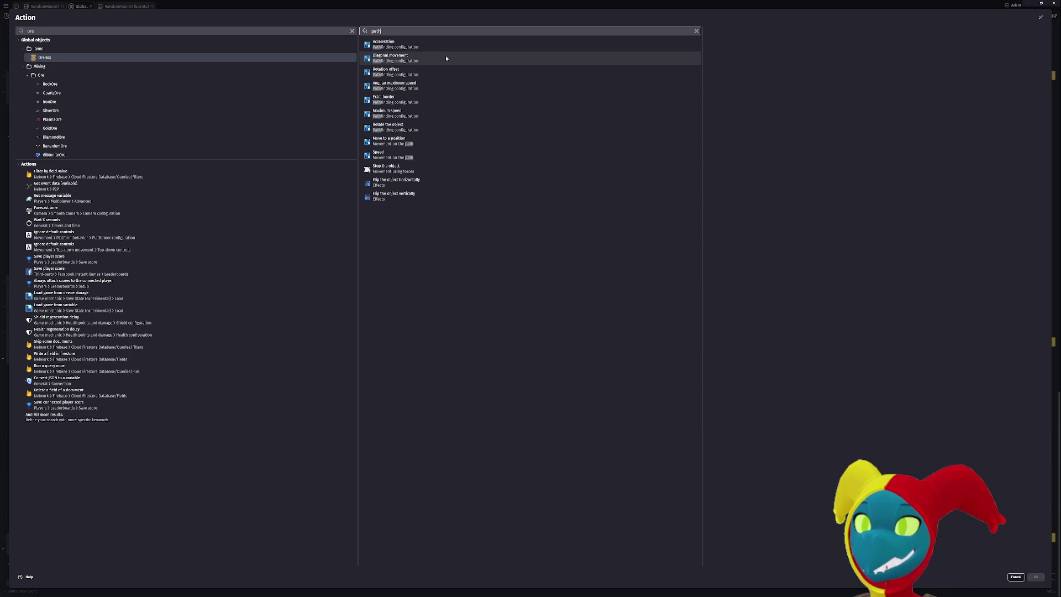
click(420, 141)
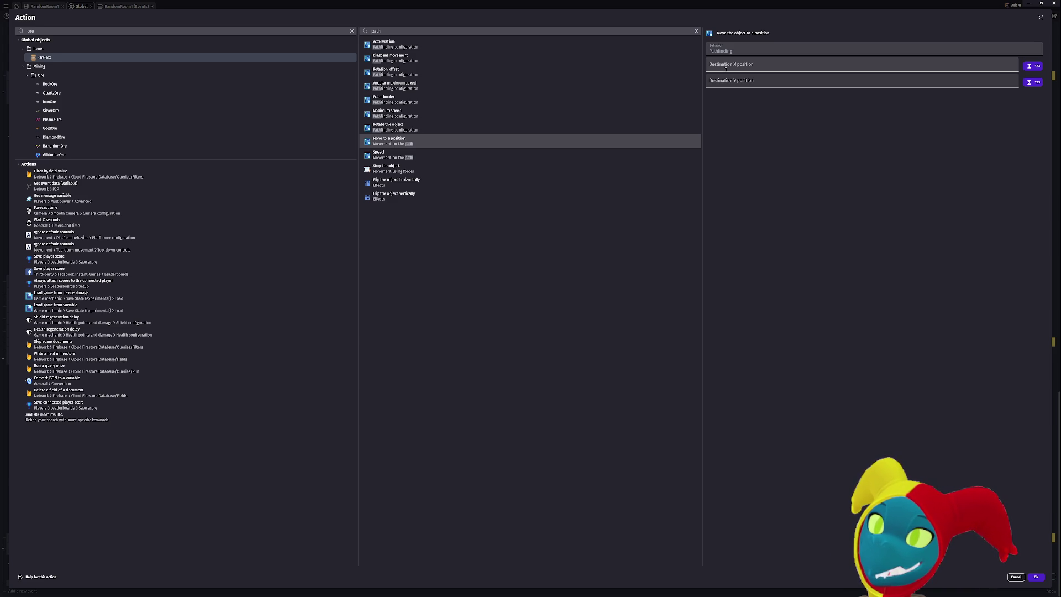
Set the move destination to Dino_Doux.X() and Dino_Doux.Y() and confirm the action.
click(725, 69)
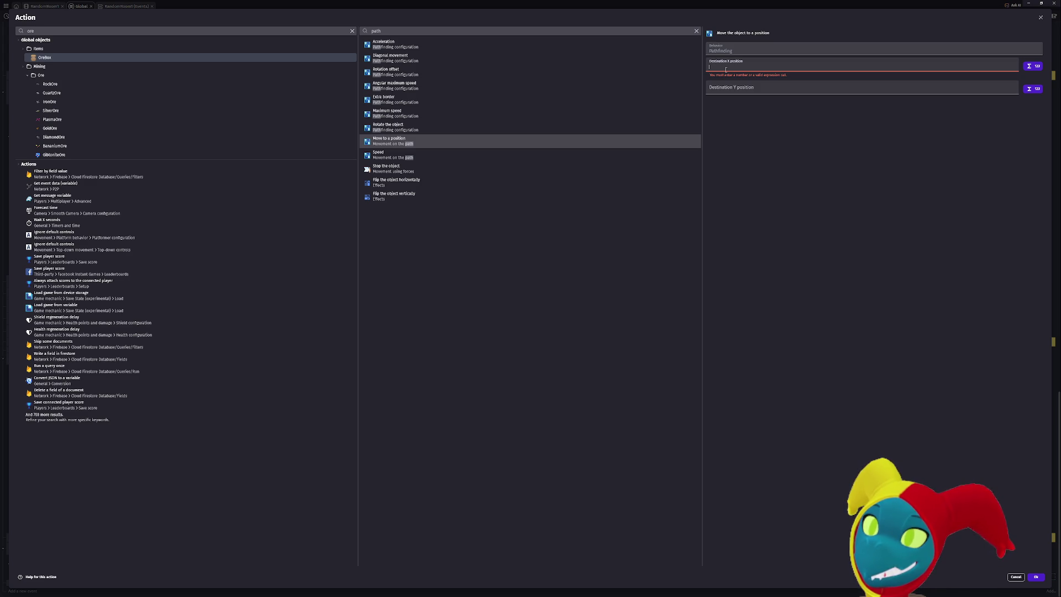
text(Dino_Doux.)
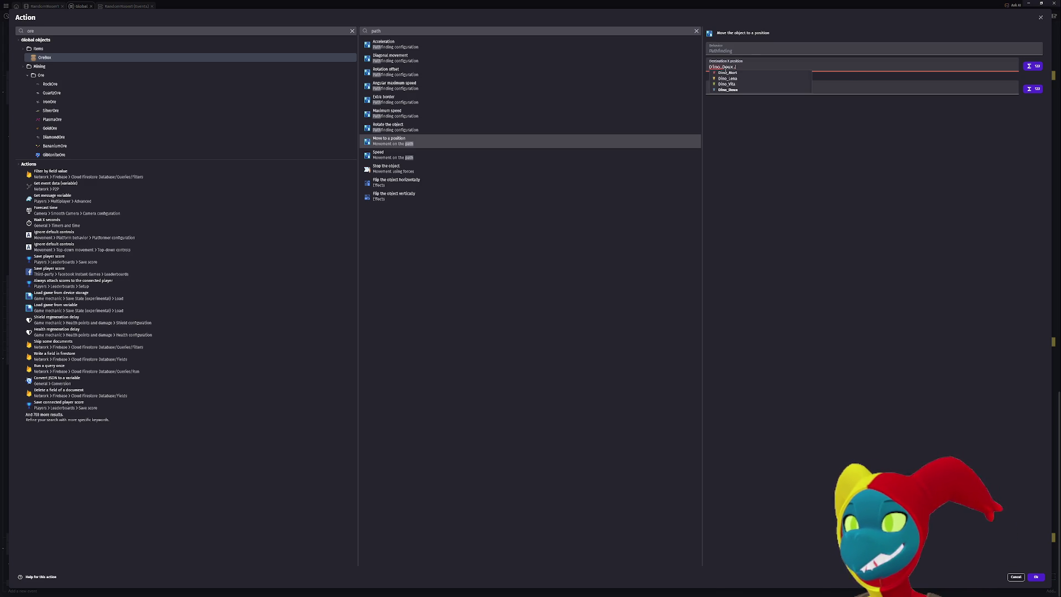
text(X()
key(Return)
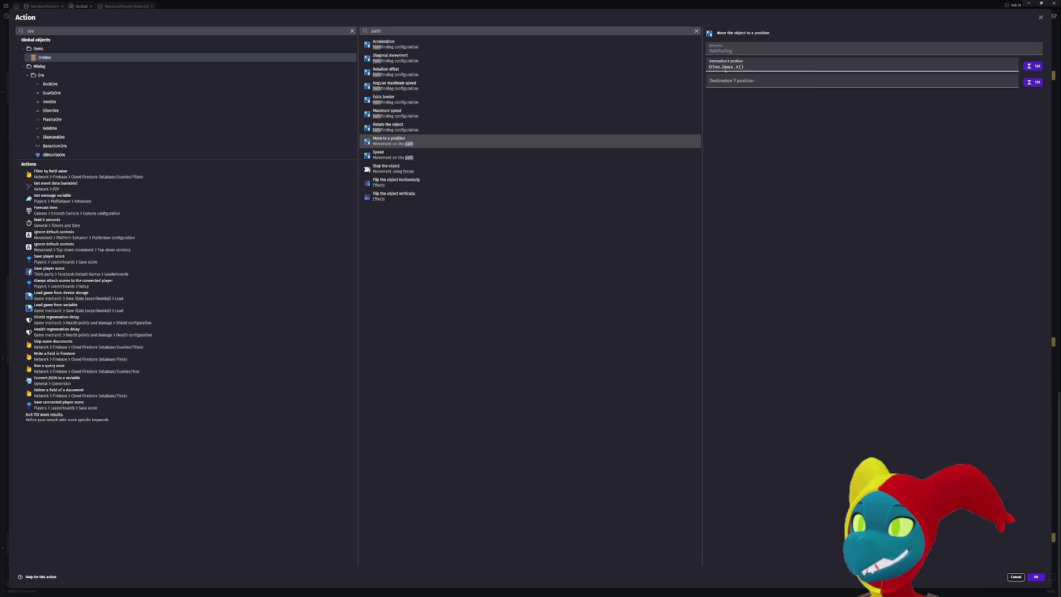
key(Tab)
text(Dino_Doux.Y())
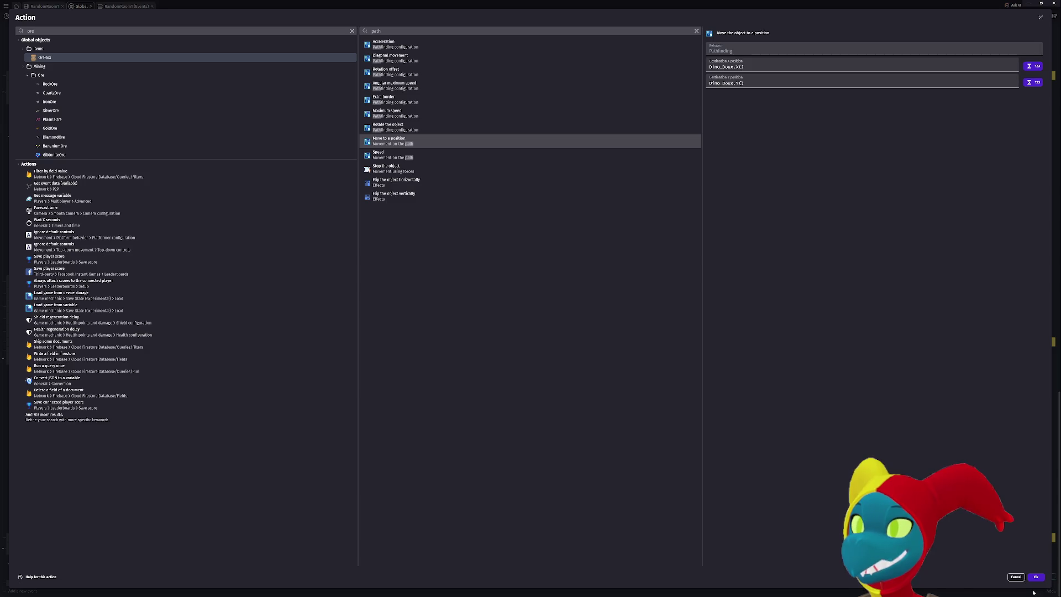
click(1039, 577)
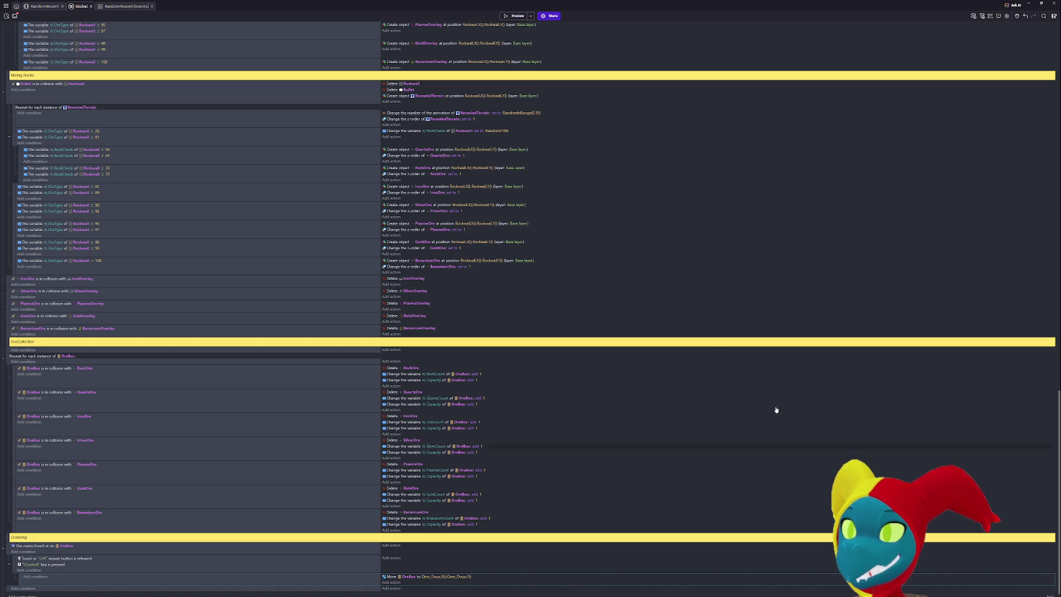
click(517, 15)
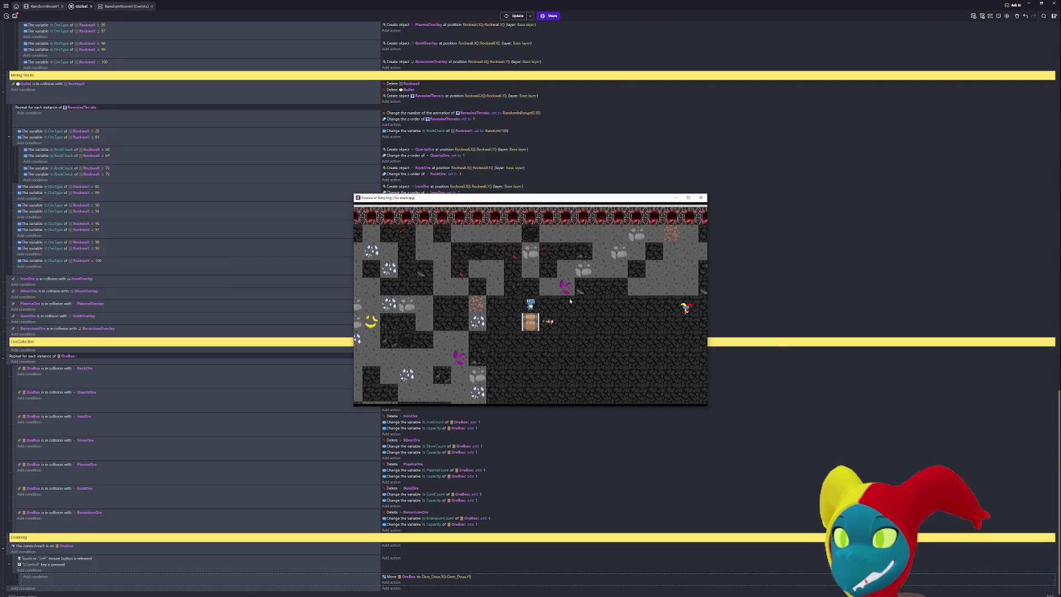
key(Right)
key(Down)
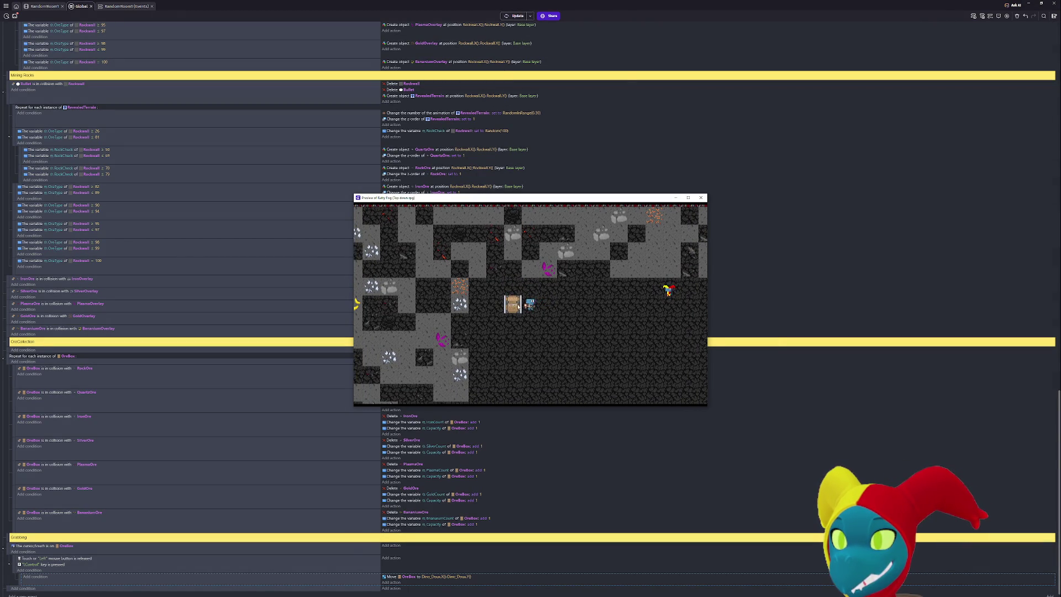
key(Right)
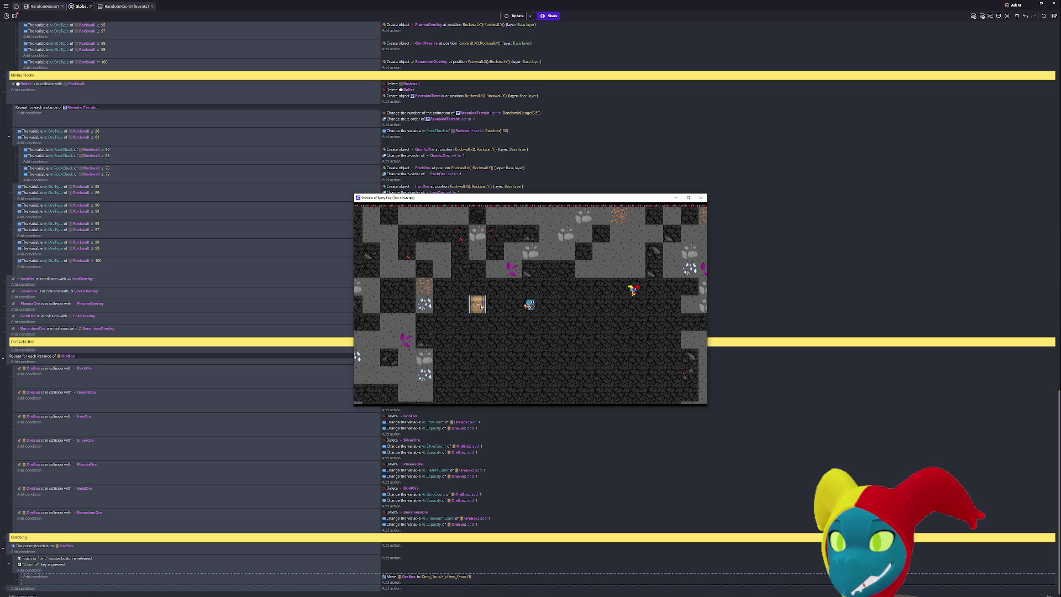
key(Right)
key(Left)
ctrl+click(513, 304)
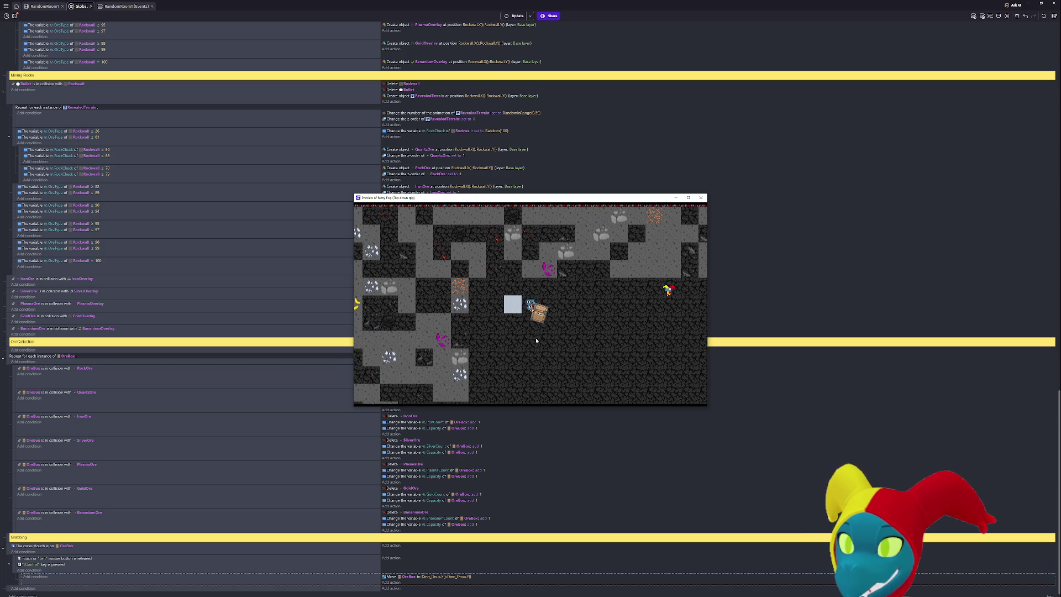
key(Up)
key(Right)
key(Down)
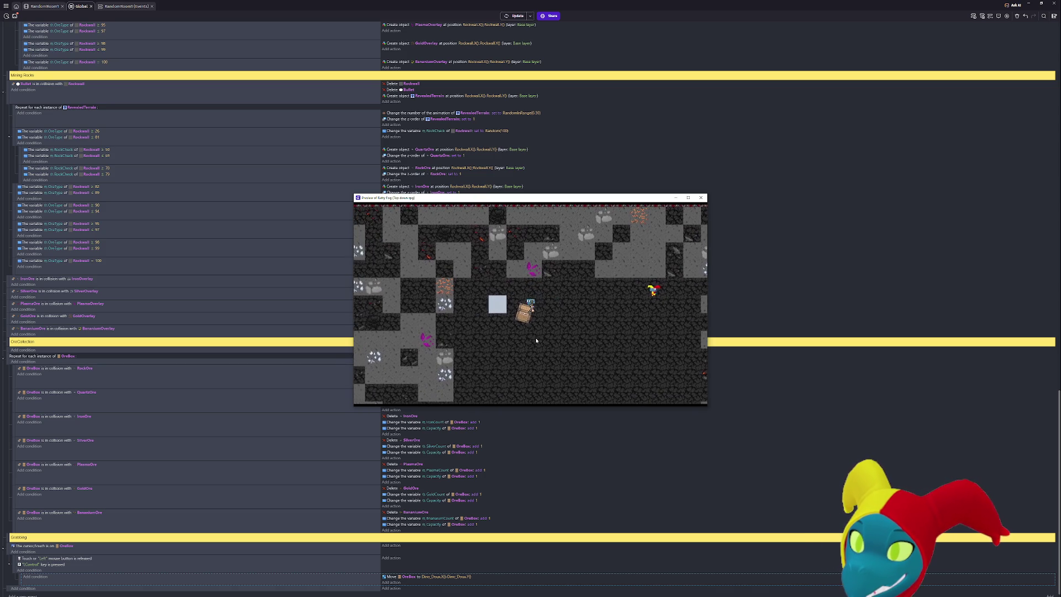
key(Left)
key(Right)
key(Up)
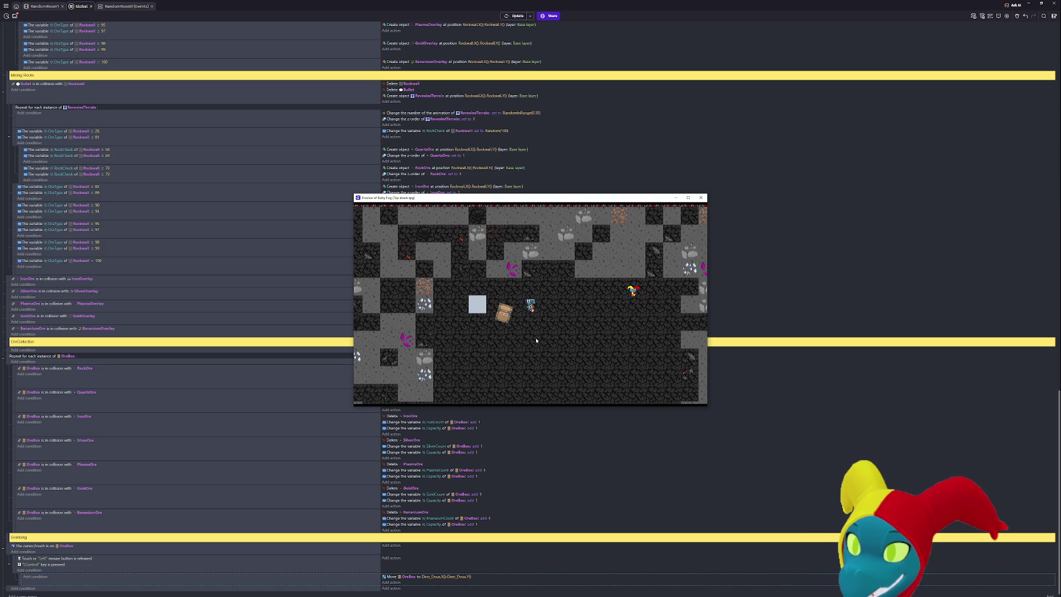
key(Right)
ctrl+click(451, 312)
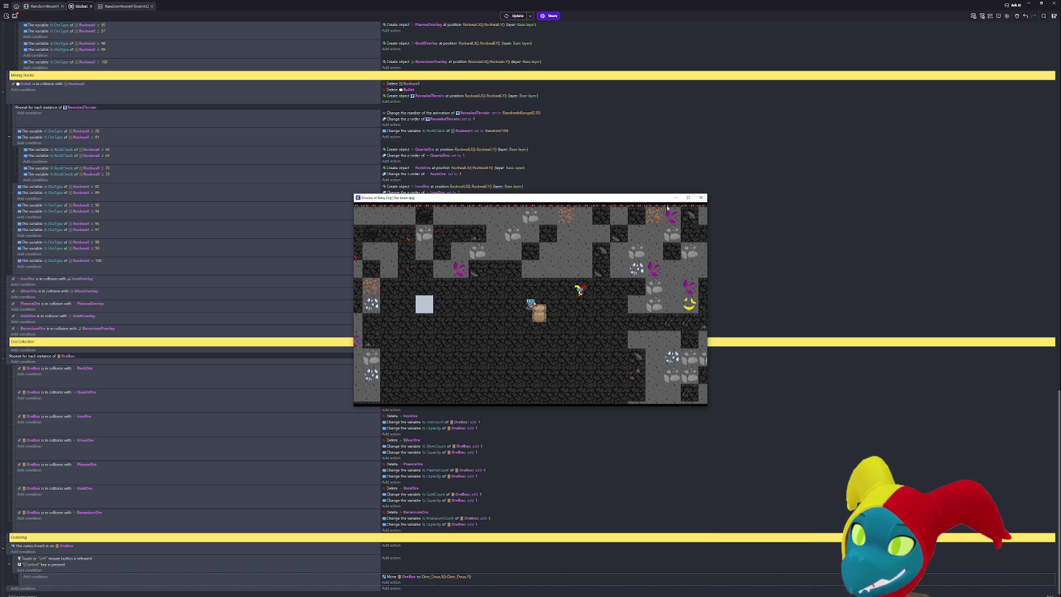
drag(637, 202, 888, 183)
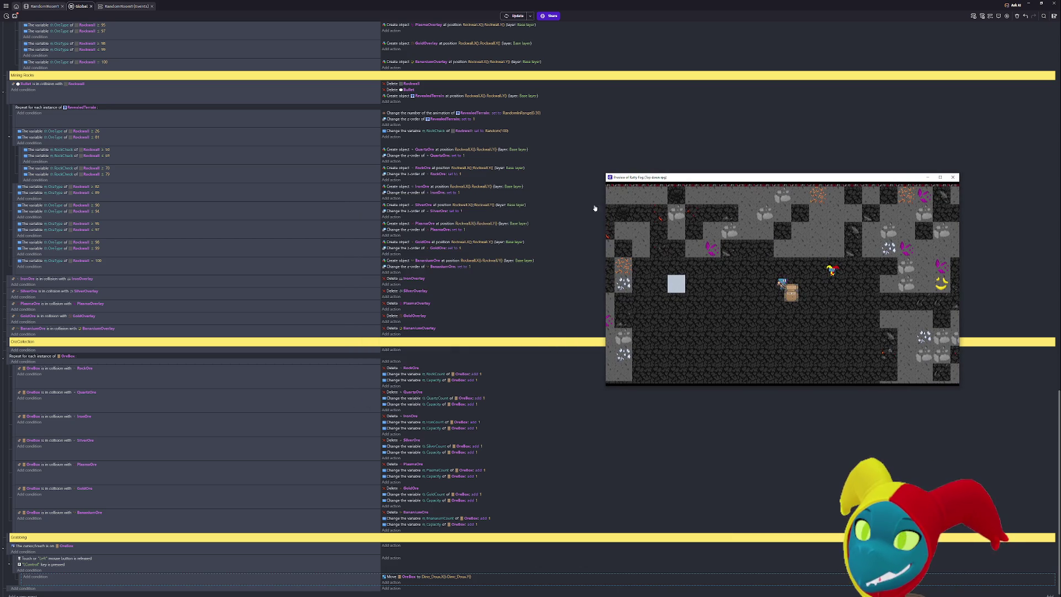
scroll(490, 244, up, 5)
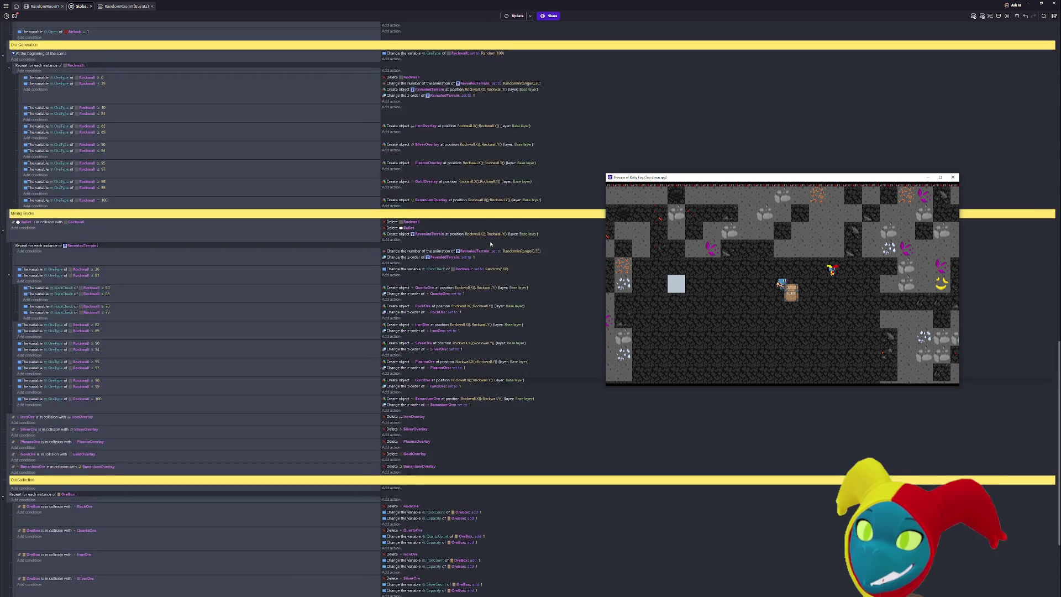
scroll(490, 244, up, 4)
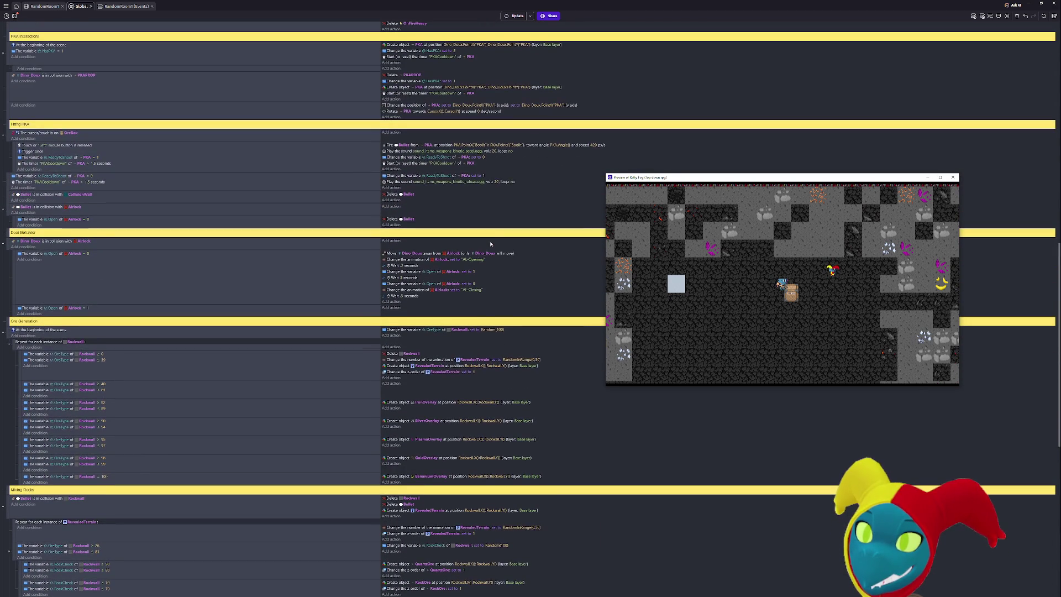
scroll(490, 244, up, 1)
scroll(490, 243, down, 10)
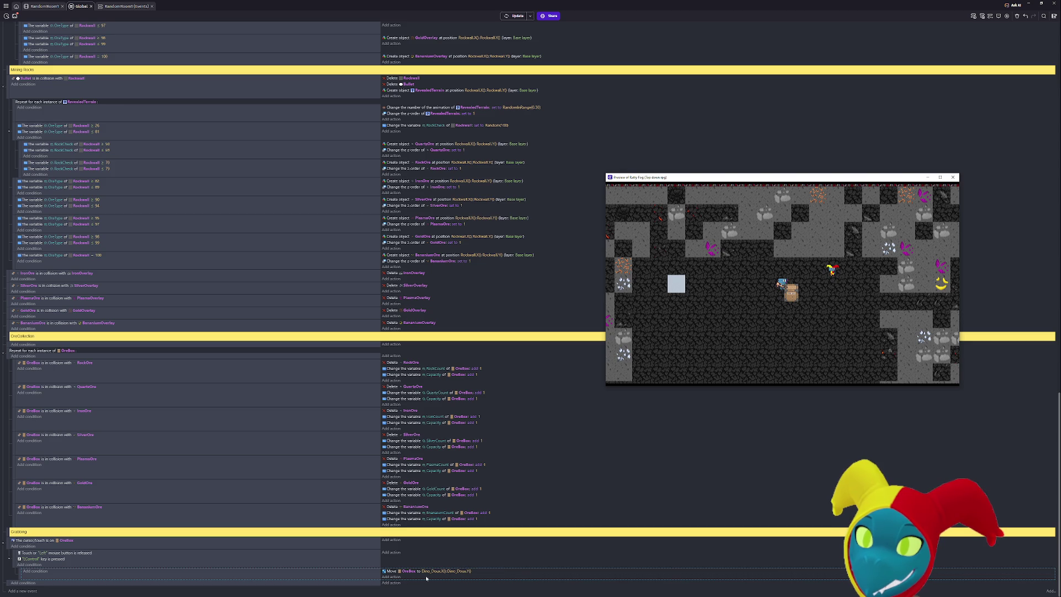
Change the OreBox move action's destination X to Dino_Doux.LastX.
click(435, 572)
click(450, 584)
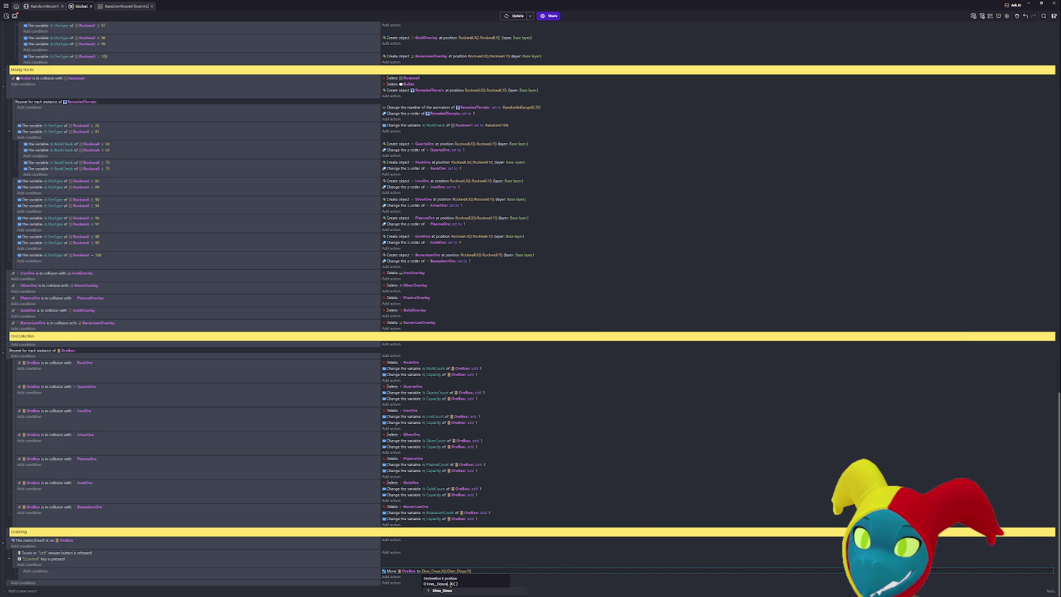
text(La)
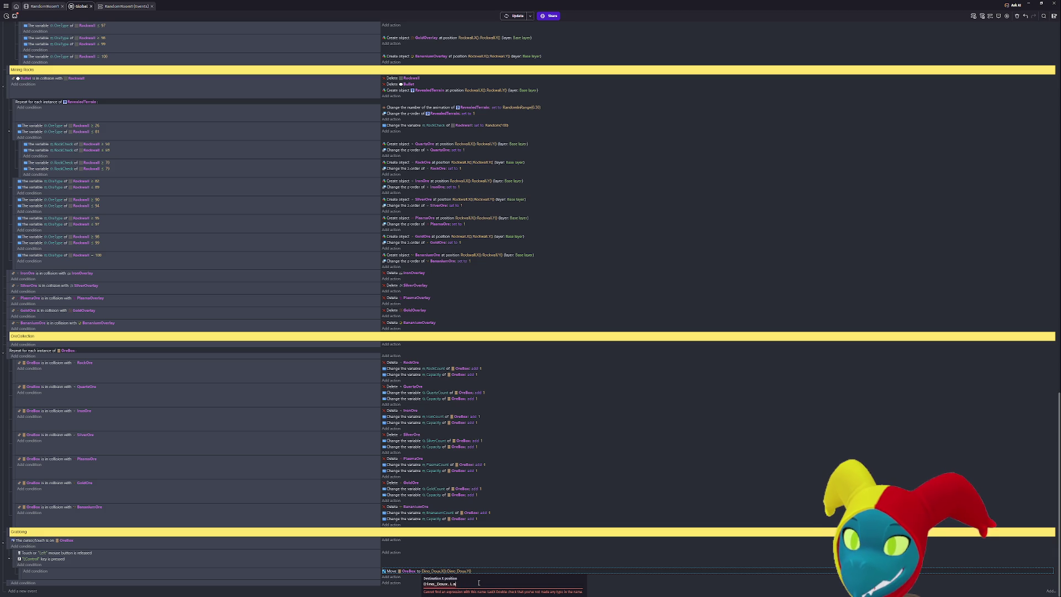
key(BackSpace)
key(BackSpace)
key(BackSpace)
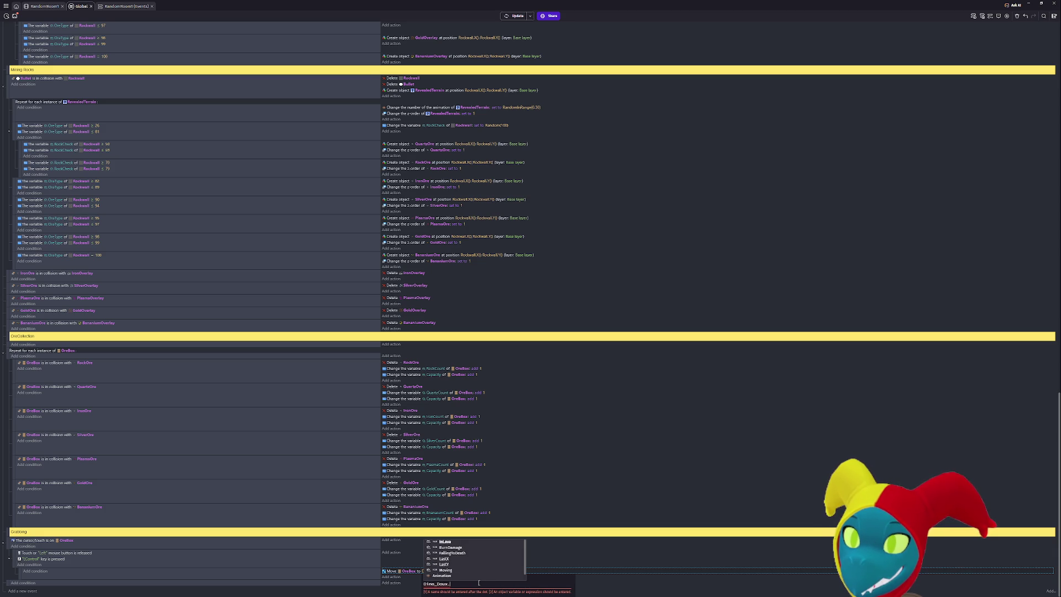
click(460, 558)
click(522, 552)
Change the move action's destination Y to Dino_Doux.LastY.
click(463, 571)
click(467, 573)
click(482, 583)
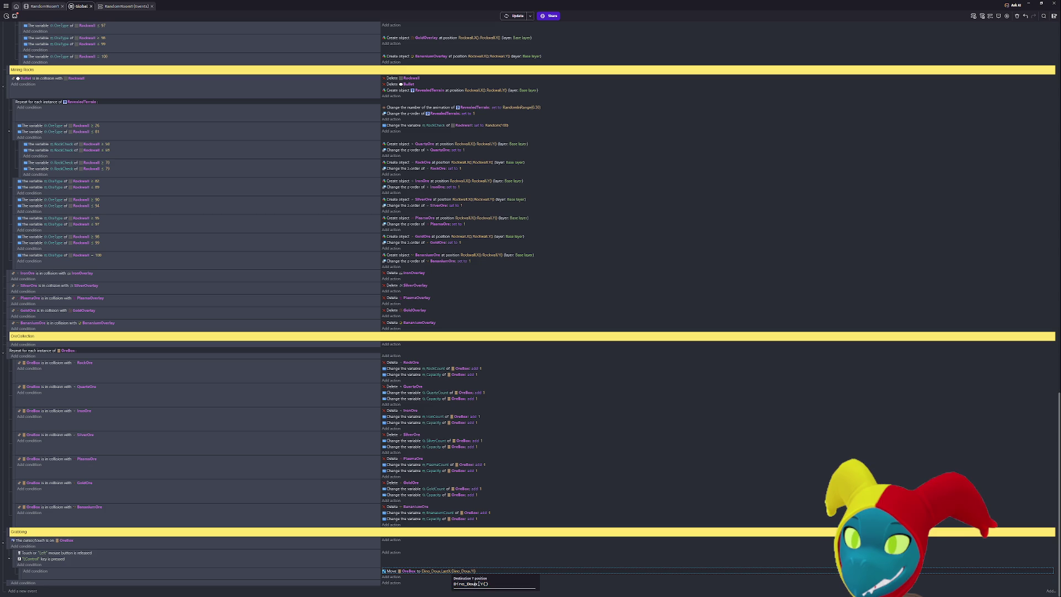
text(LastY)
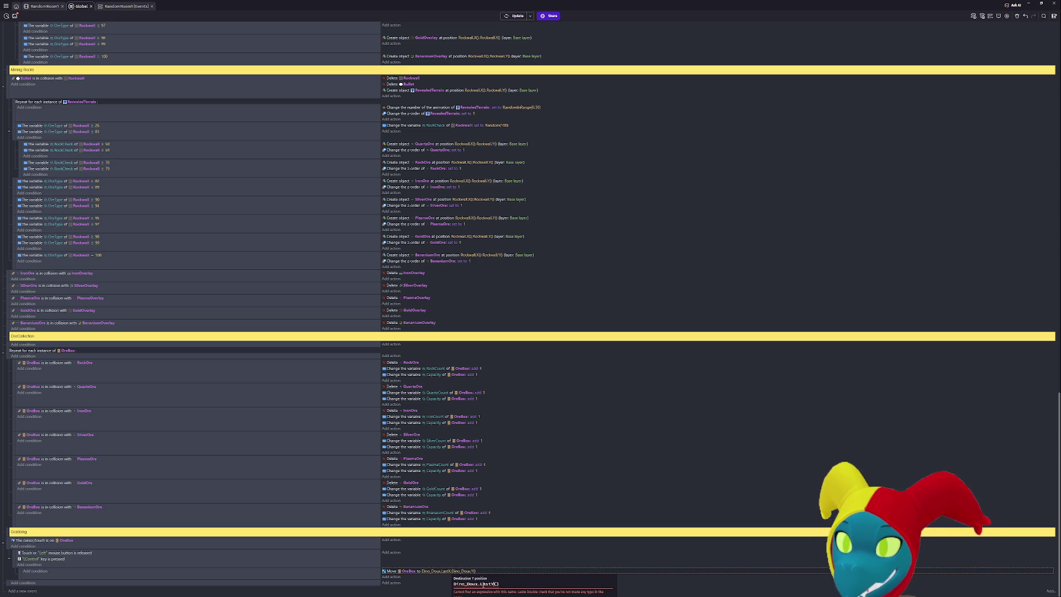
click(582, 549)
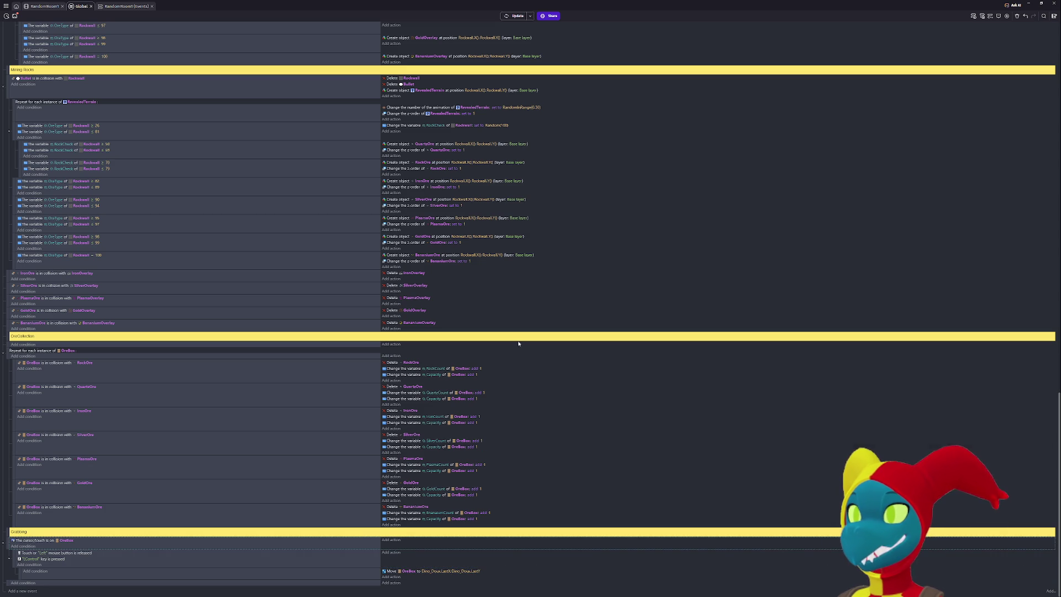
scroll(408, 196, up, 15)
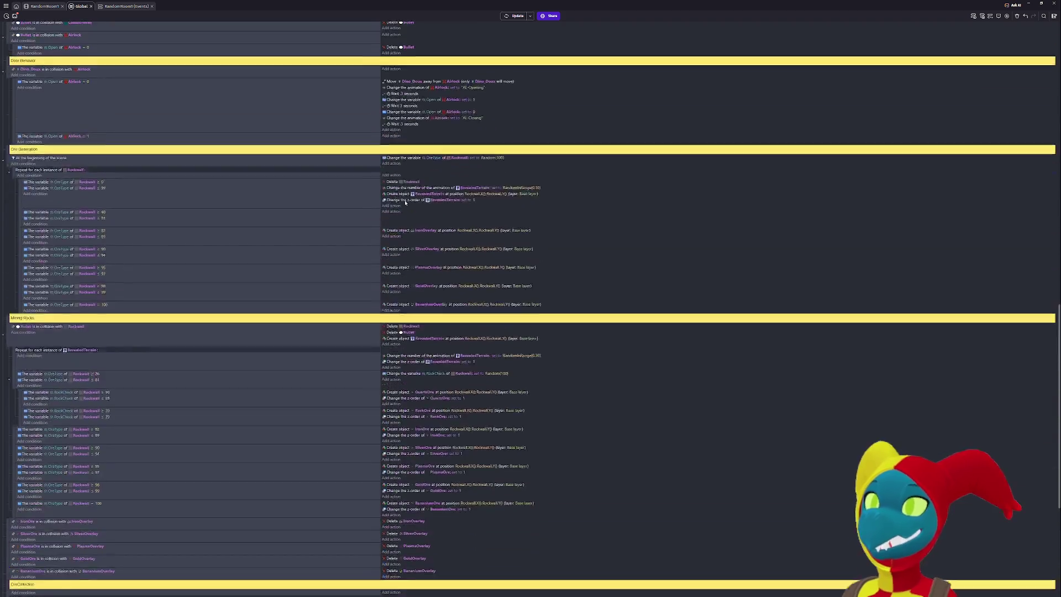
Preview the game with the LastX/LastY target, walk the player left, then close the preview.
scroll(499, 55, up, 3)
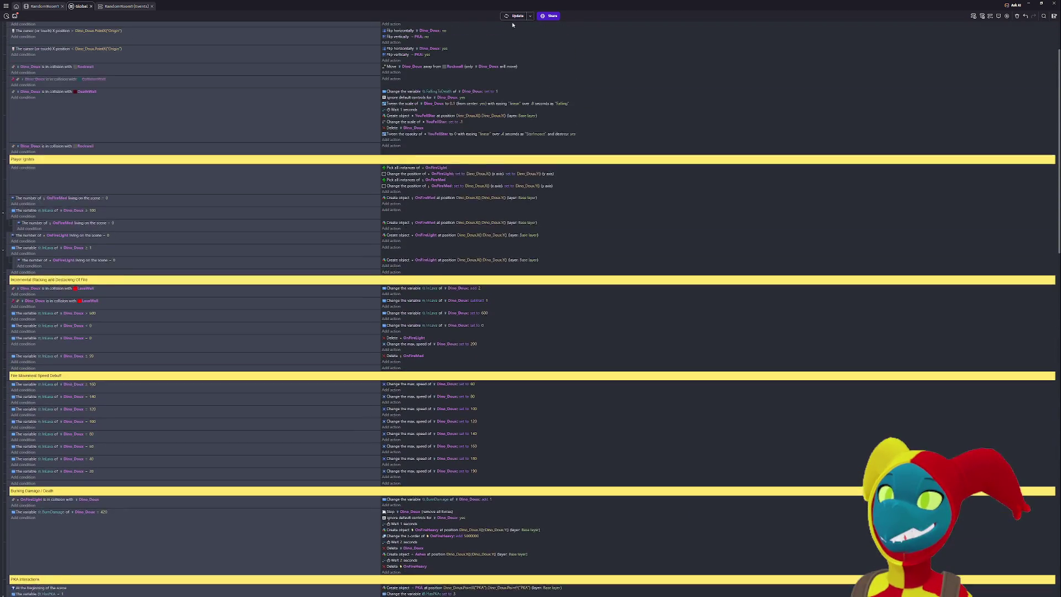
click(514, 16)
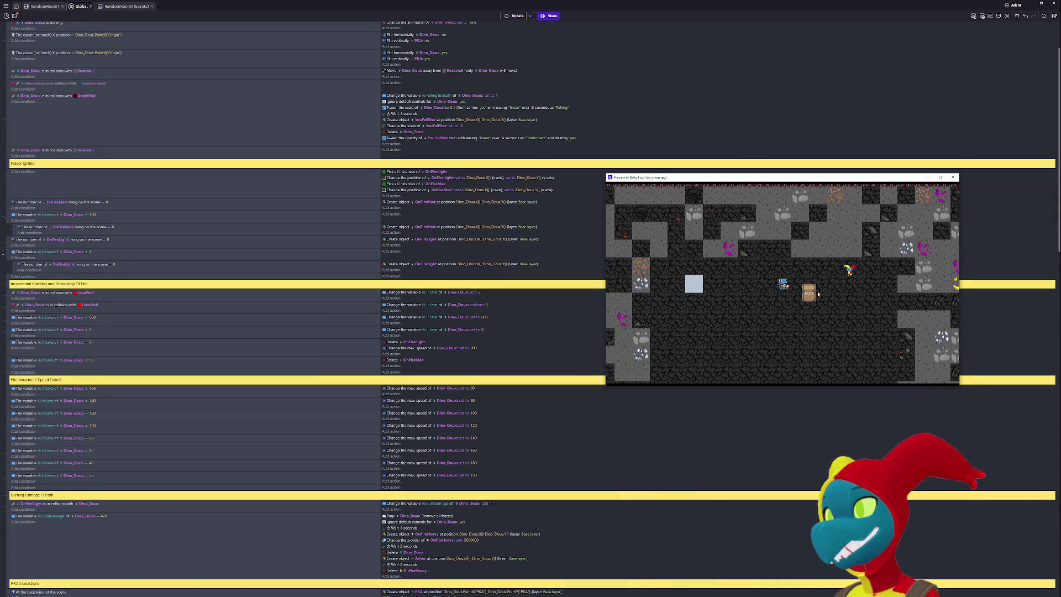
key(Left)
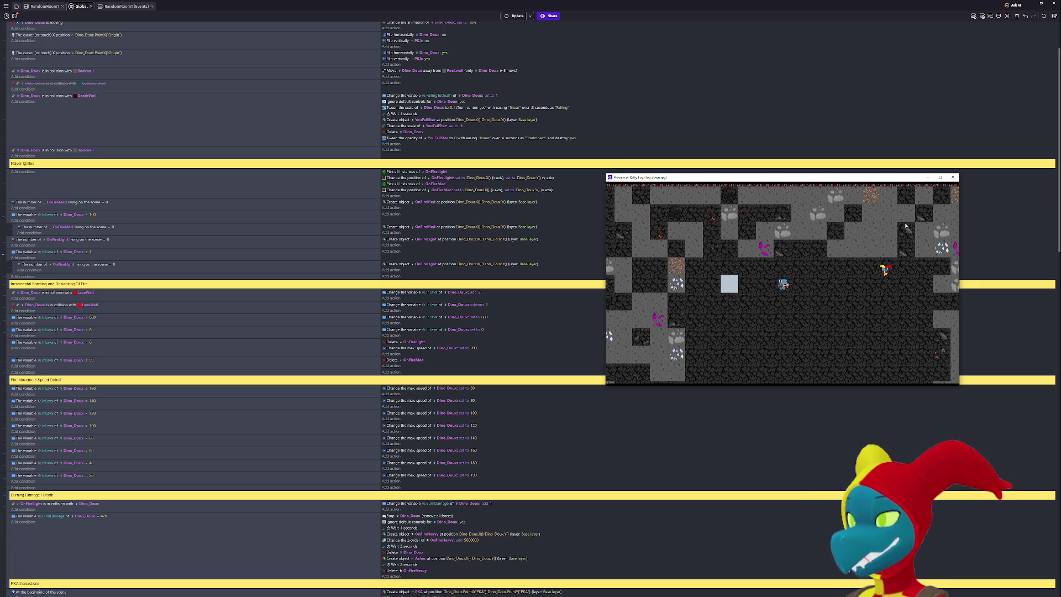
click(953, 178)
scroll(509, 284, up, 2)
scroll(508, 283, down, 2)
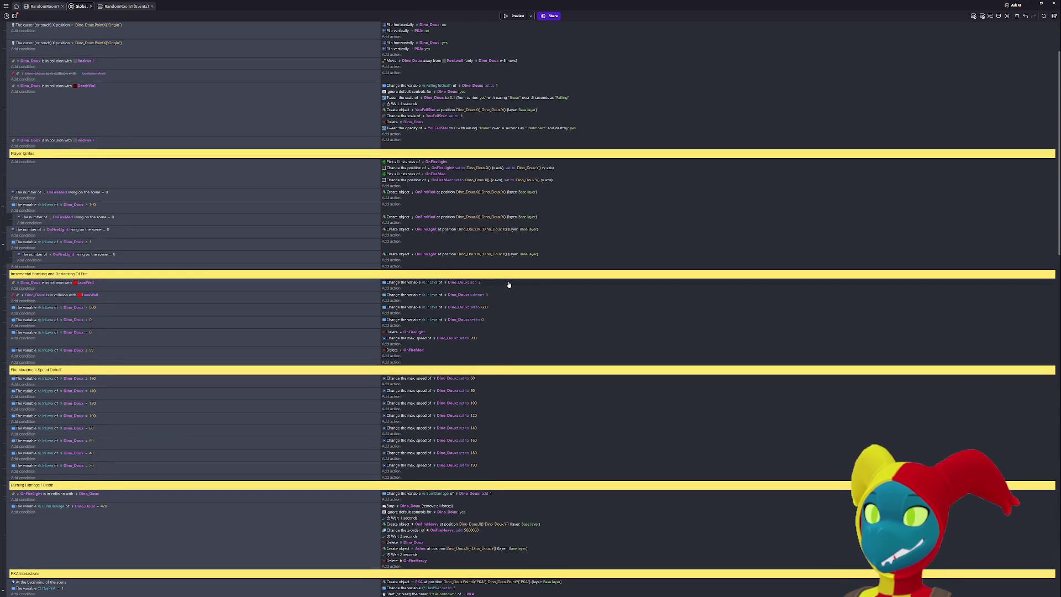
scroll(509, 284, up, 2)
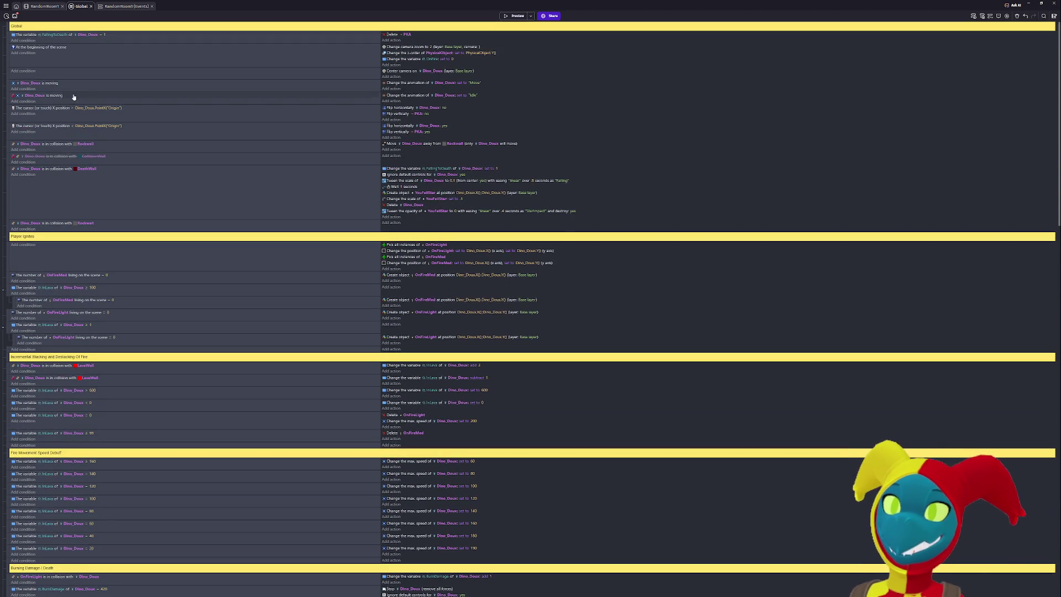
Disable the CollisionWall event and paste a top-level copy of the player–Rockwall collision event.
click(10, 158)
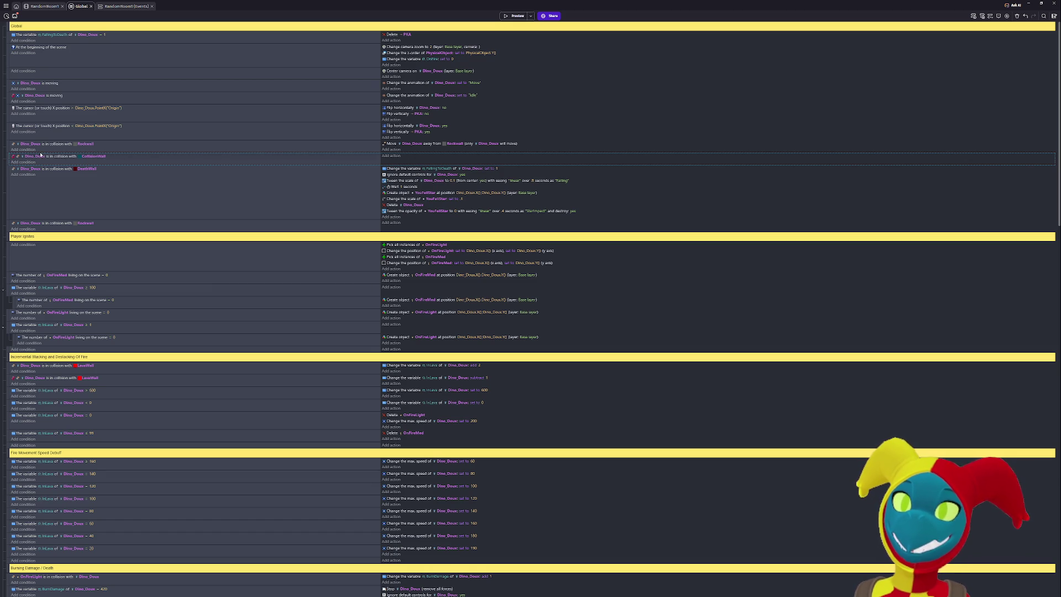
key(d)
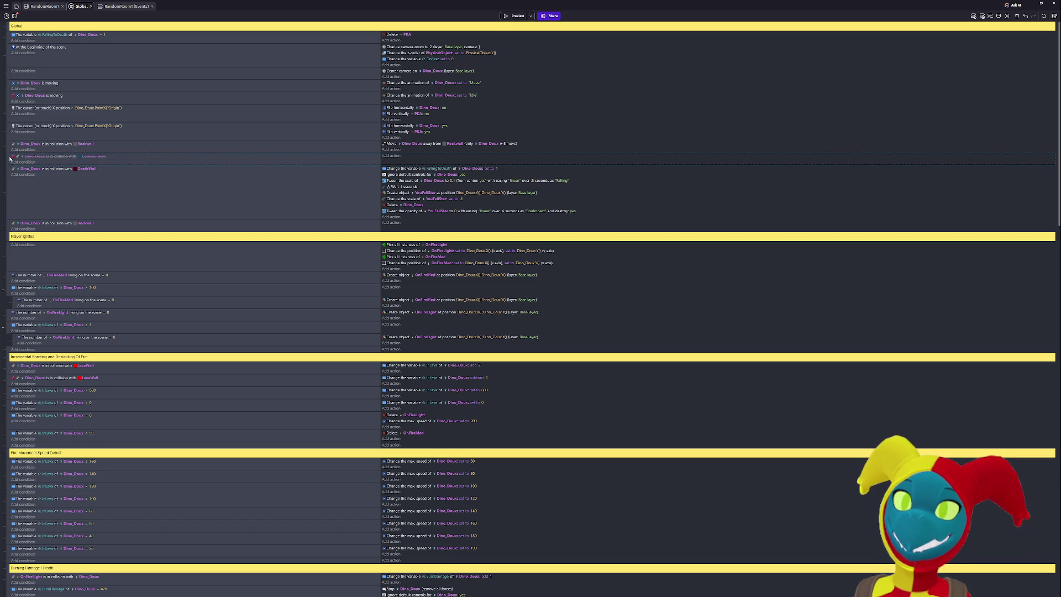
drag(12, 154, 7, 149)
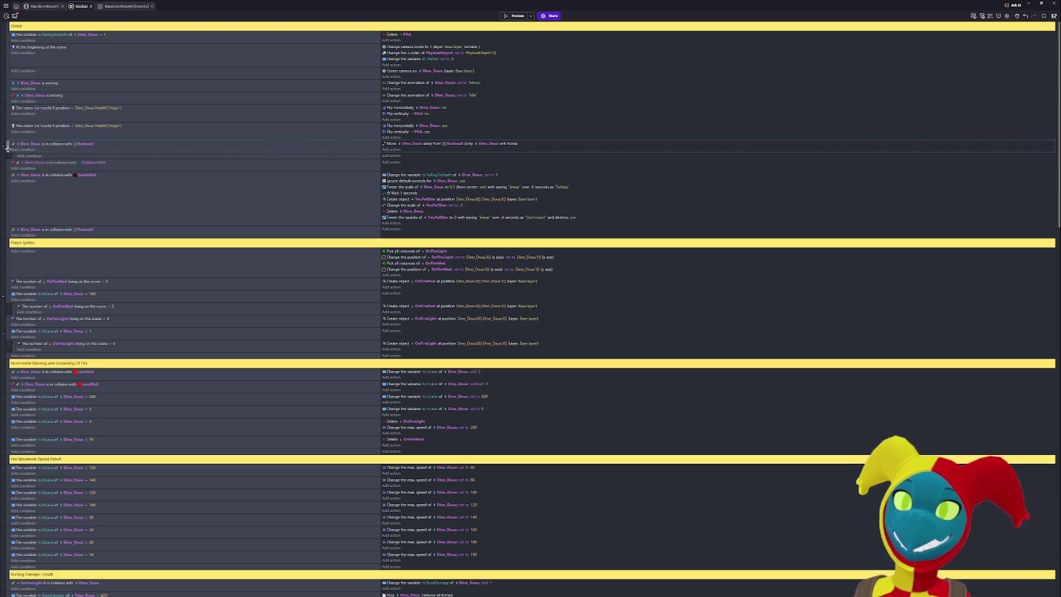
right_click(7, 148)
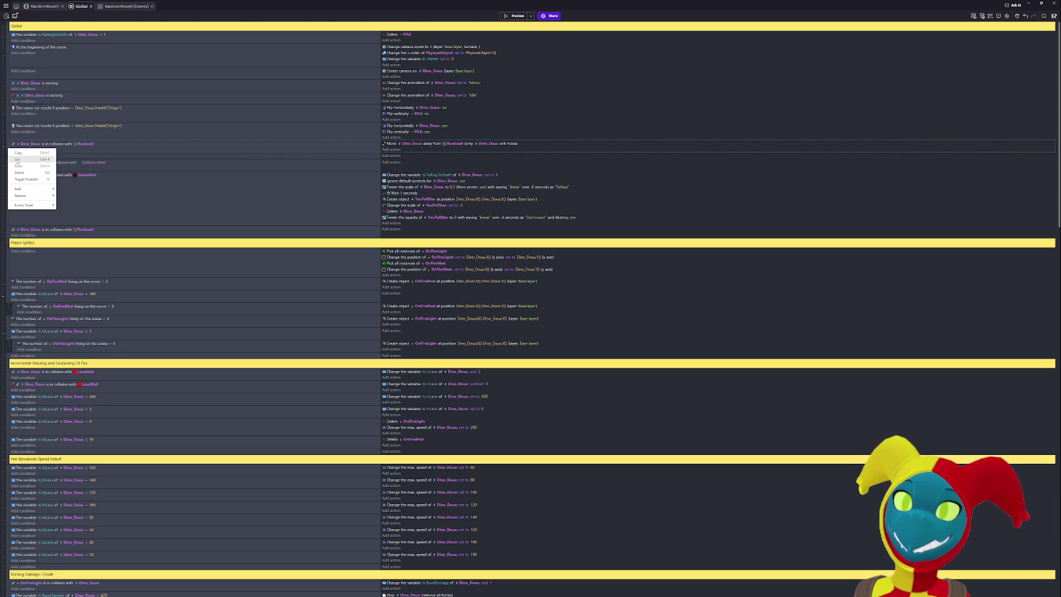
click(21, 154)
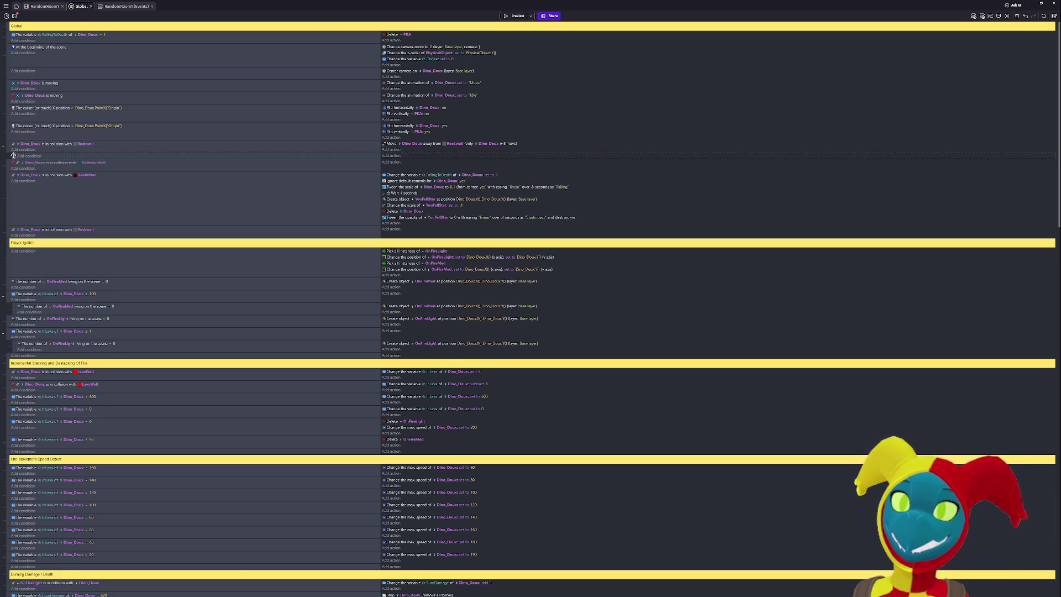
key(ctrl+v)
mouse_move(14, 157)
mouse_down()
mouse_move(25, 167)
mouse_move(70, 158)
mouse_up()
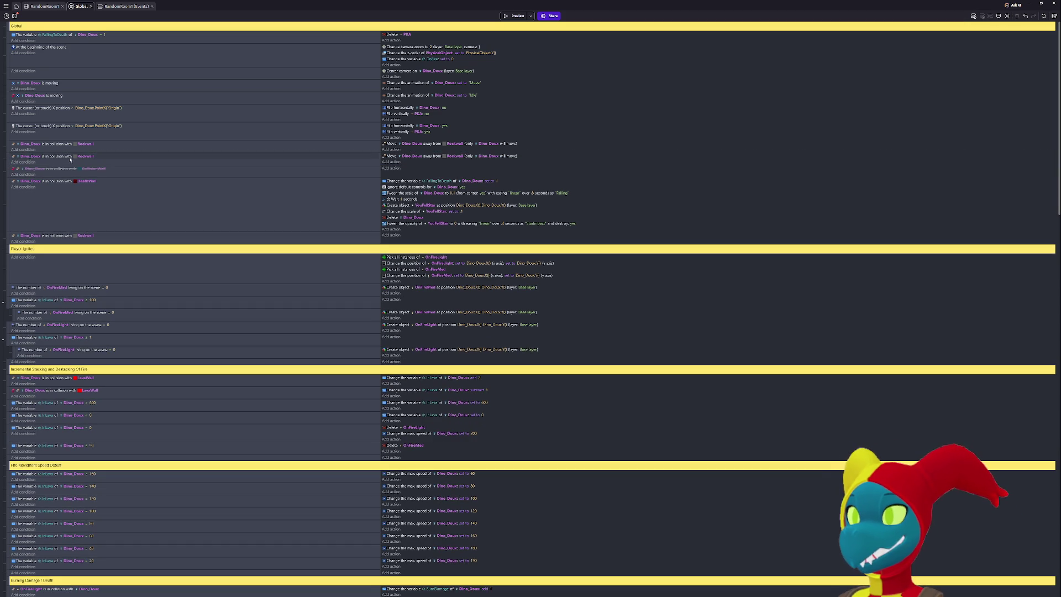
Invert the copied event's Rockwall collision condition and begin adding an action to it.
right_click(36, 159)
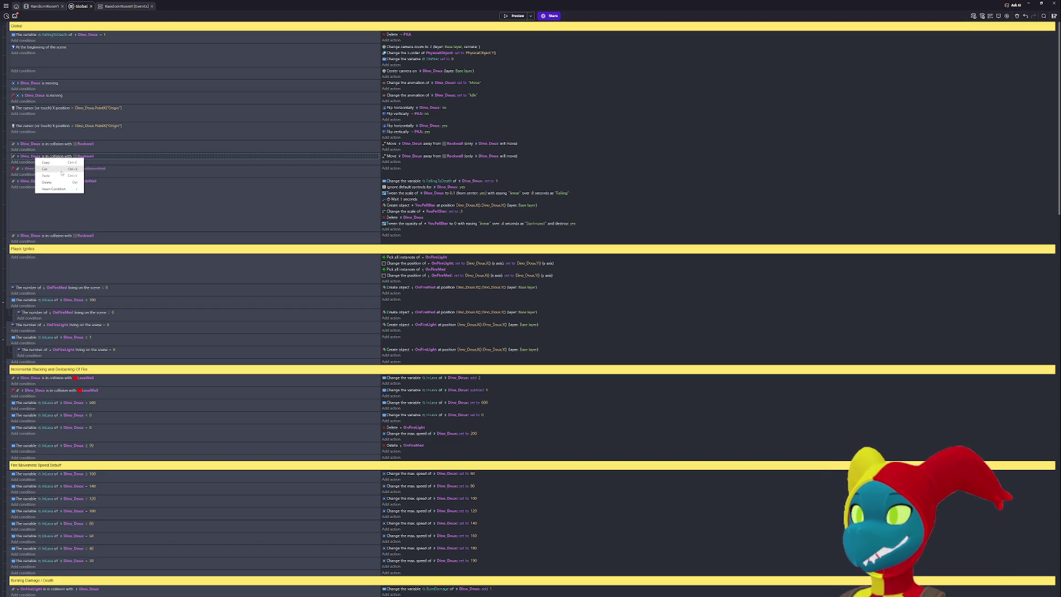
click(139, 162)
right_click(103, 159)
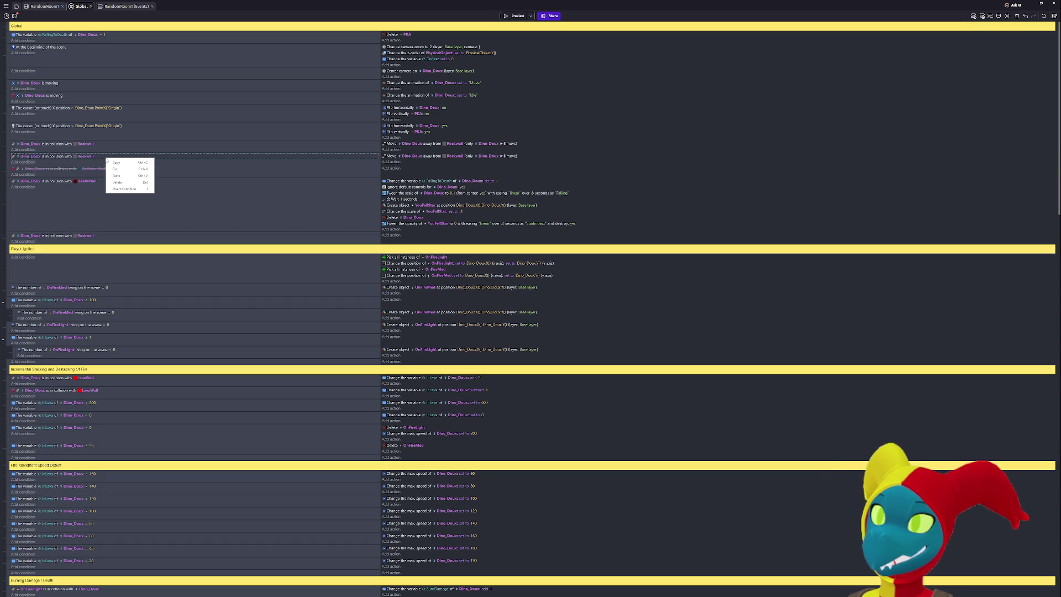
click(127, 188)
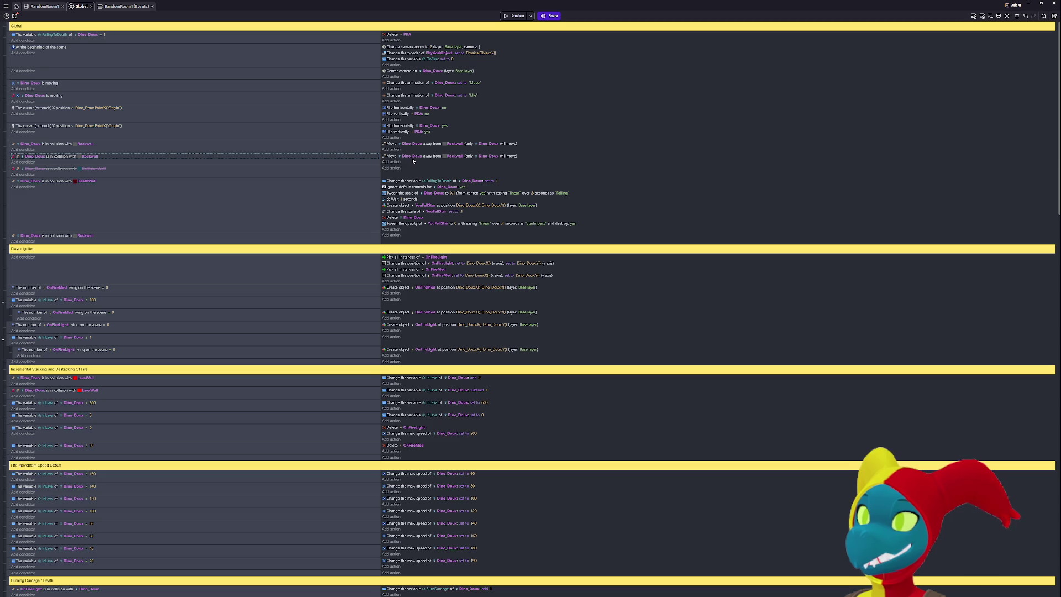
click(392, 161)
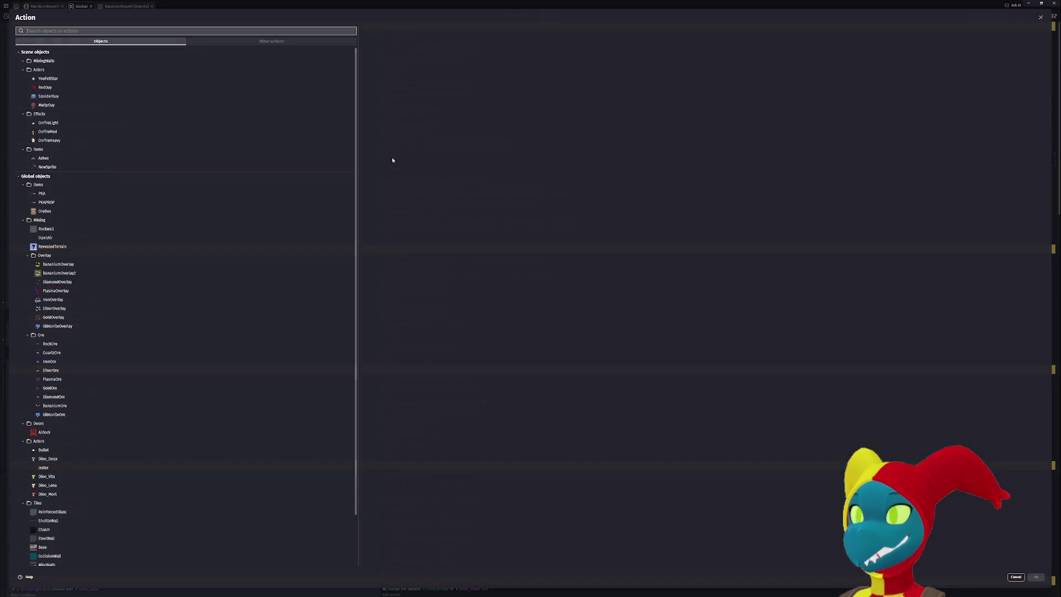
Add a Dino_Doux action setting its LastX object variable to Dino_Doux.X().
text(variabl)
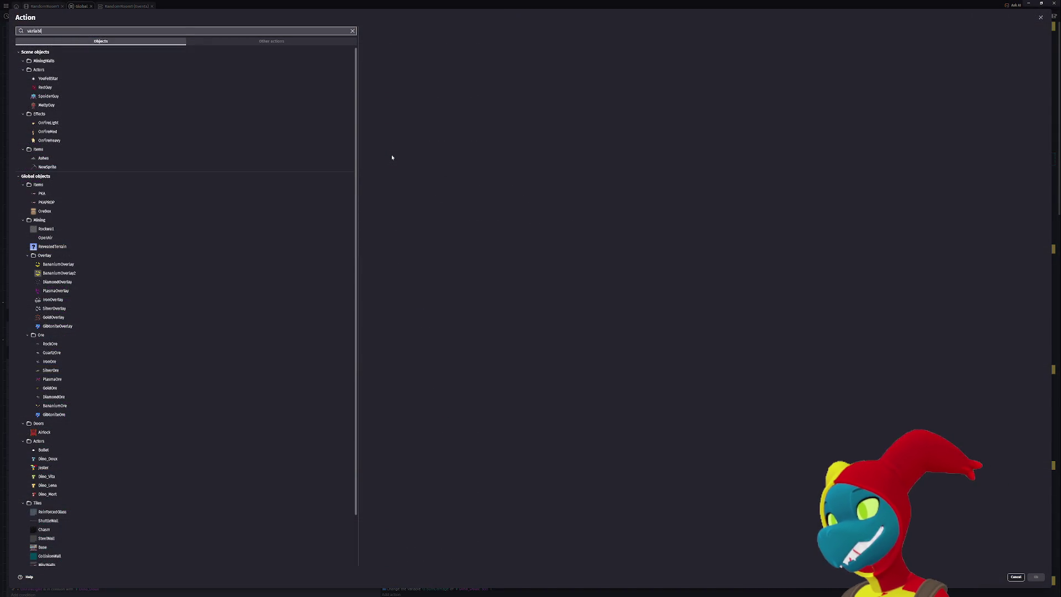
text(e)
key(ctrl+a)
text(object)
key(ctrl+a)
text(dino)
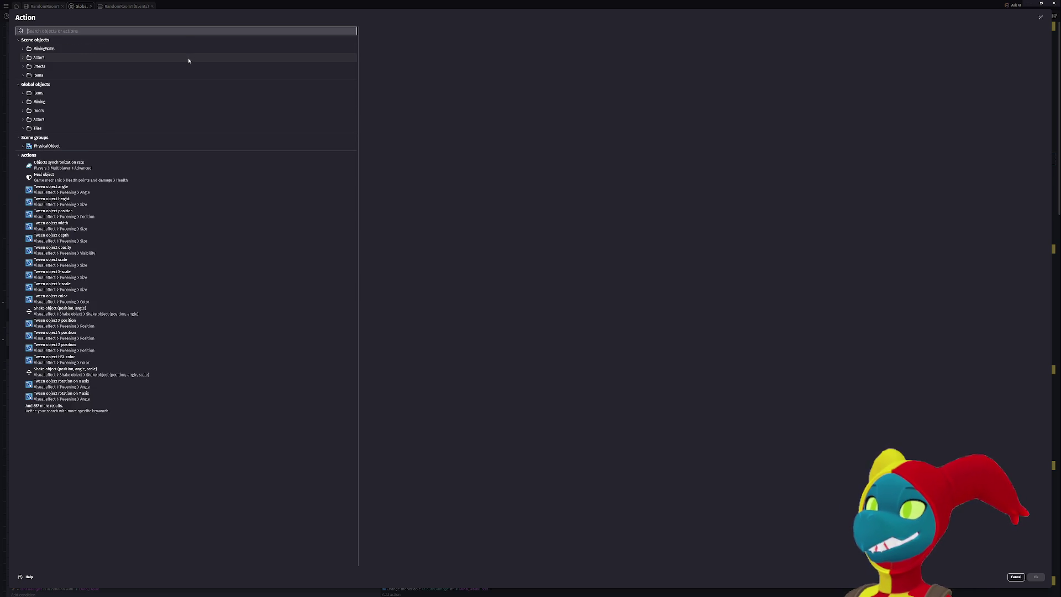
click(187, 57)
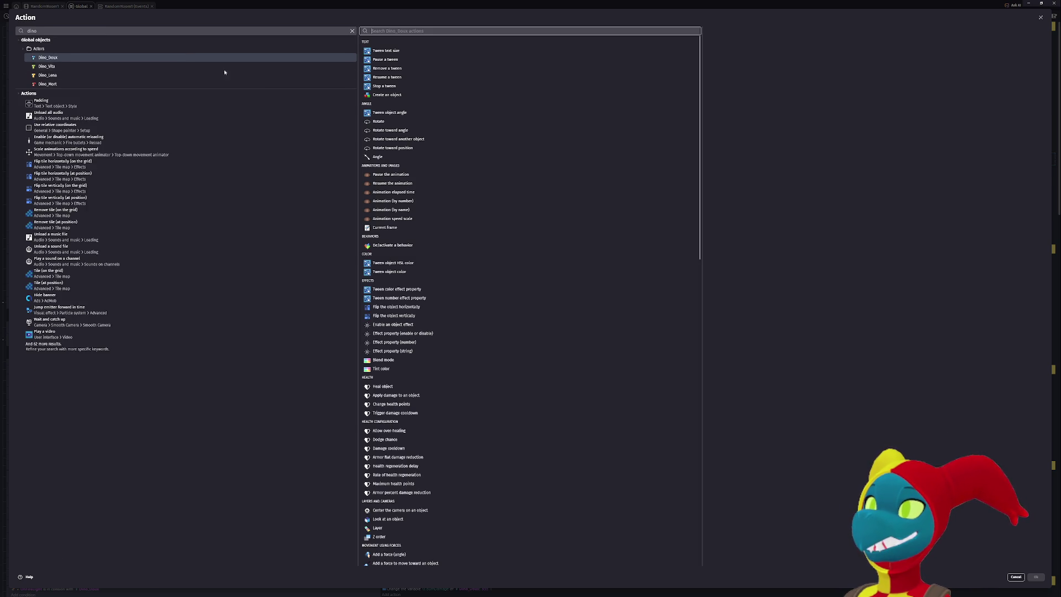
text(vari)
click(442, 48)
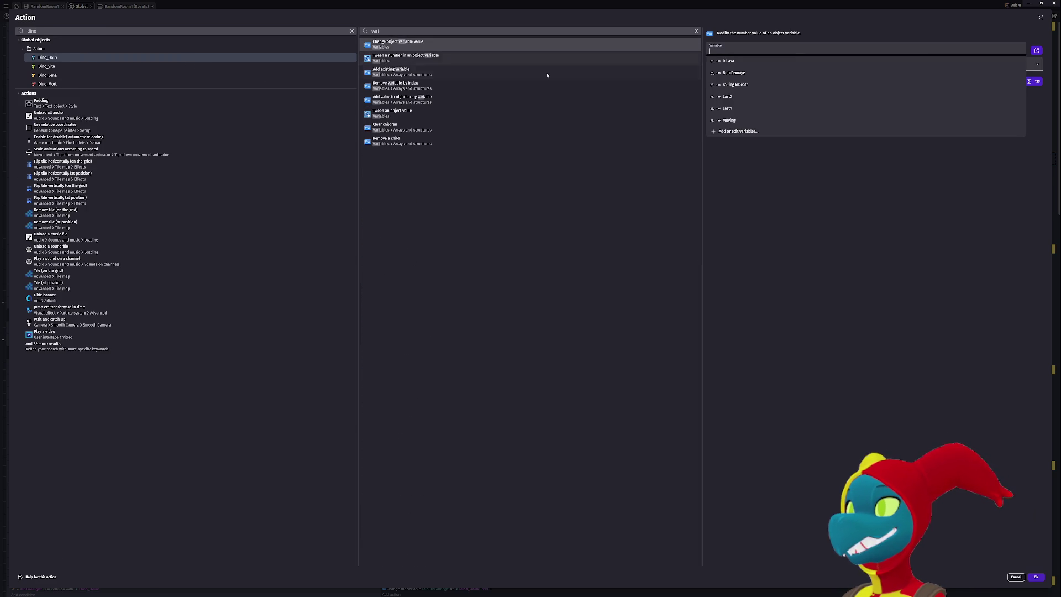
click(804, 97)
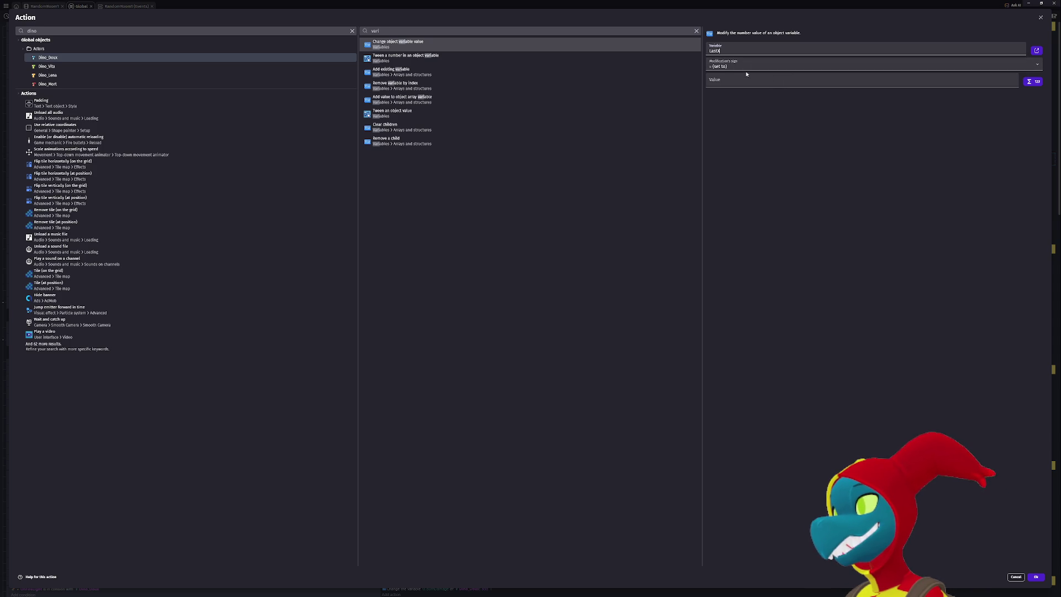
click(735, 79)
text(no_Doux.X)
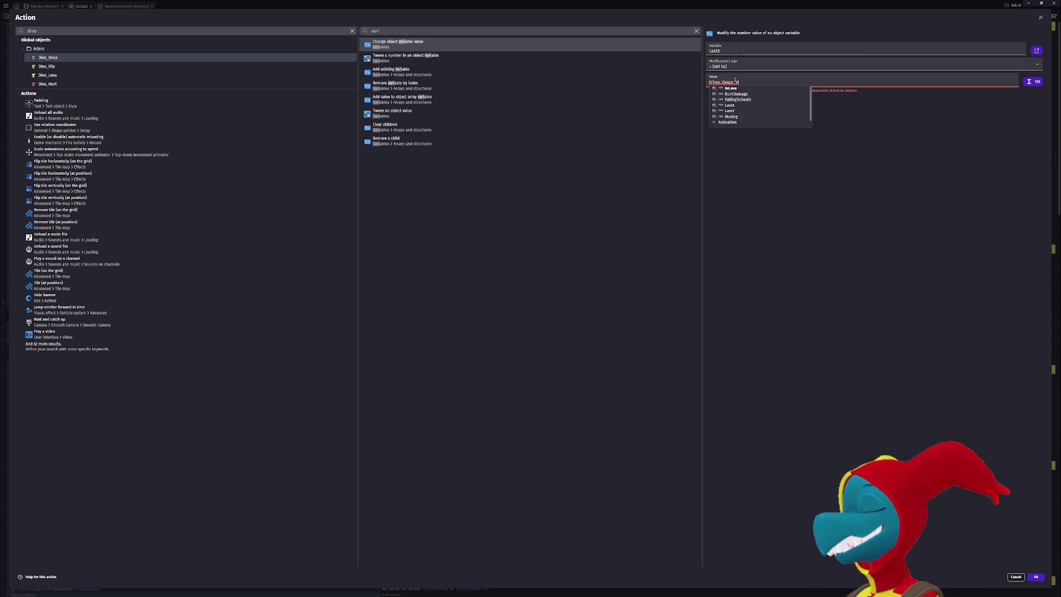
key(Return)
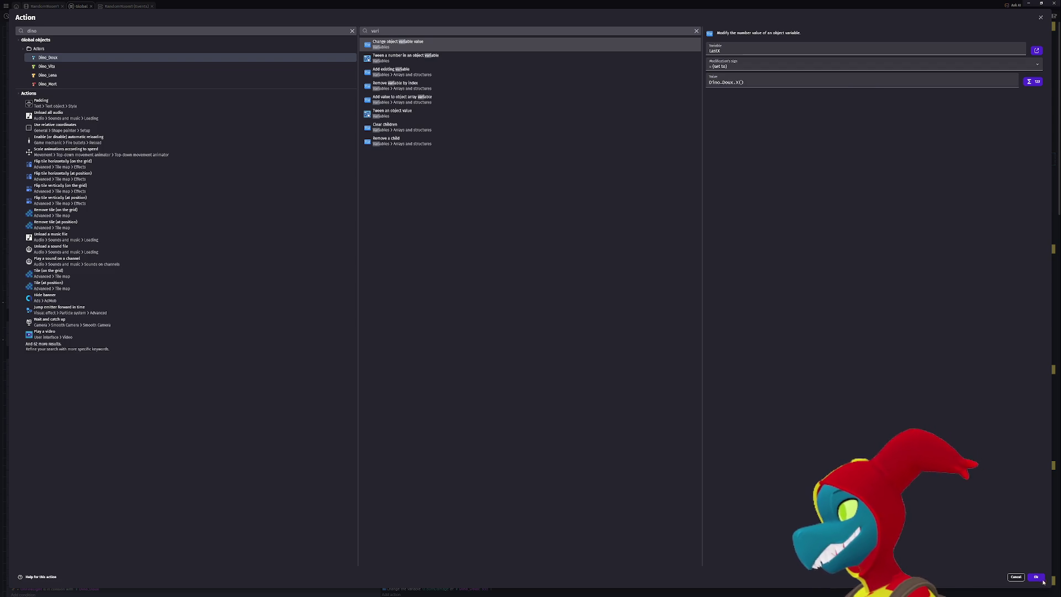
key(Return)
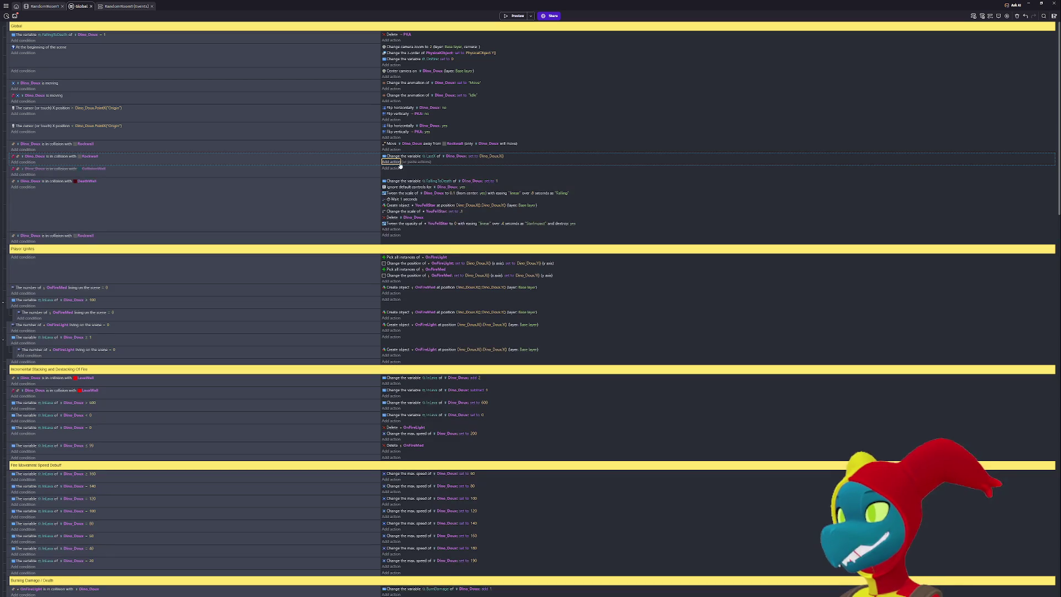
Duplicate it into a LastY action set to Dino_Doux.Y(), then launch a game preview.
click(426, 162)
click(432, 162)
key(BackSpace)
text(Y)
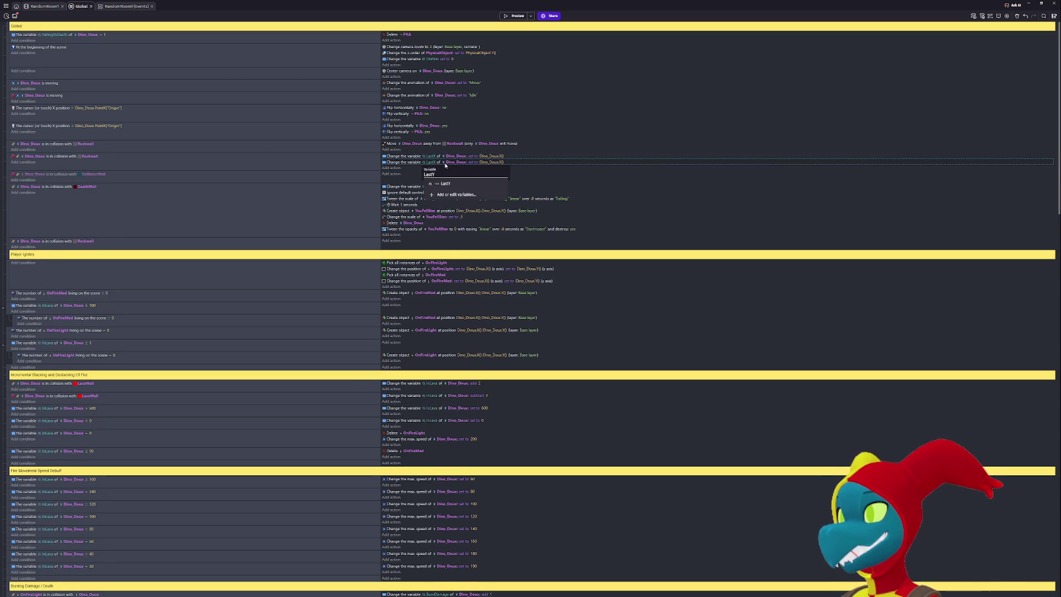
click(503, 163)
key(Right)
key(Left)
key(Left)
text(Y)
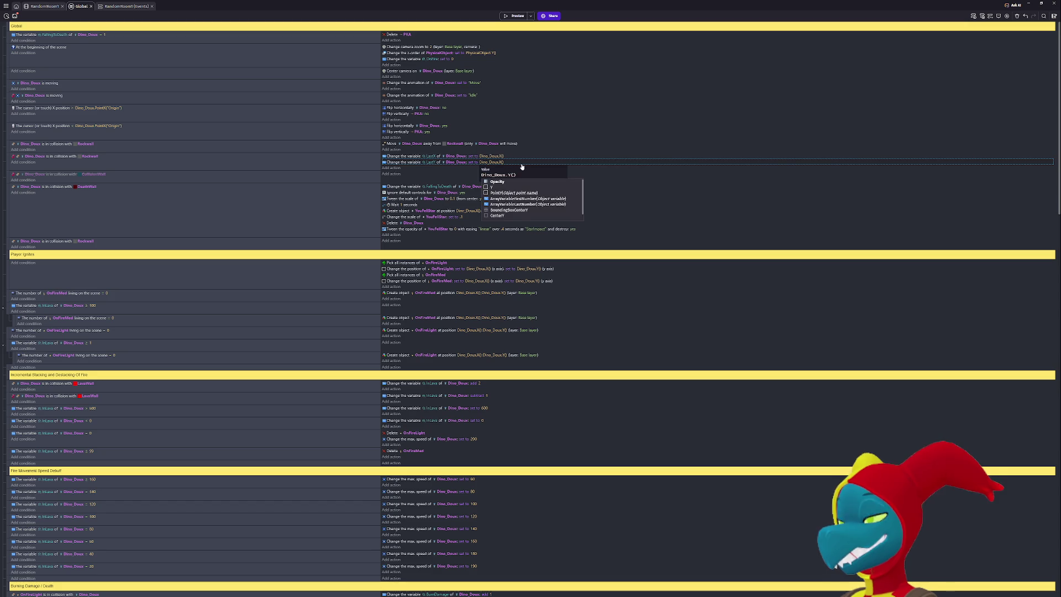
click(695, 194)
click(513, 16)
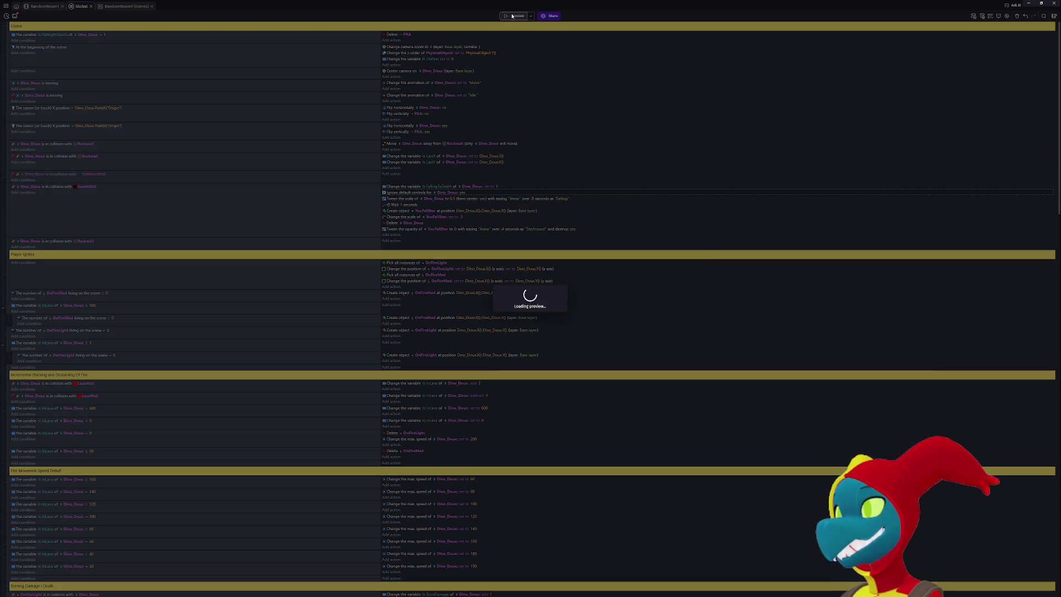
key(Right)
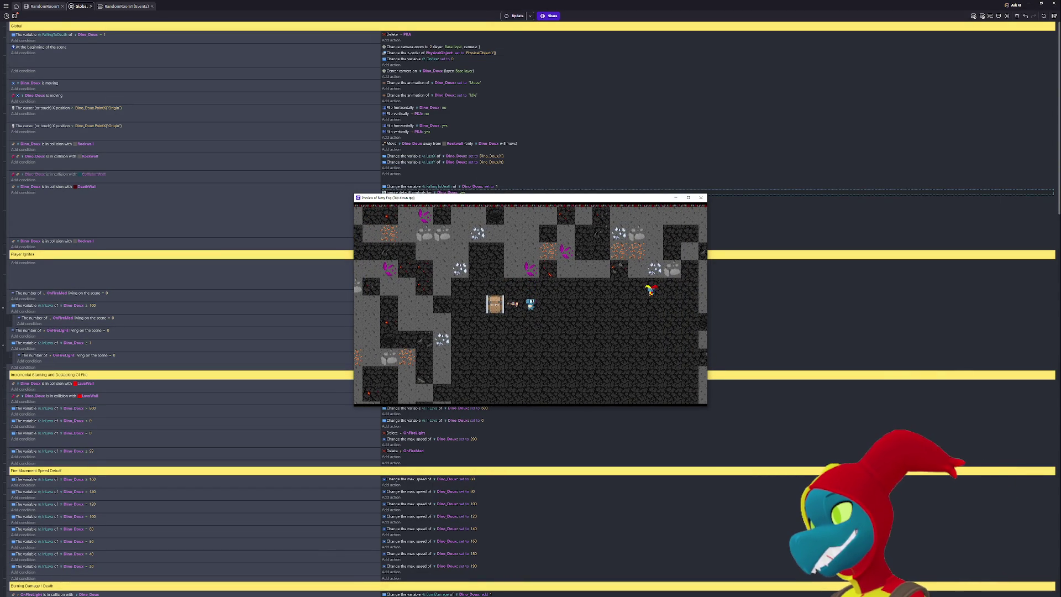
key(Left)
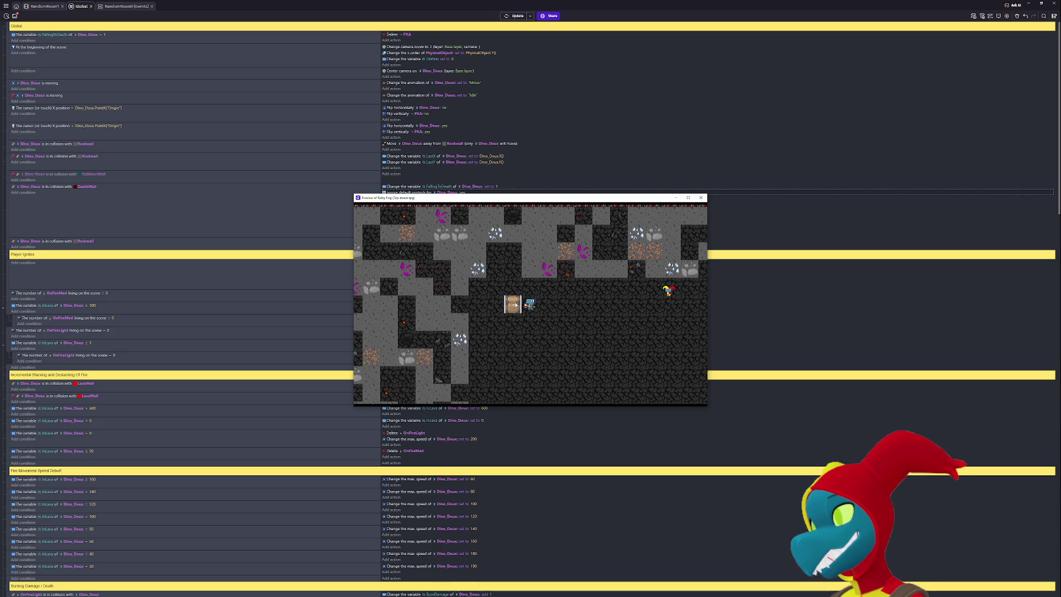
click(515, 304)
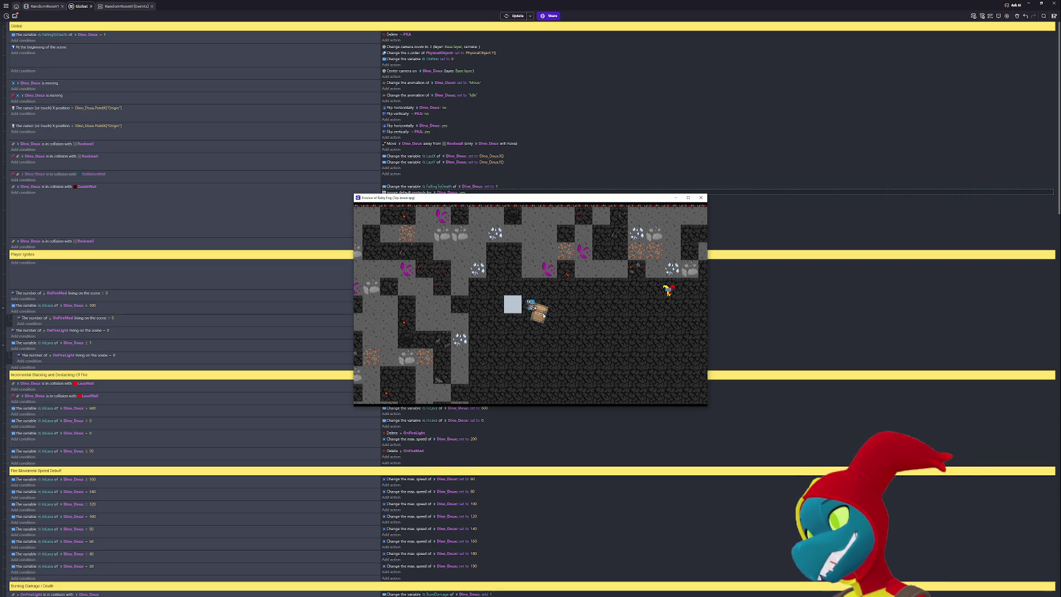
key(Left)
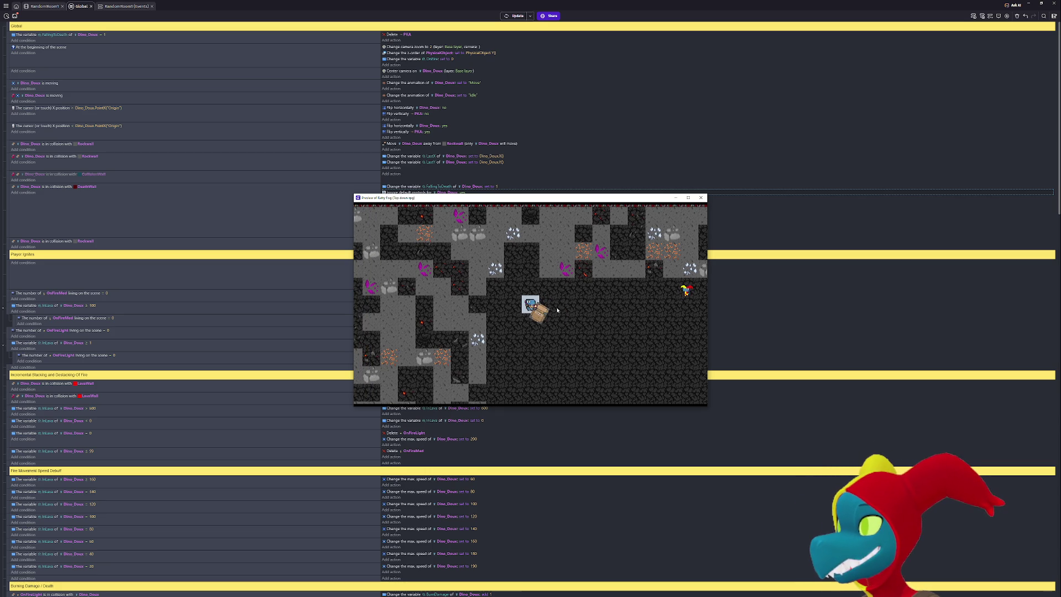
key(Up)
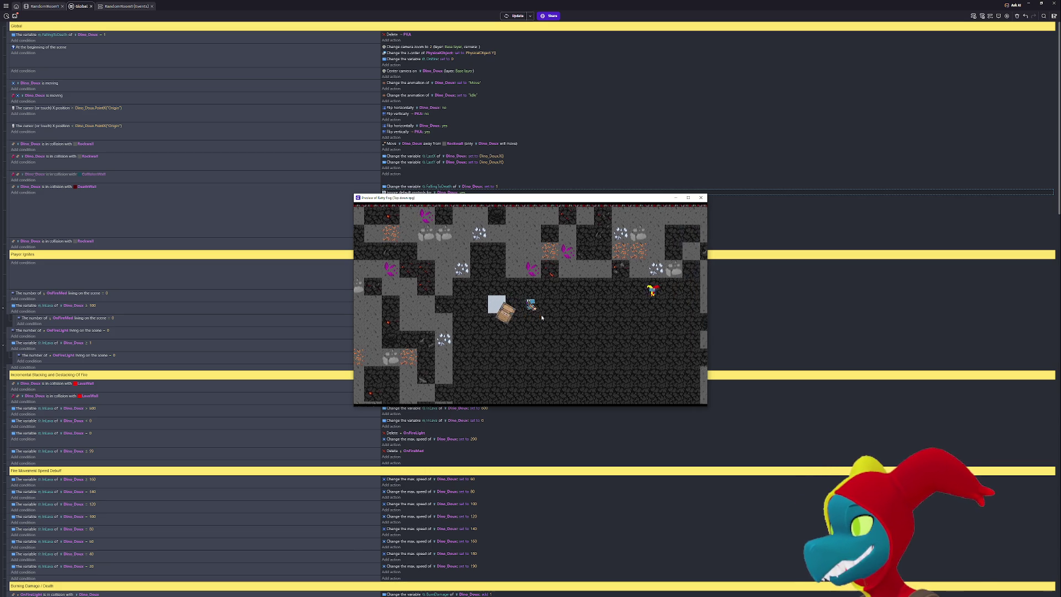
key(Right)
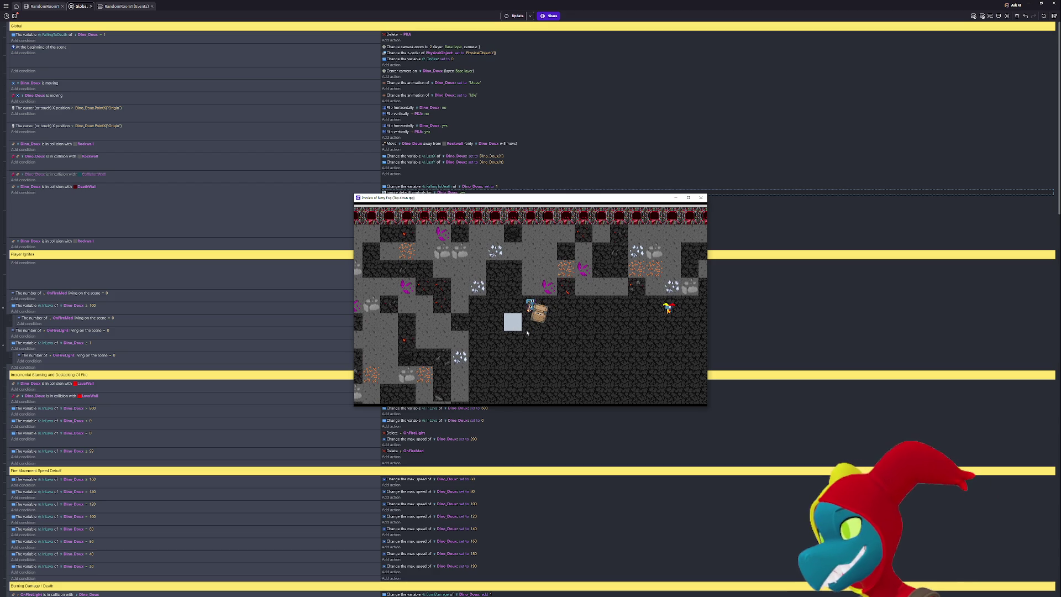
key(Down)
key(Right)
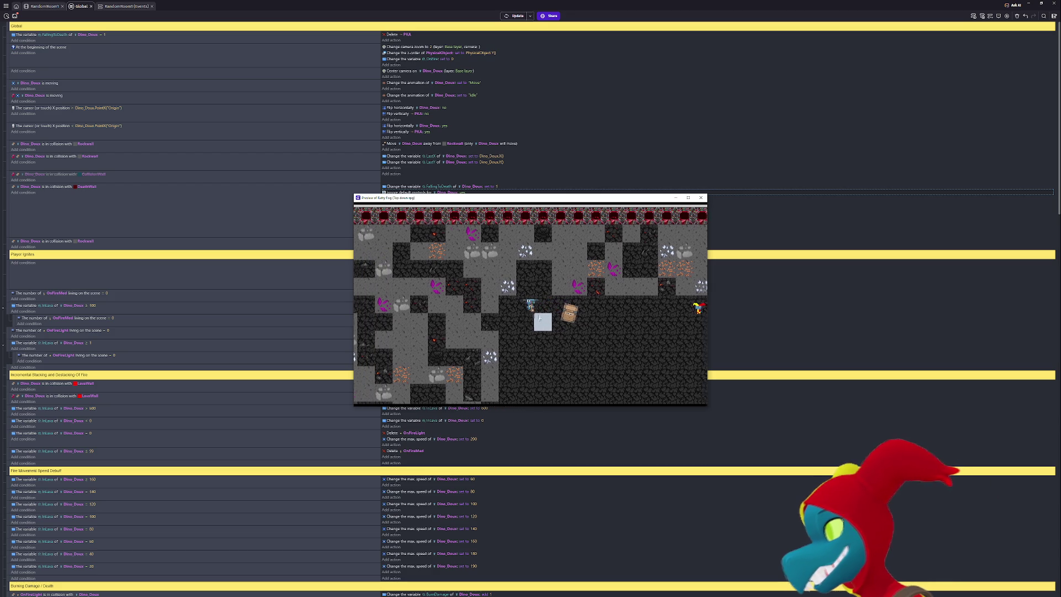
key(Right)
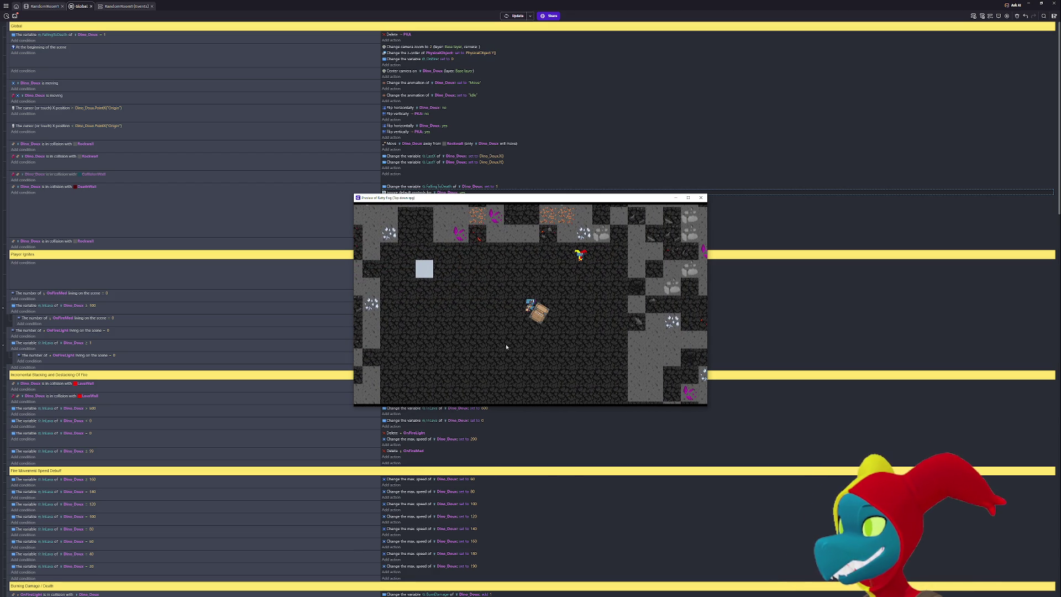
key(Down)
key(Left)
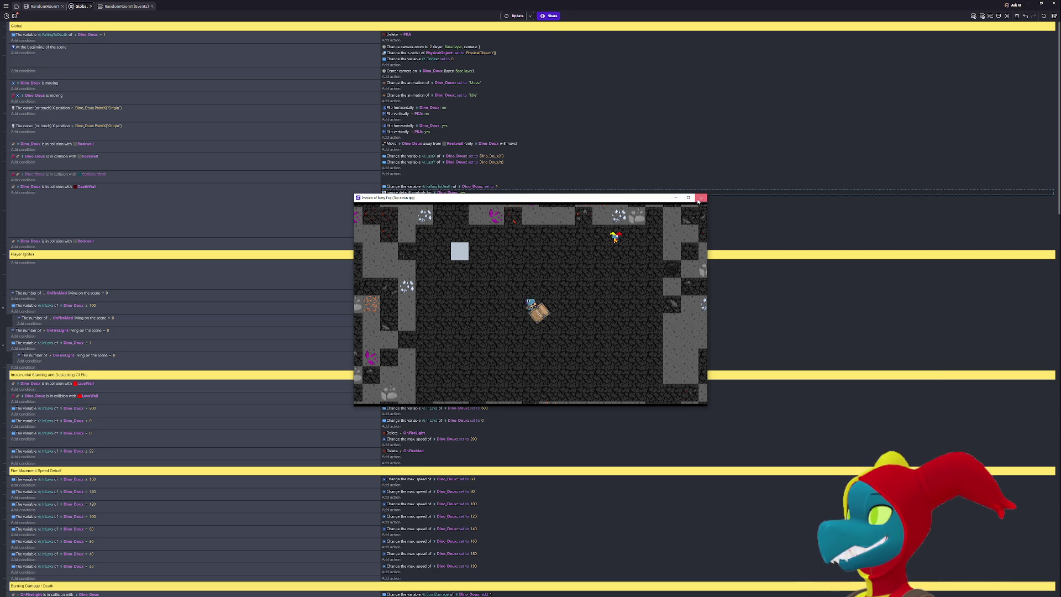
click(700, 197)
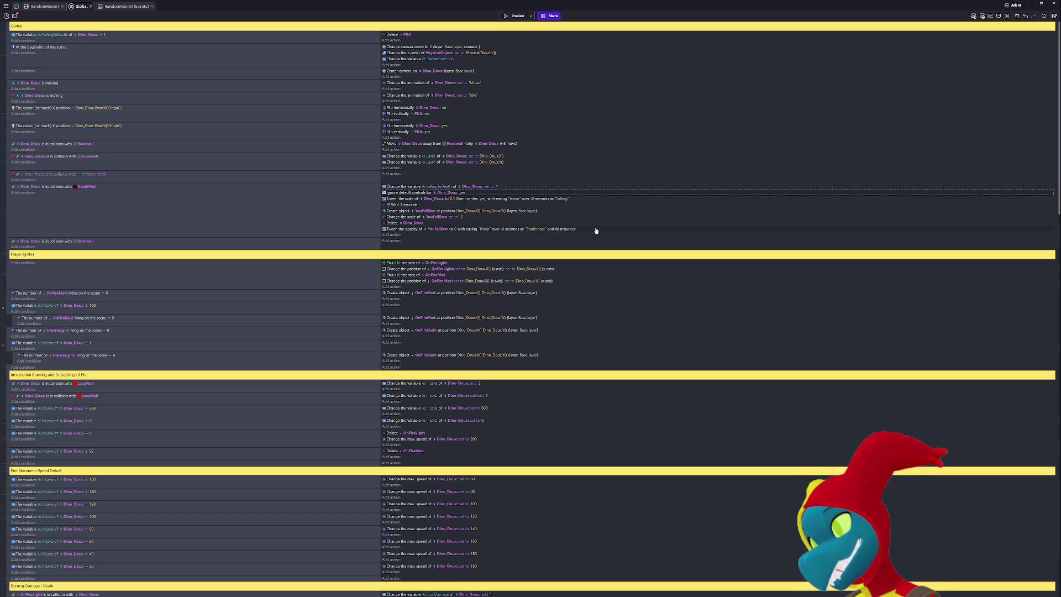
click(519, 17)
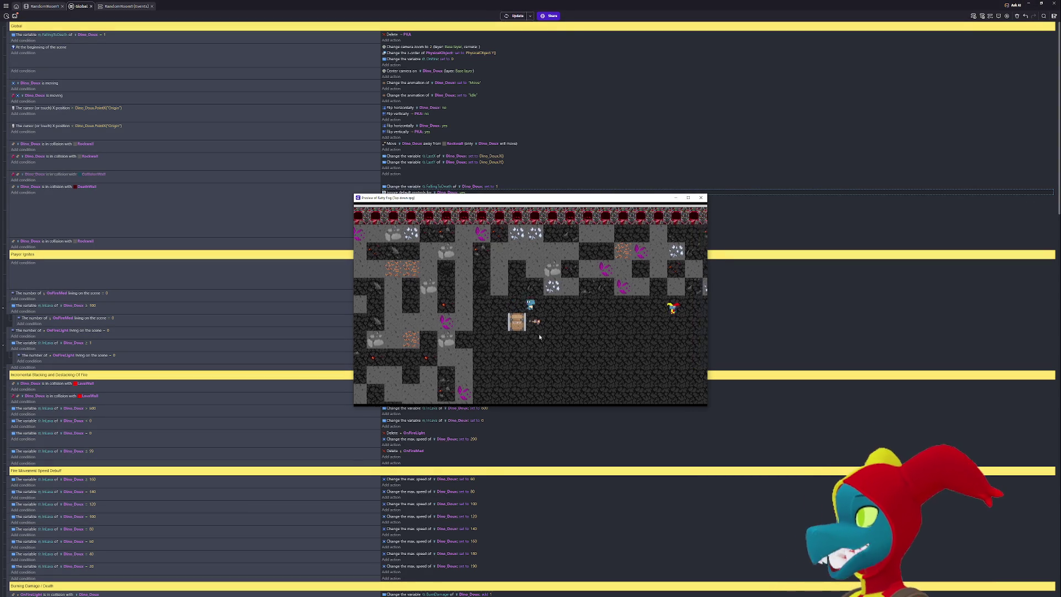
click(688, 197)
key(Right)
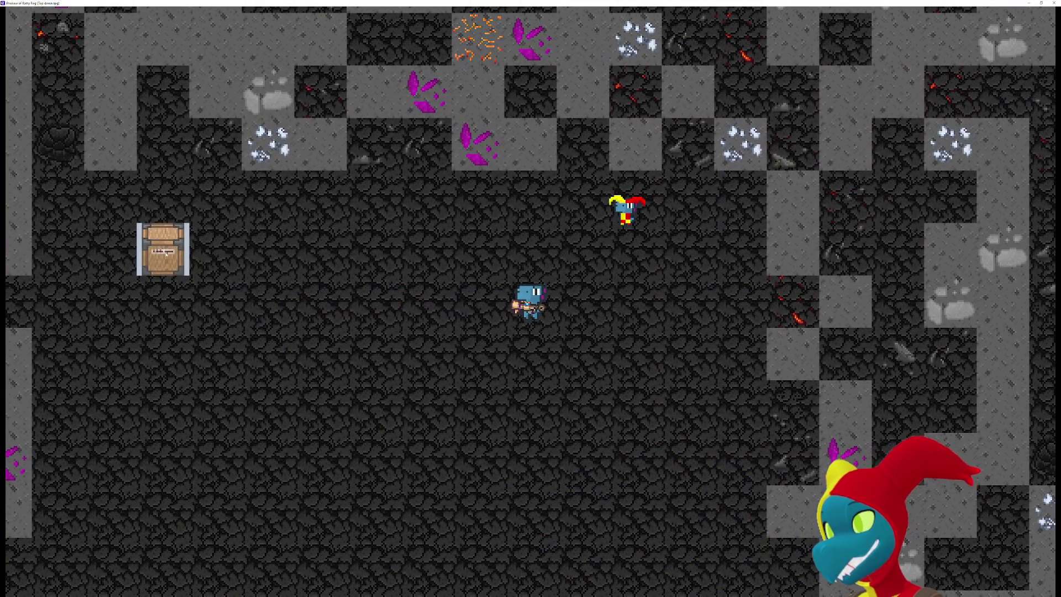
drag(166, 254, 556, 329)
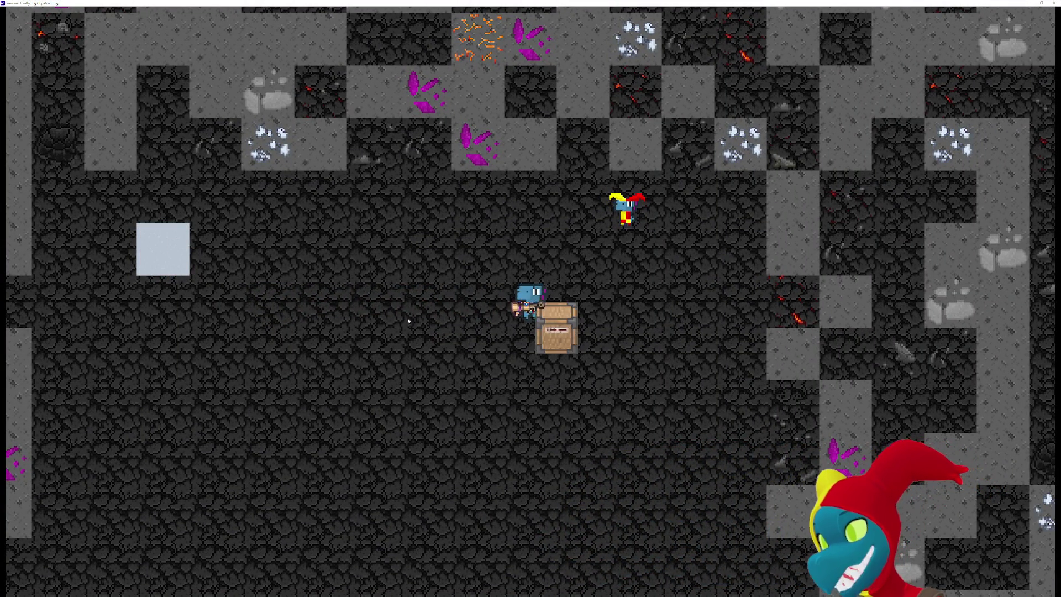
key(Right)
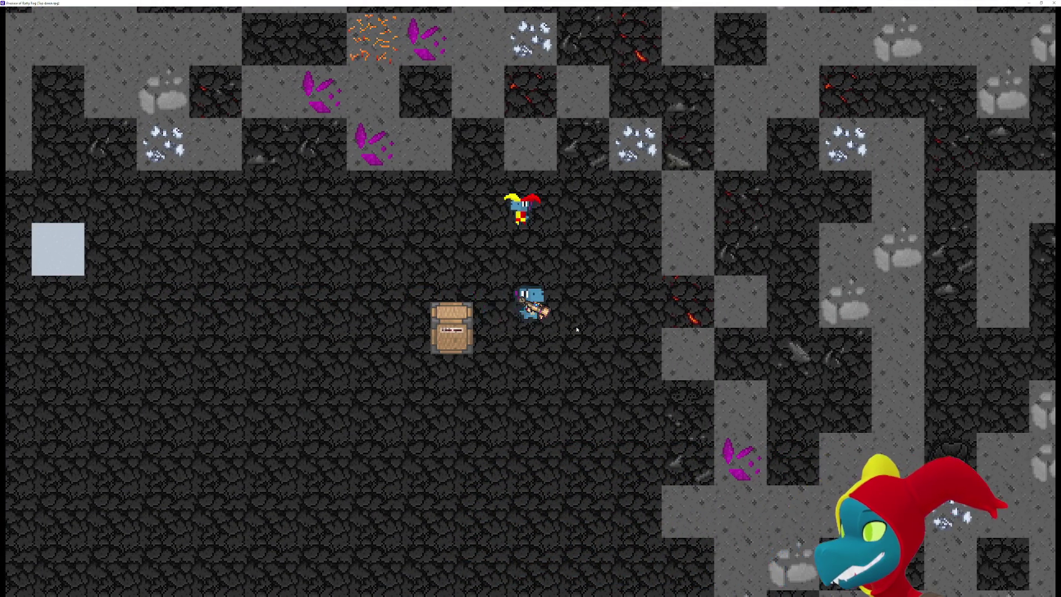
key(Left)
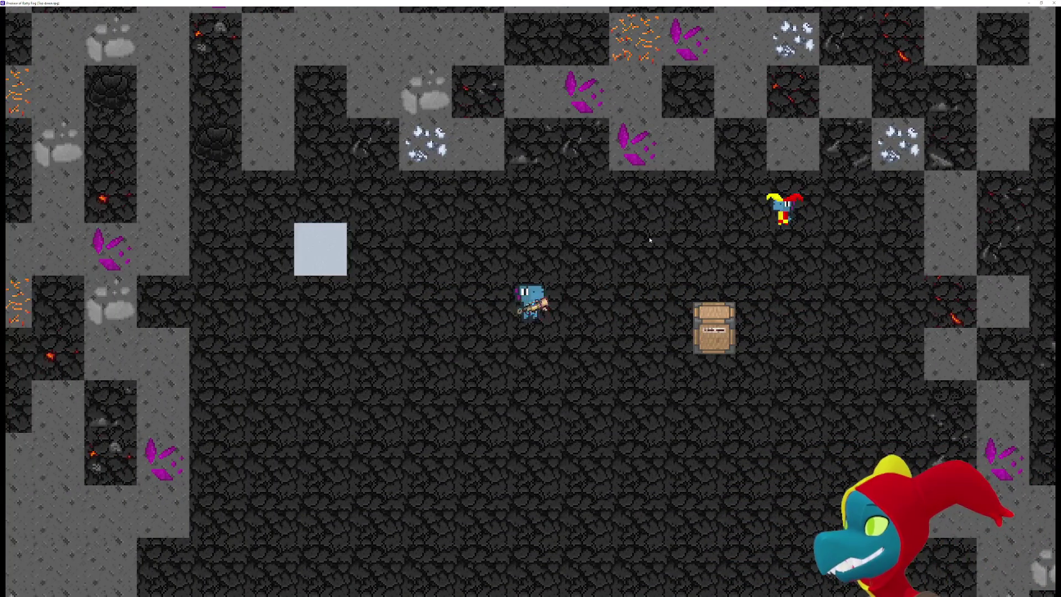
click(1054, 3)
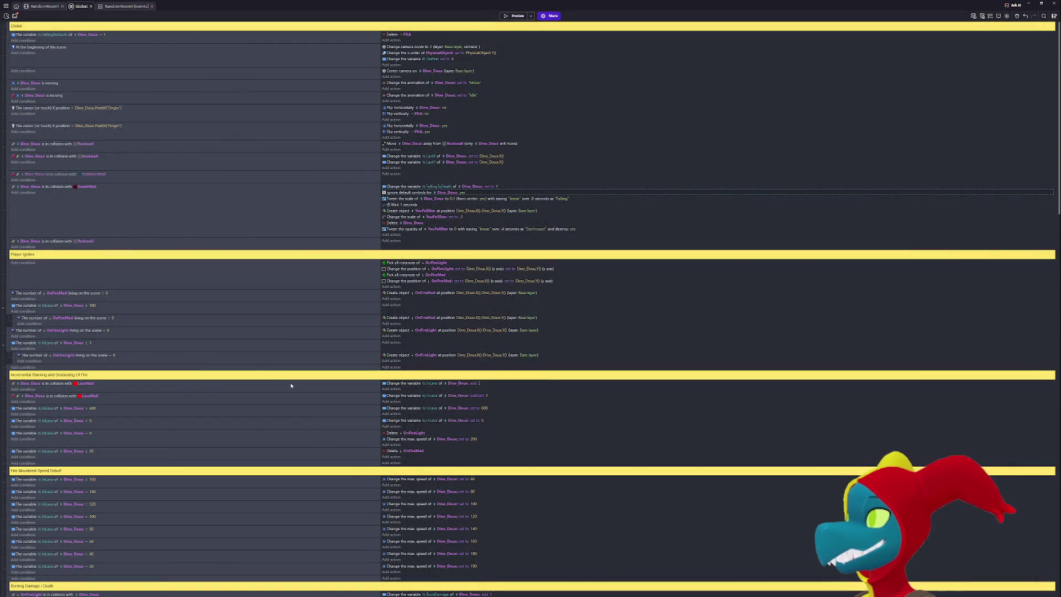
Add an OreBox action to the Grabbing event that toggles its IsGrabbed boolean variable.
scroll(319, 452, down, 15)
scroll(318, 452, down, 5)
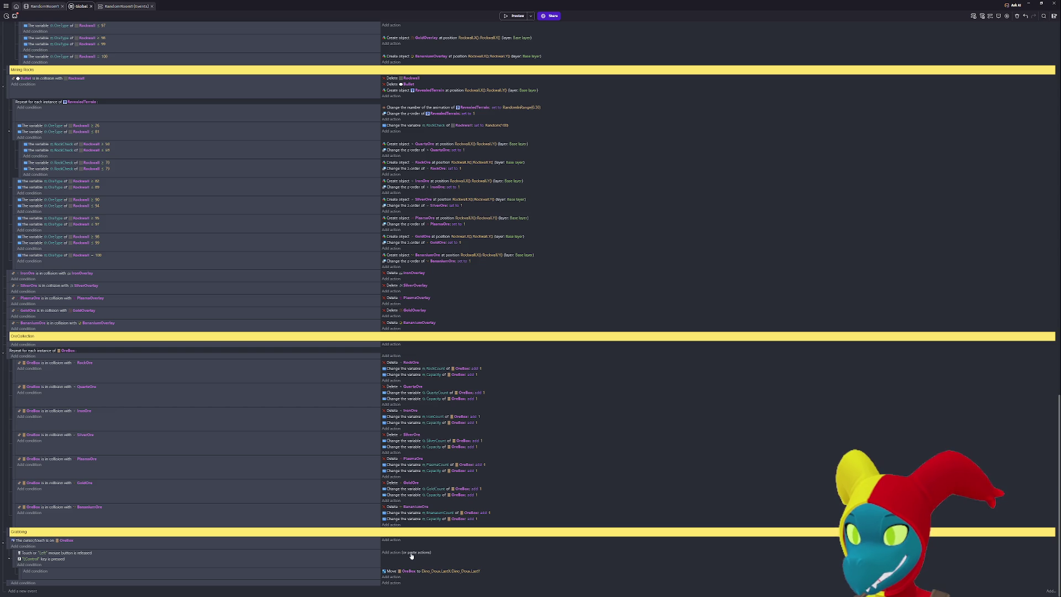
click(394, 552)
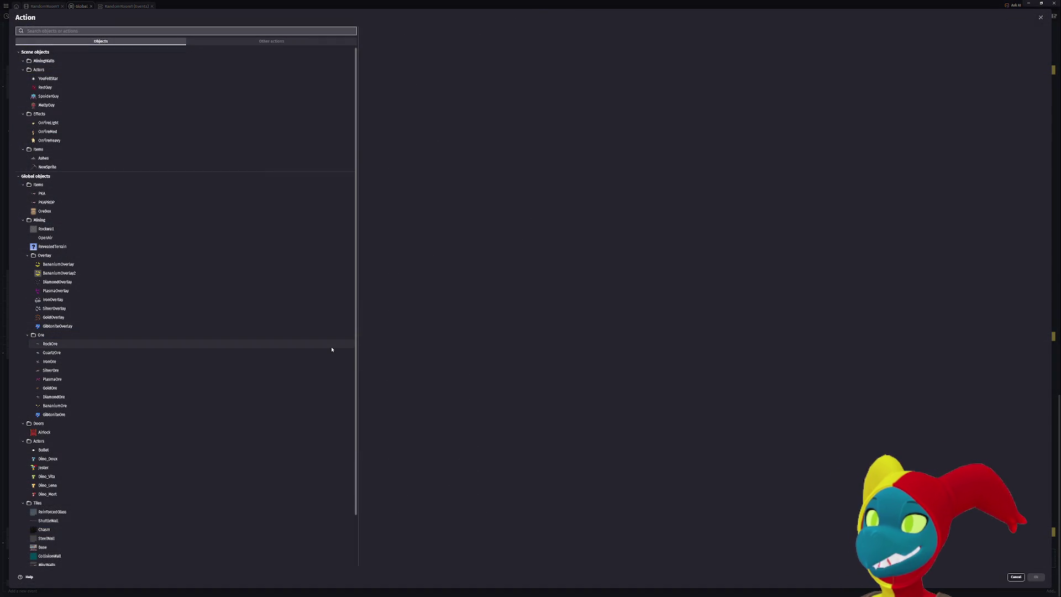
click(191, 212)
text(var)
click(452, 43)
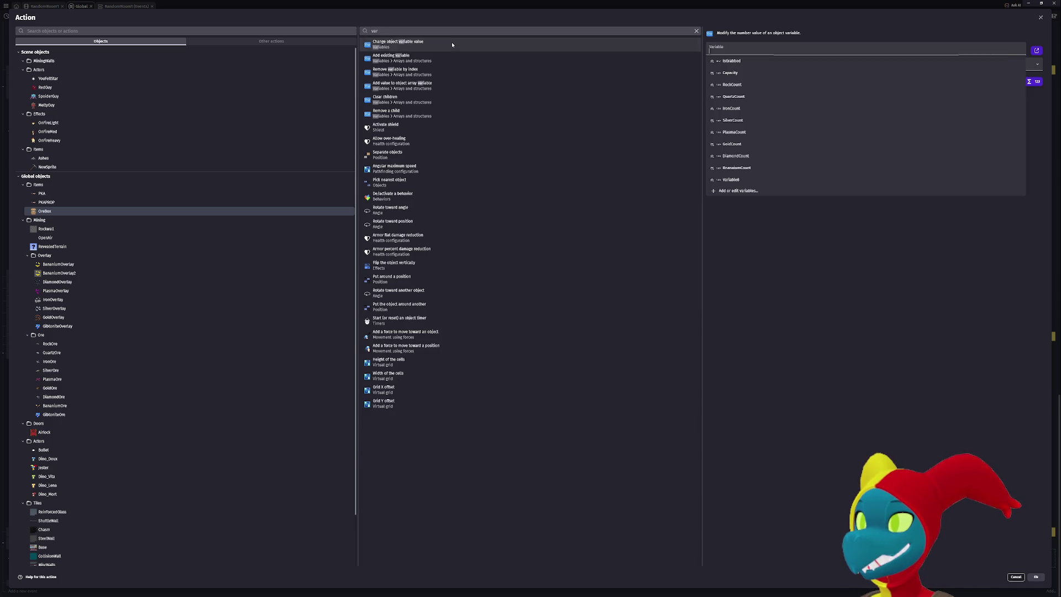
click(773, 61)
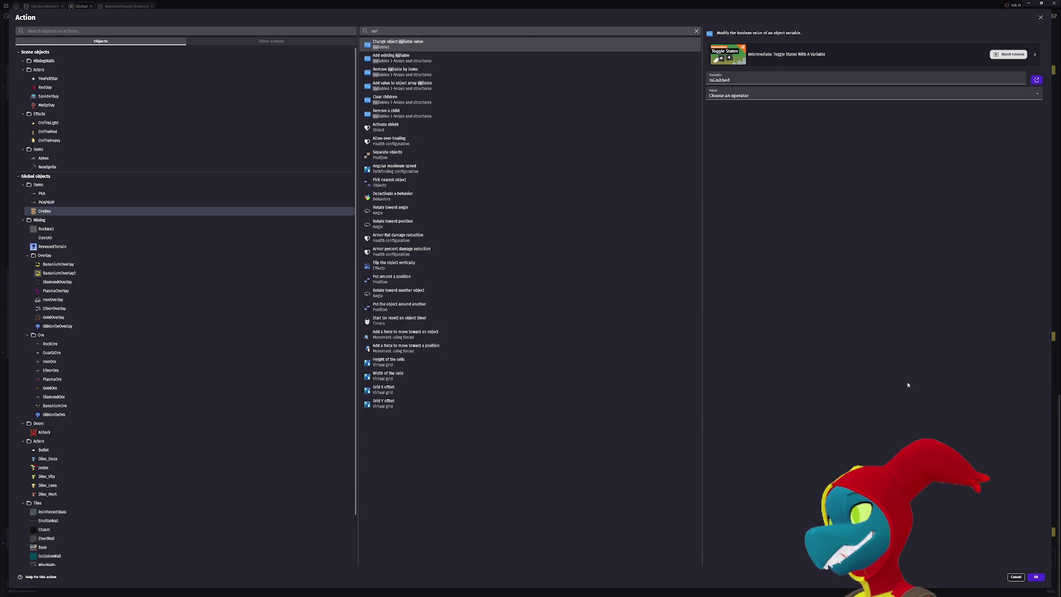
click(801, 95)
click(801, 120)
click(1037, 577)
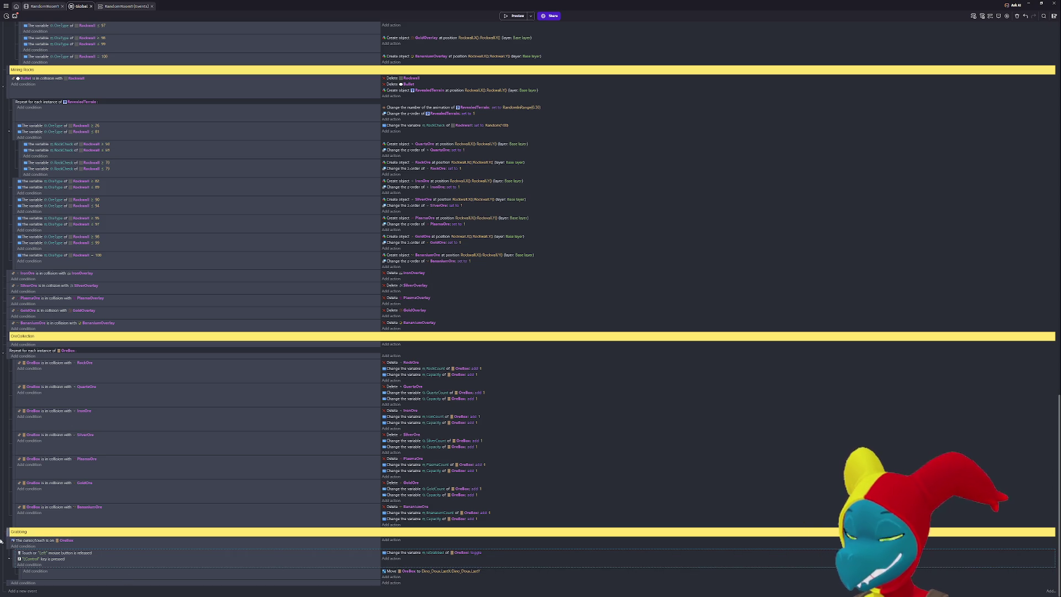
Add a condition requiring OreBox's IsGrabbed variable to be true, then launch a preview.
click(45, 575)
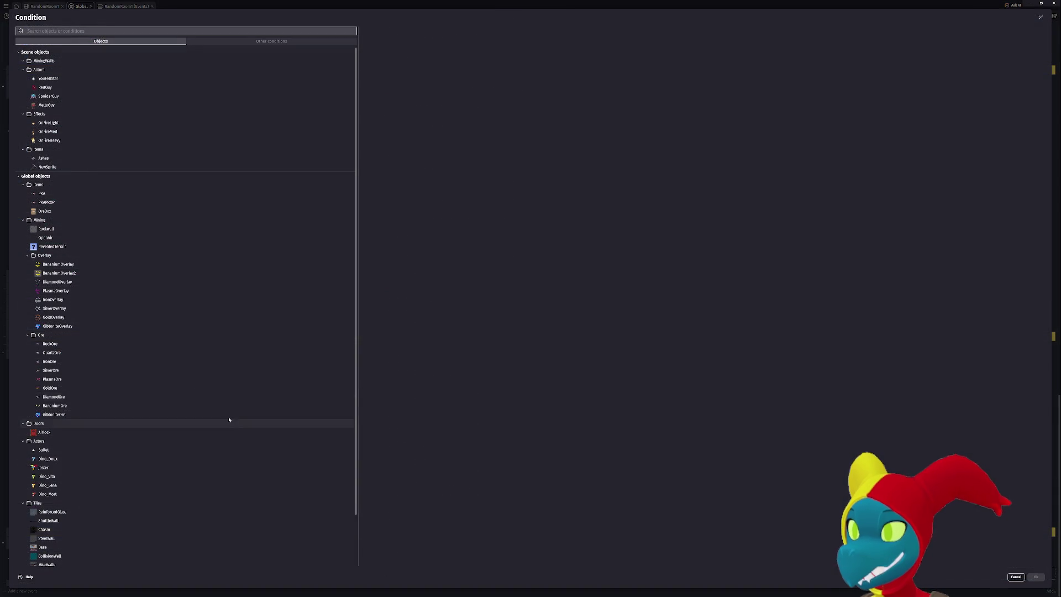
key(Escape)
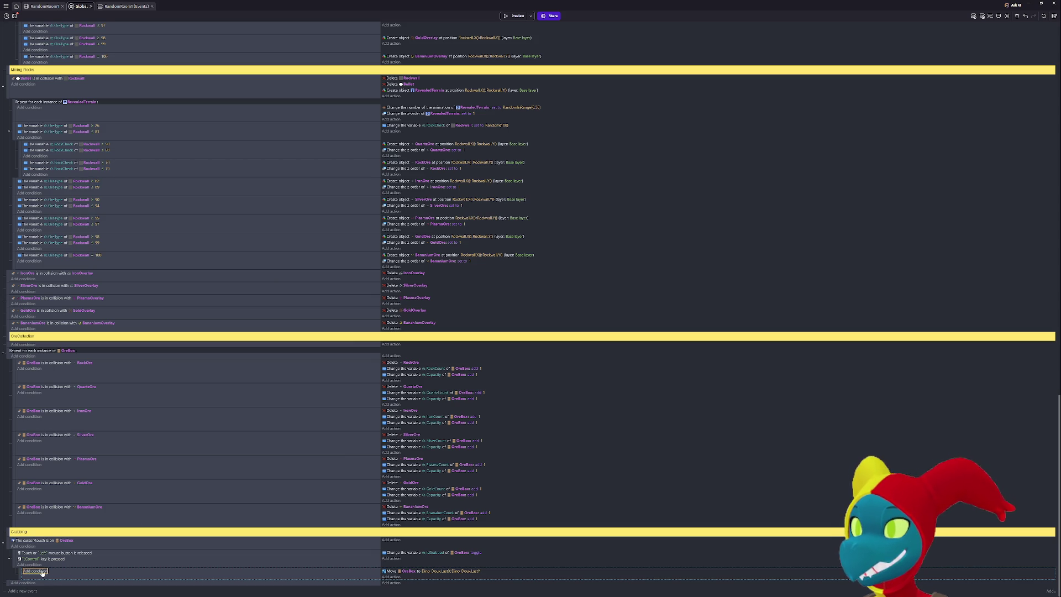
click(42, 573)
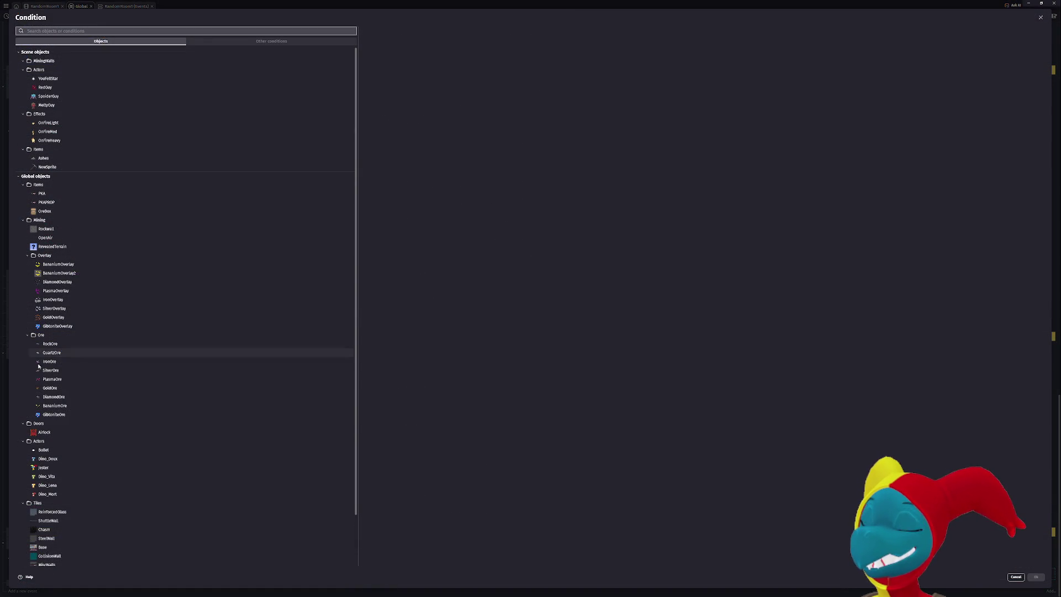
text(obj)
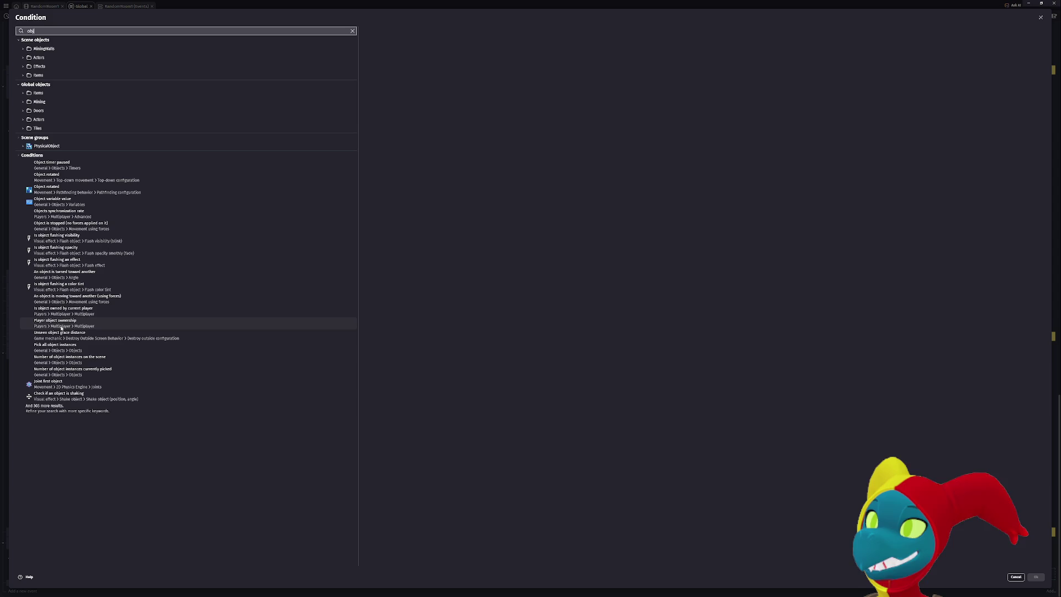
key(BackSpace)
key(BackSpace)
key(BackSpace)
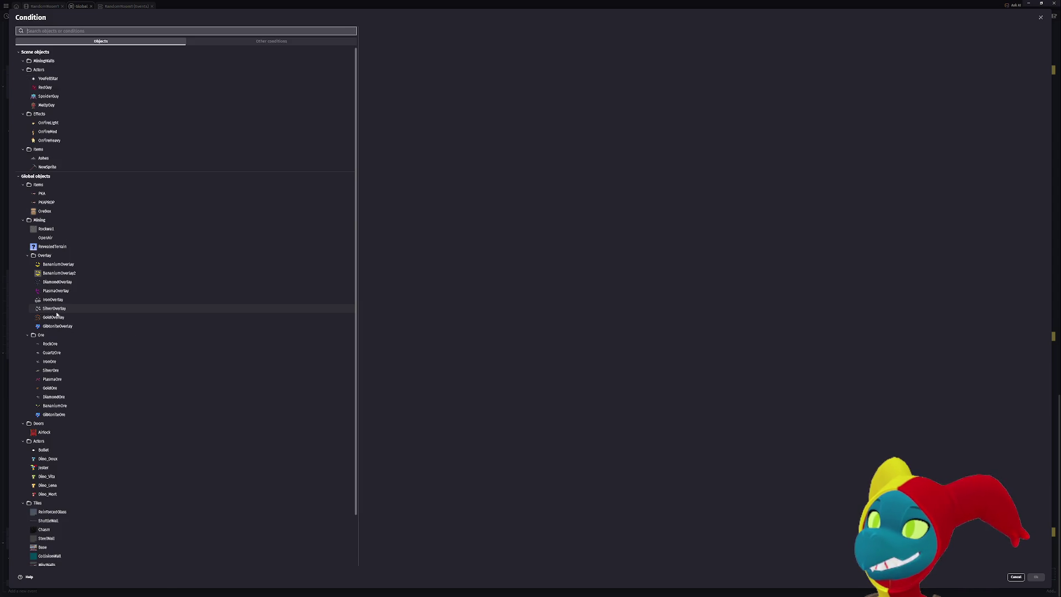
click(46, 211)
text(var)
click(455, 48)
click(748, 70)
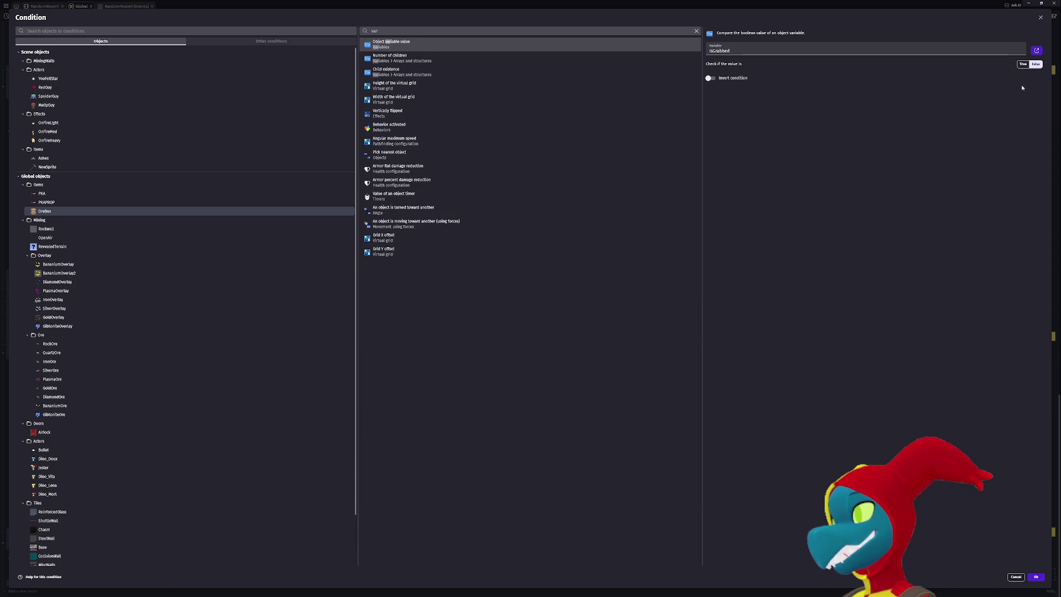
click(1023, 64)
click(1036, 577)
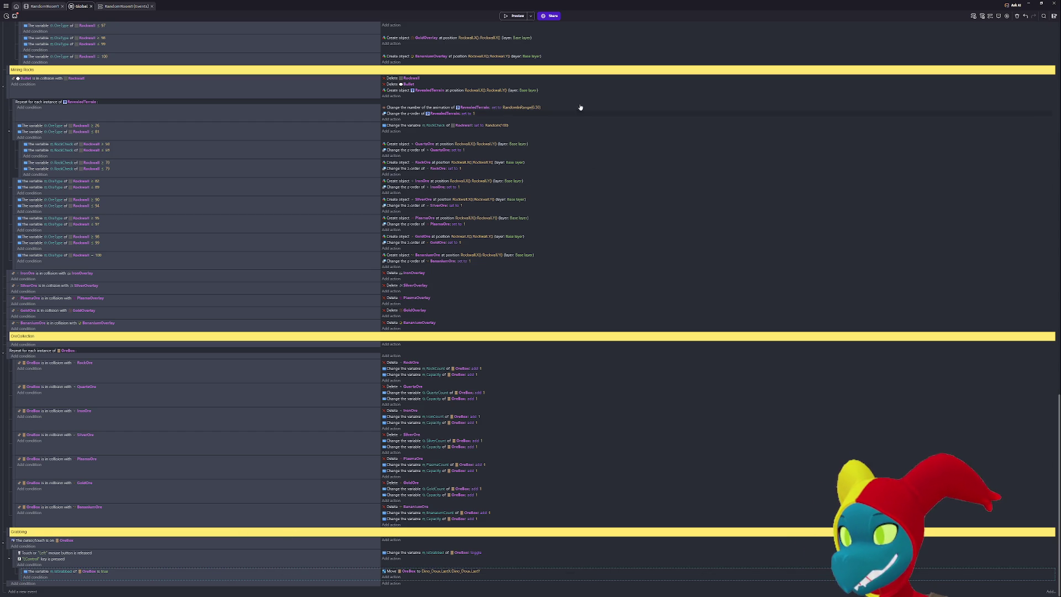
click(514, 16)
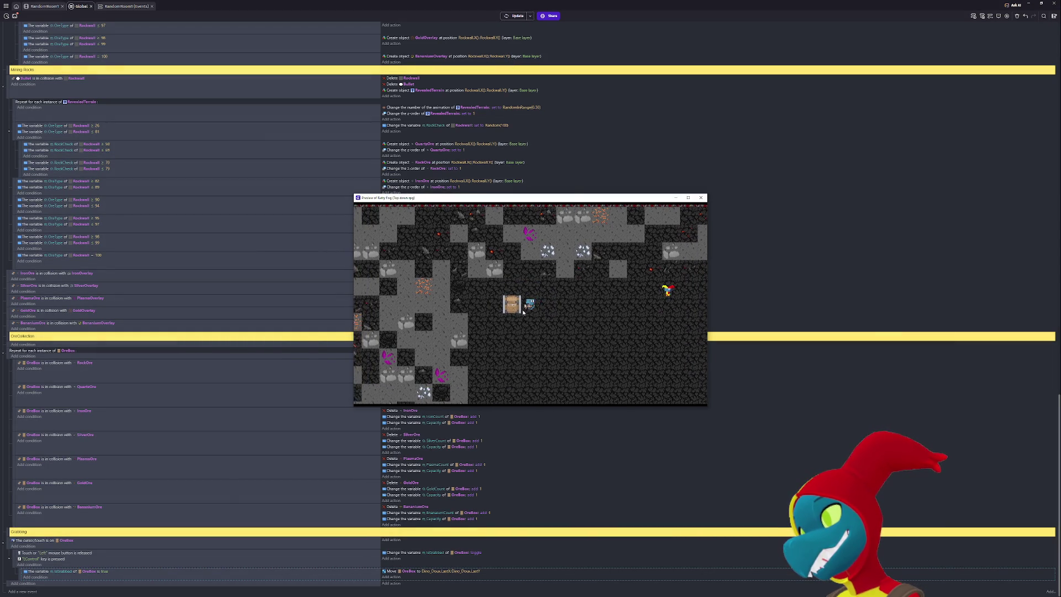
In the running preview, try grabbing the ore box while walking right and down, then close it.
ctrl+click(486, 311)
key(Right)
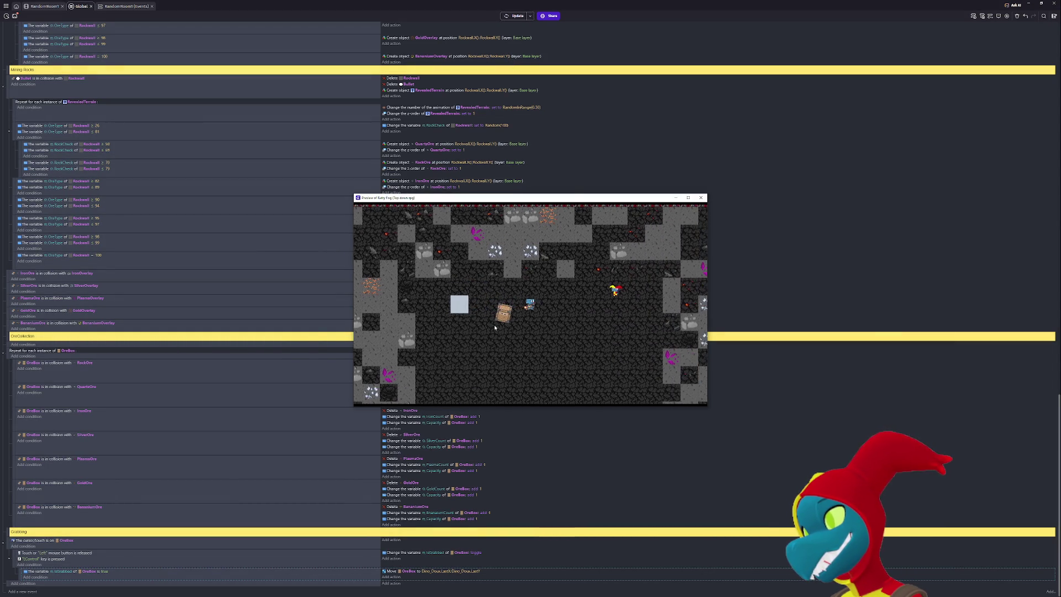
key(Right)
key(Down)
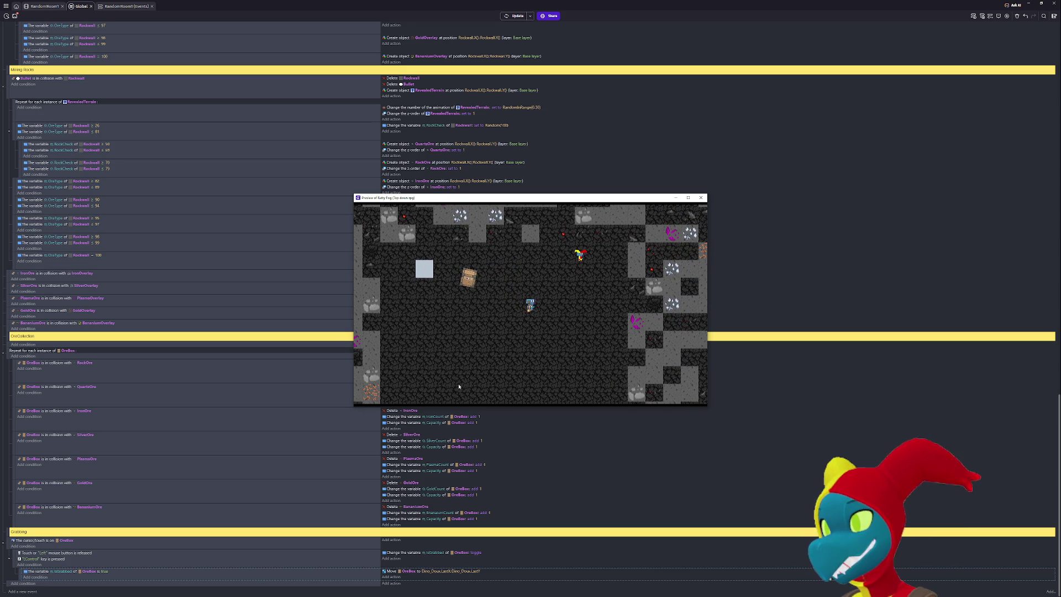
click(701, 198)
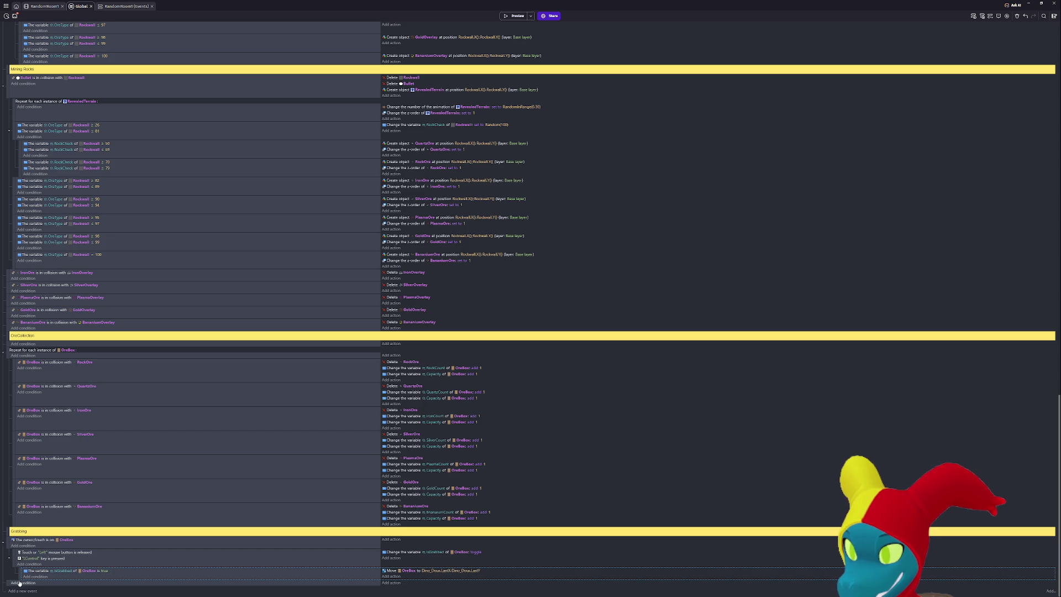
Move the IsGrabbed event to top level, then preview, carrying the ore box around before dropping it.
drag(21, 573, 8, 577)
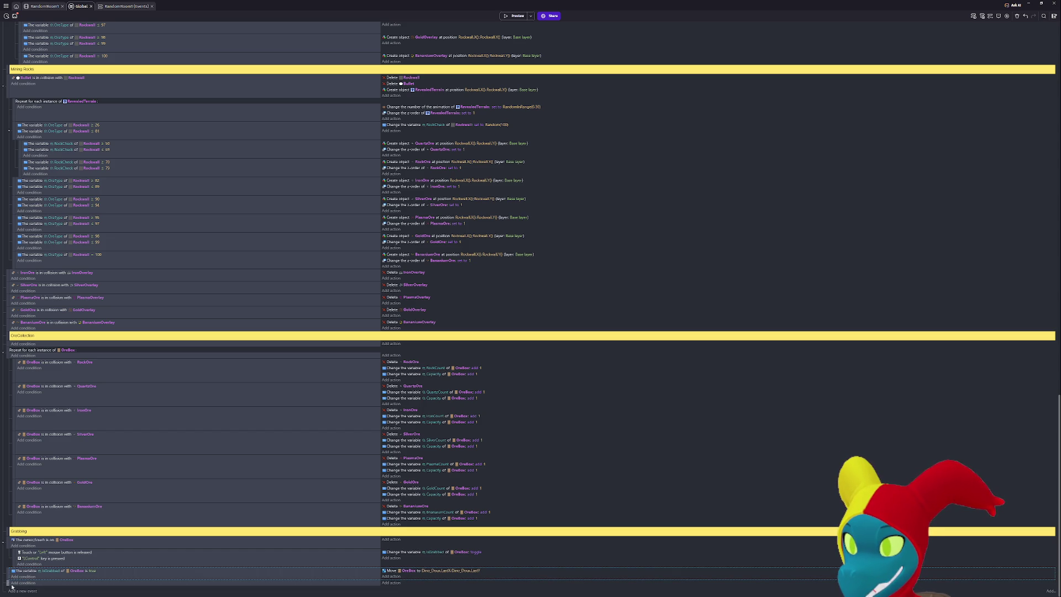
click(514, 16)
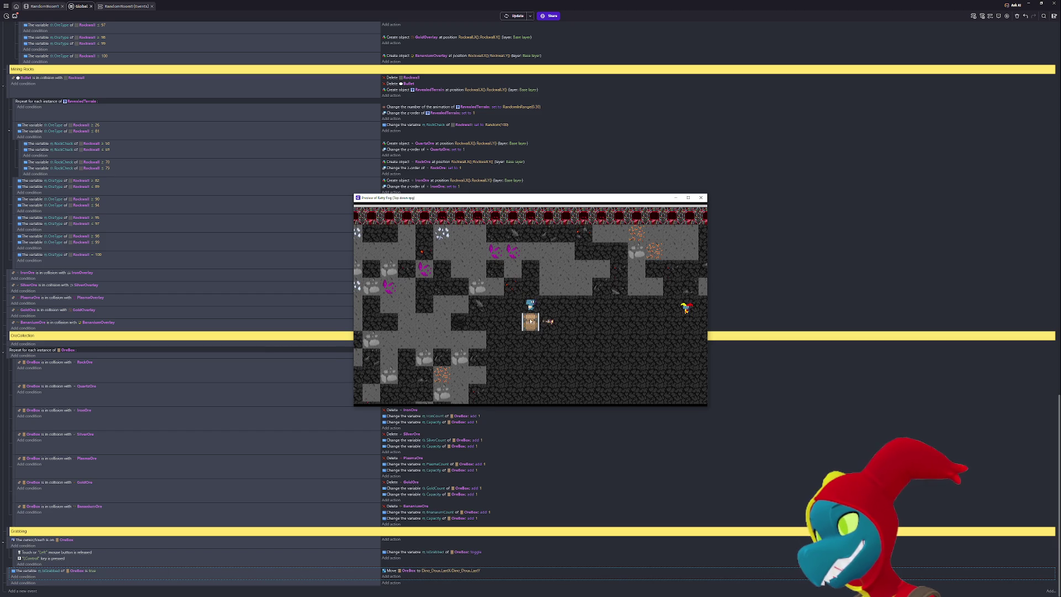
key(Down)
key(Right)
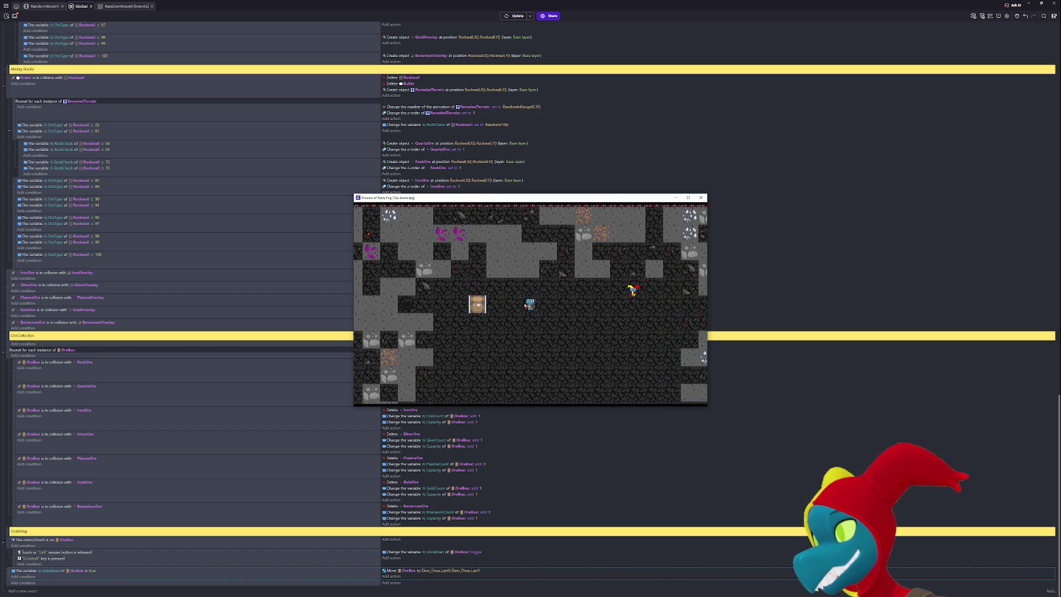
ctrl+click(478, 305)
key(Right)
key(Down)
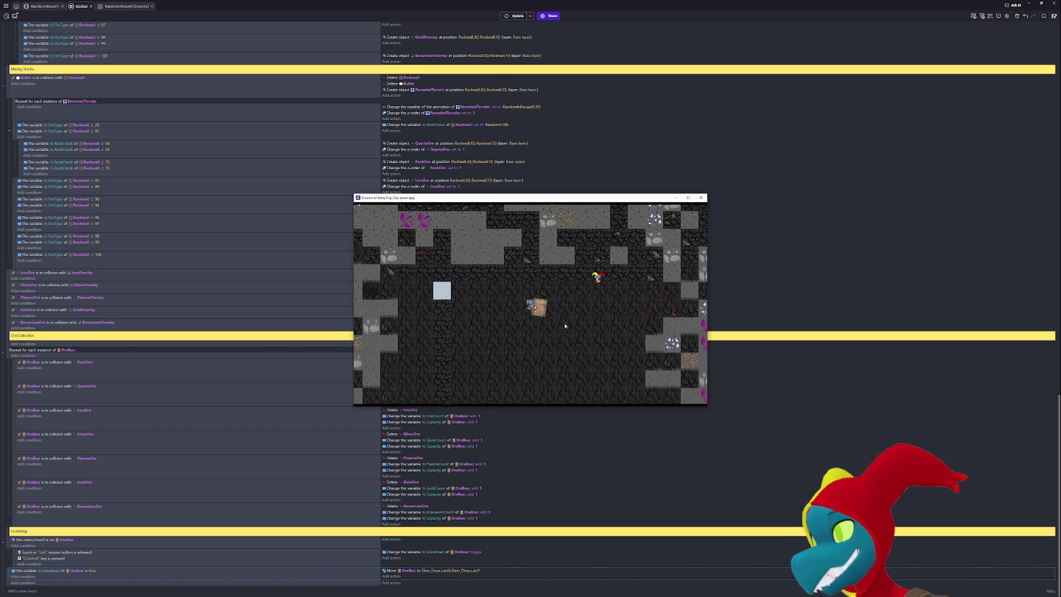
key(Up)
key(Left)
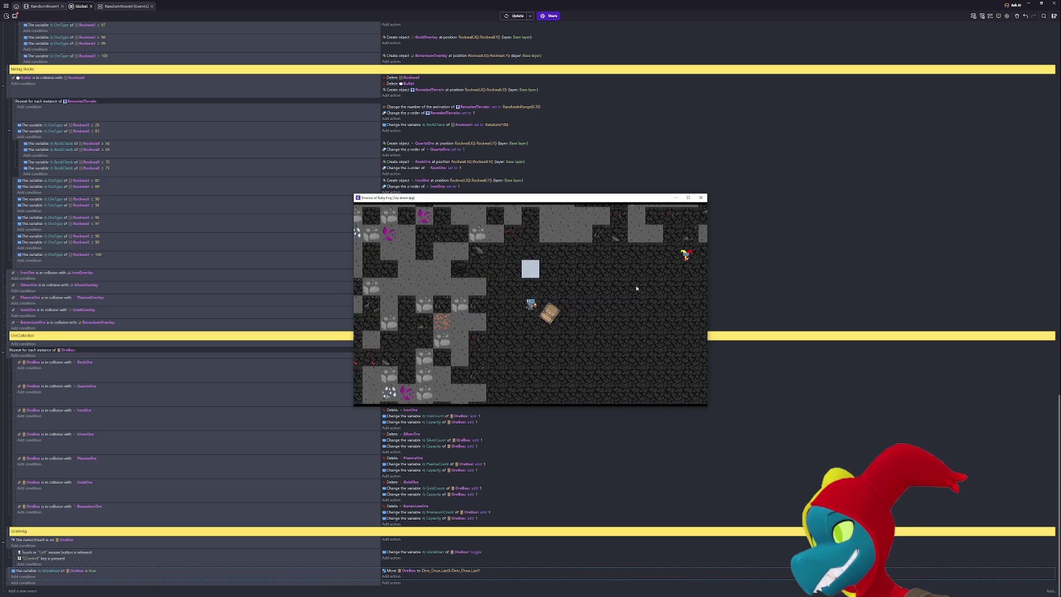
key(Right)
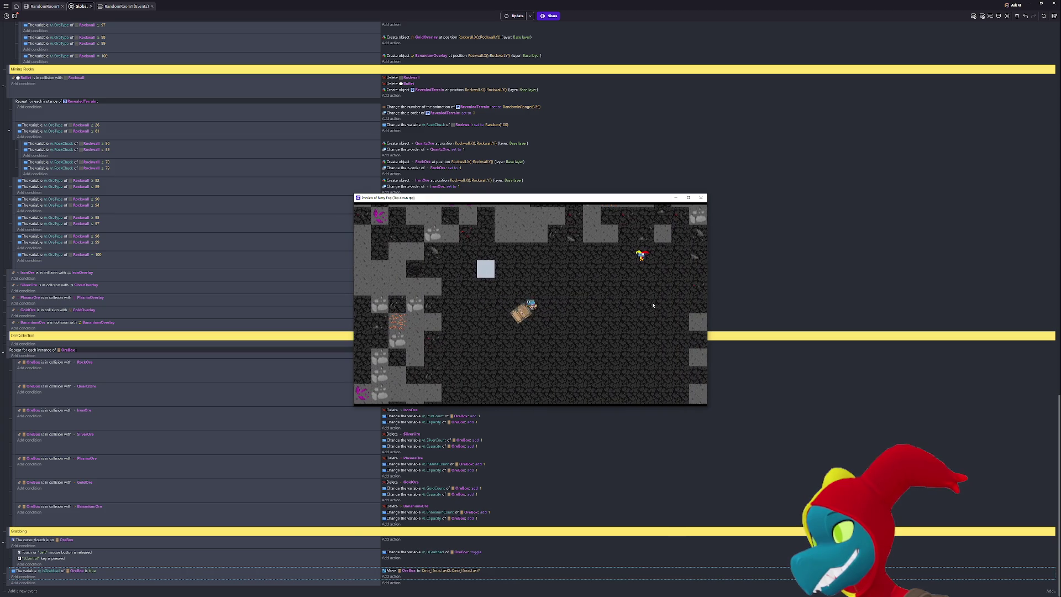
ctrl+click(540, 313)
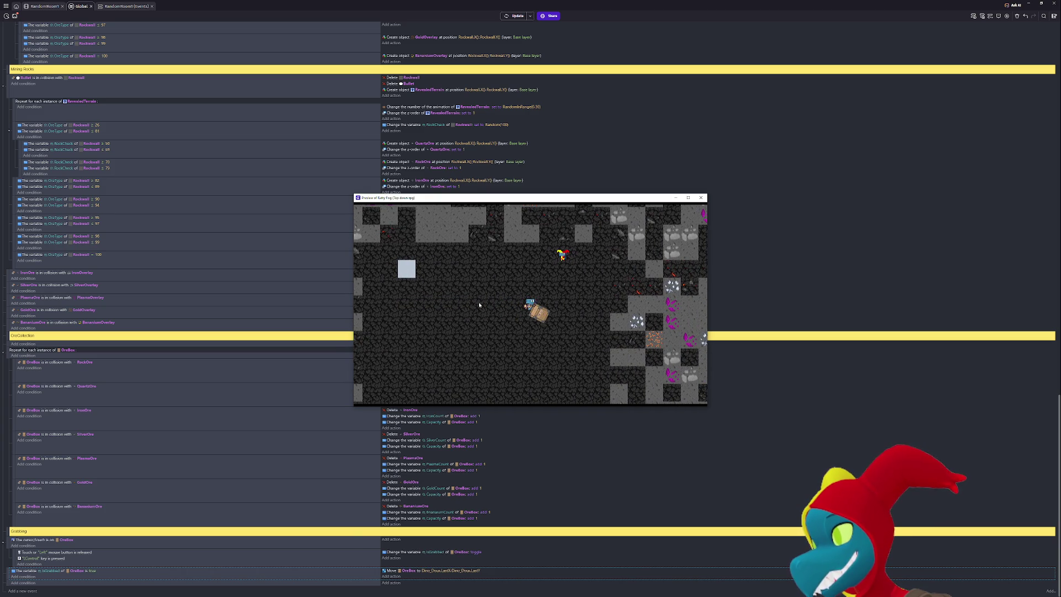
Walk away, grab and carry the box again in full screen, then return to RandomRoom1.
key(Left)
key(Up)
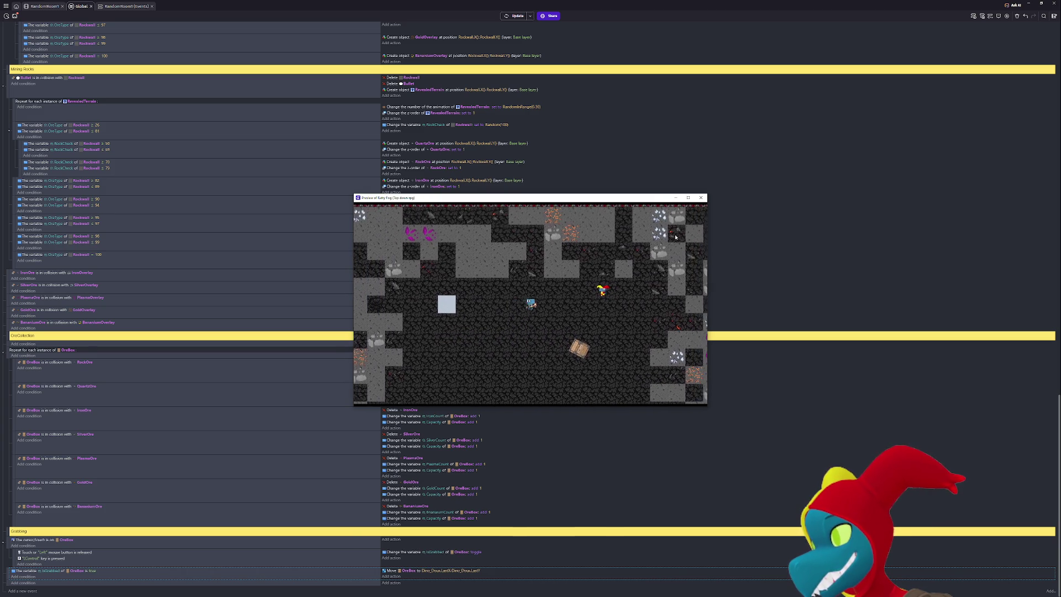
key(Right)
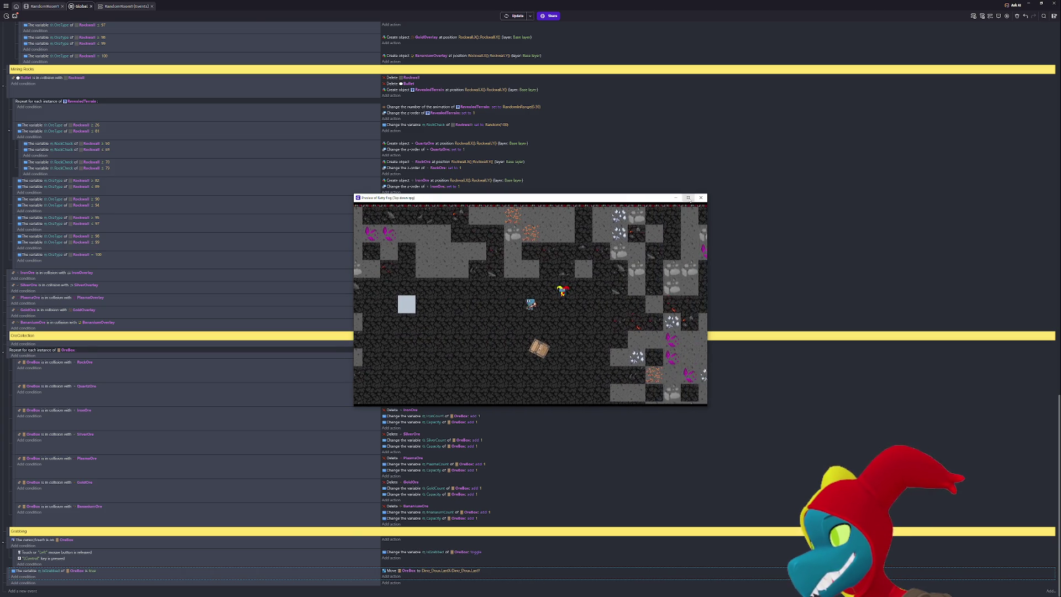
click(688, 197)
key(Down)
click(463, 327)
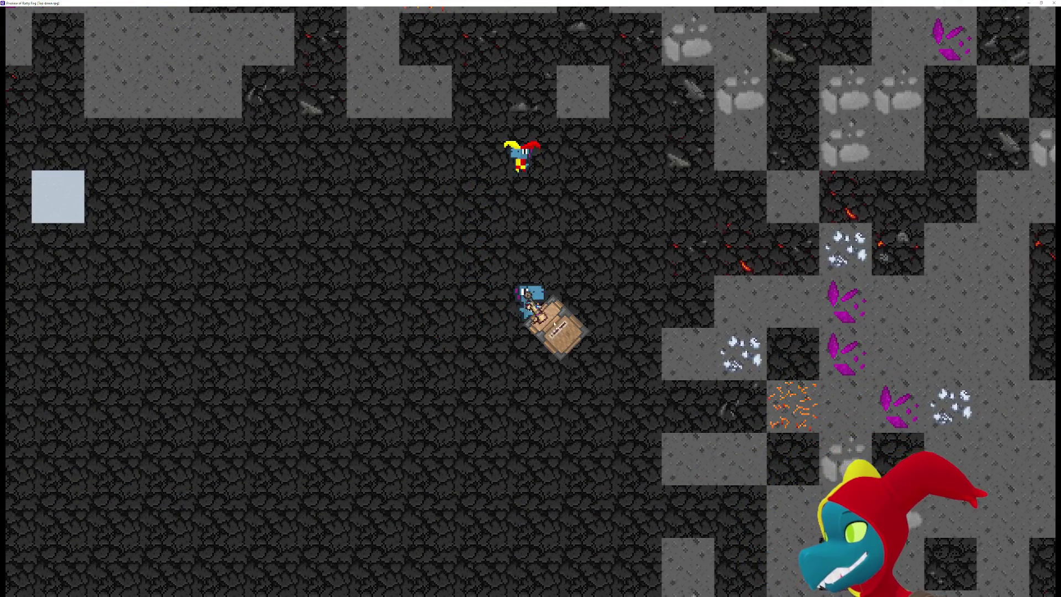
key(Left)
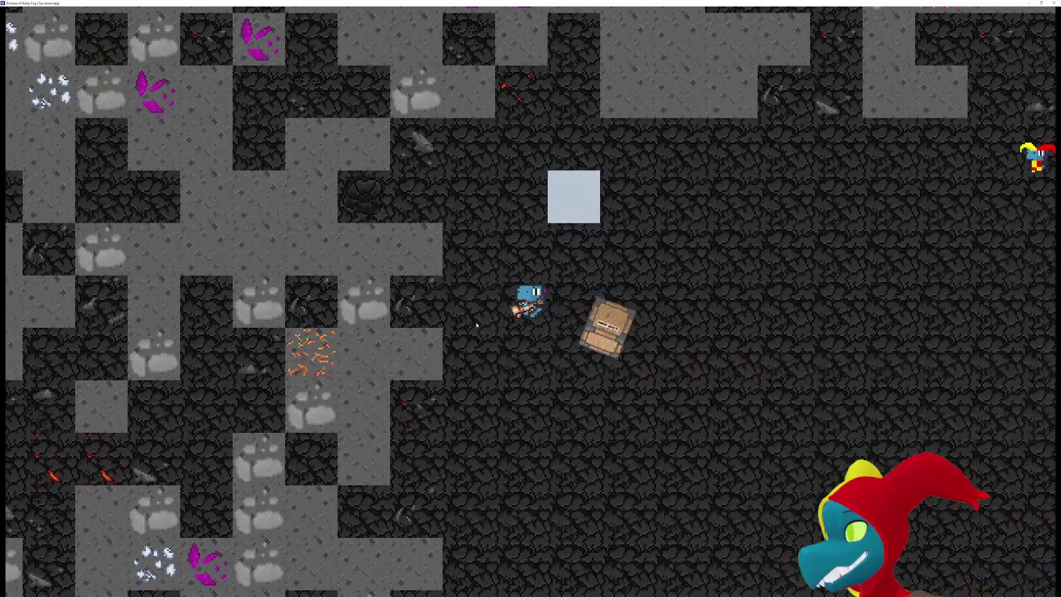
key(Up)
key(Right)
key(Right)
key(Right)
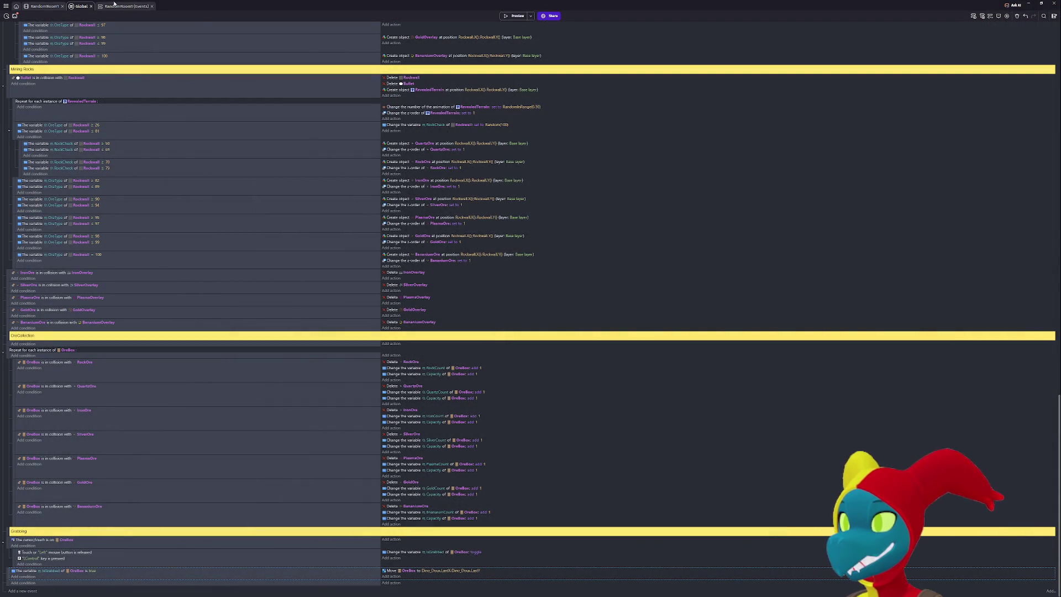
click(41, 6)
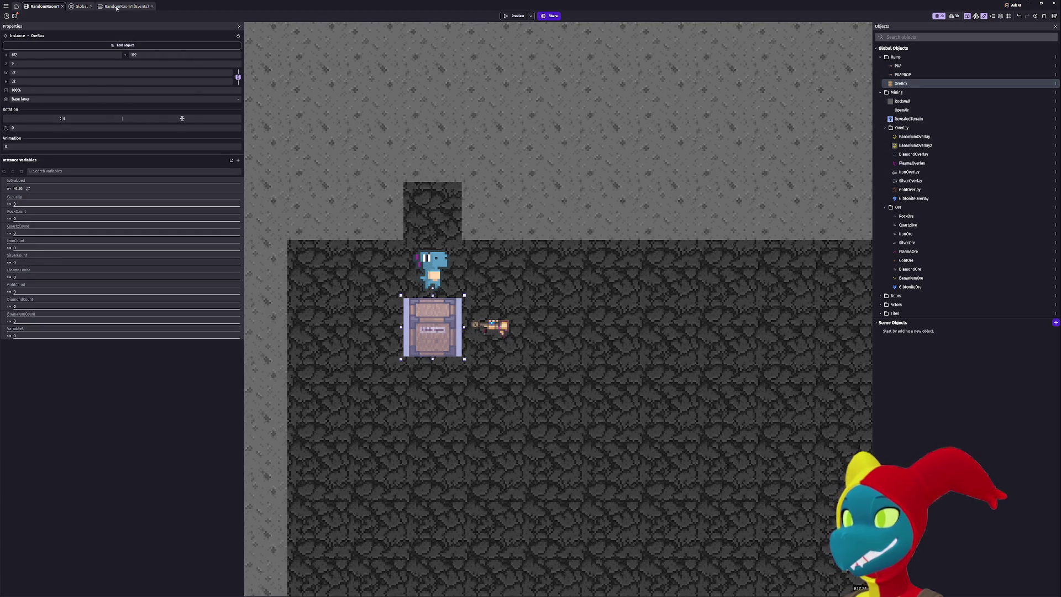
Change OreBox's pathfinding X and Y offsets from 16 to 0 in the RandomRoom1 scene and apply.
click(78, 6)
click(62, 7)
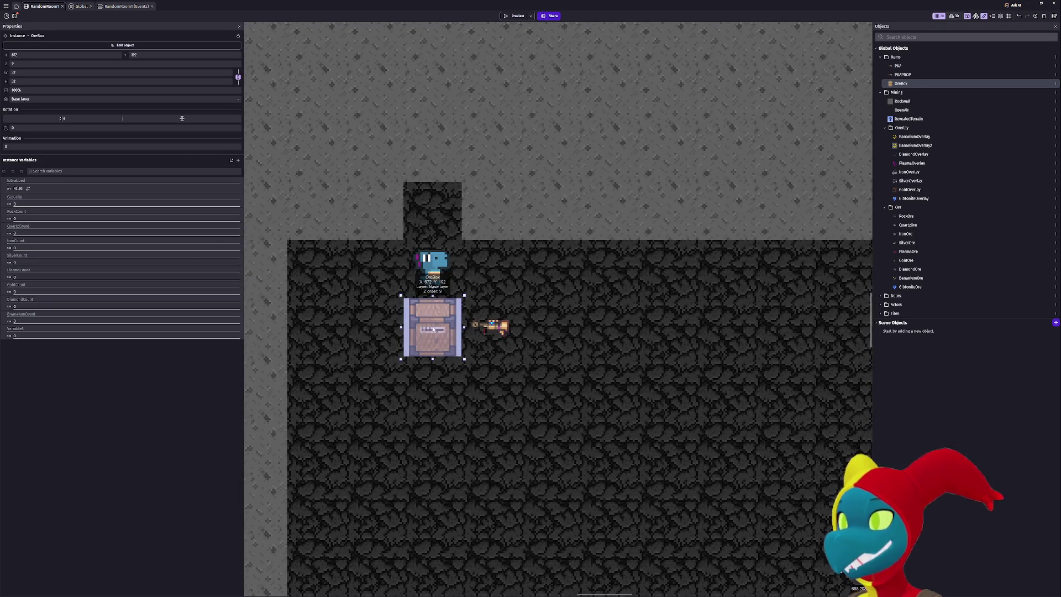
double_click(431, 326)
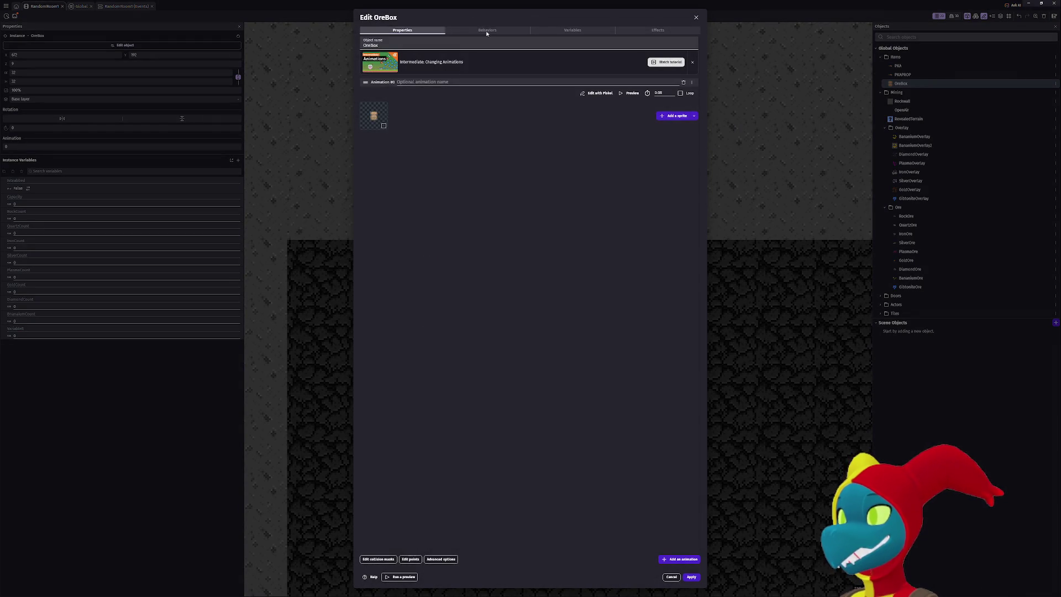
click(487, 32)
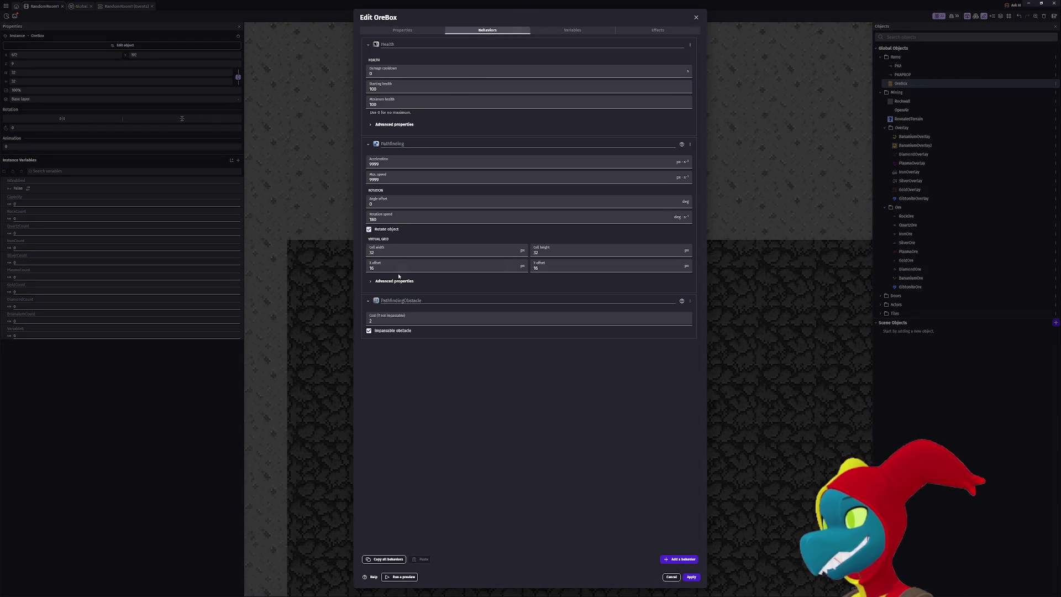
key(ctrl+z)
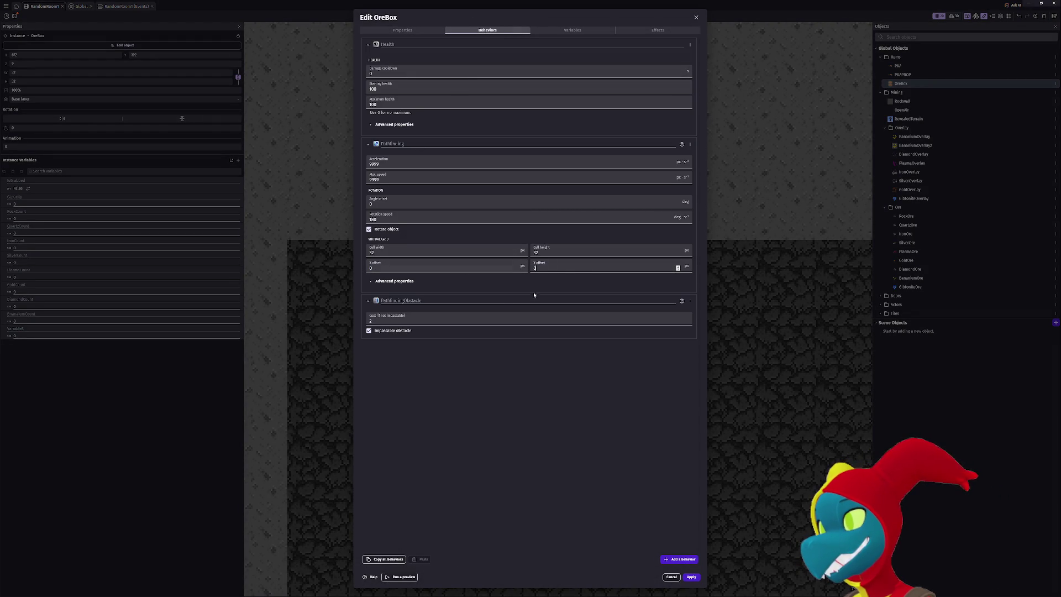
click(691, 576)
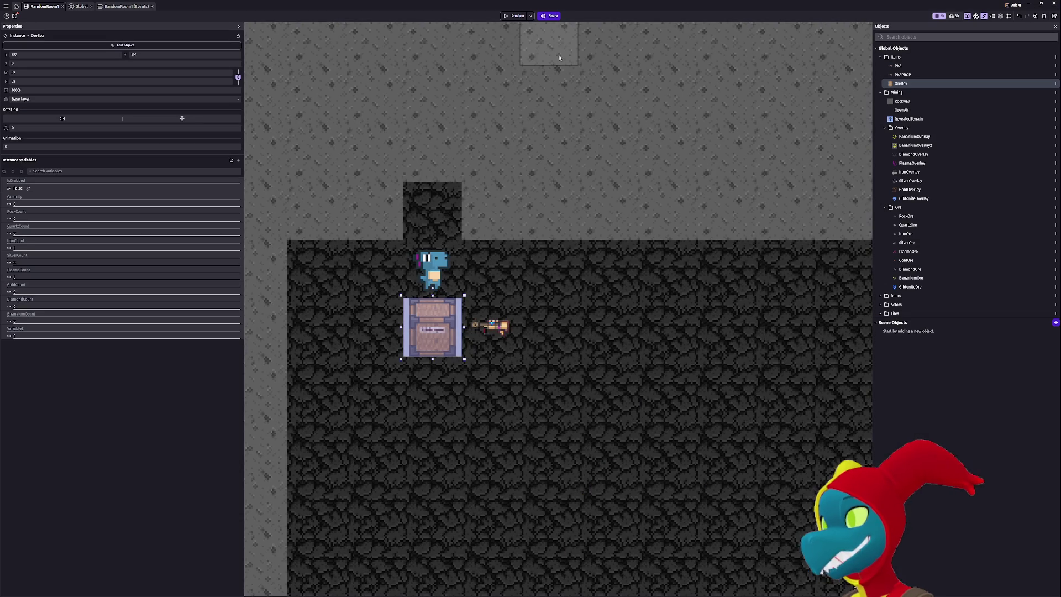
Launch a fresh preview and walk the player down and up carrying the box.
click(515, 16)
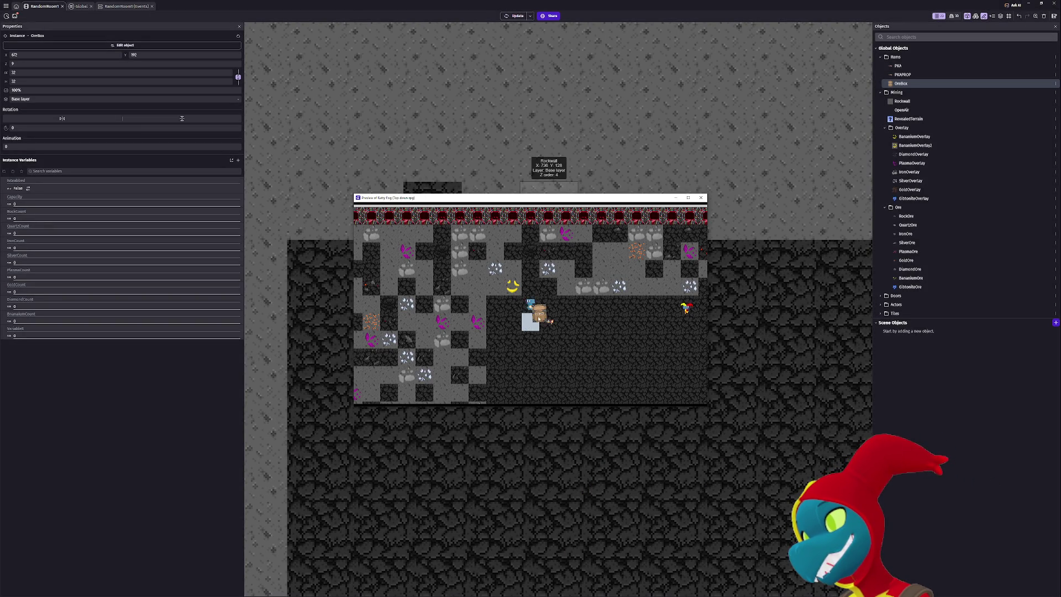
key(Down)
key(Down)
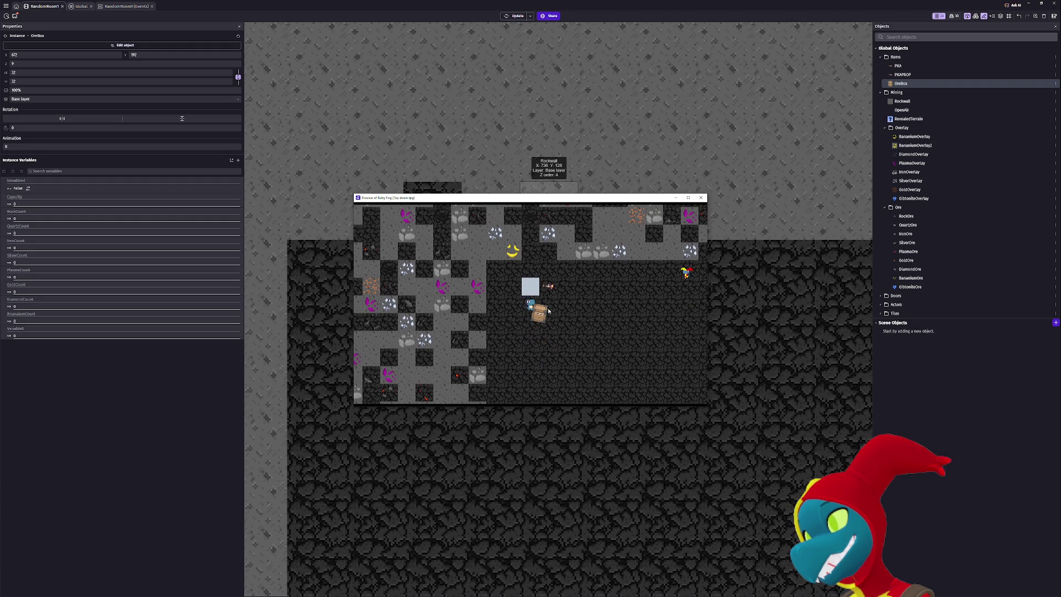
key(Up)
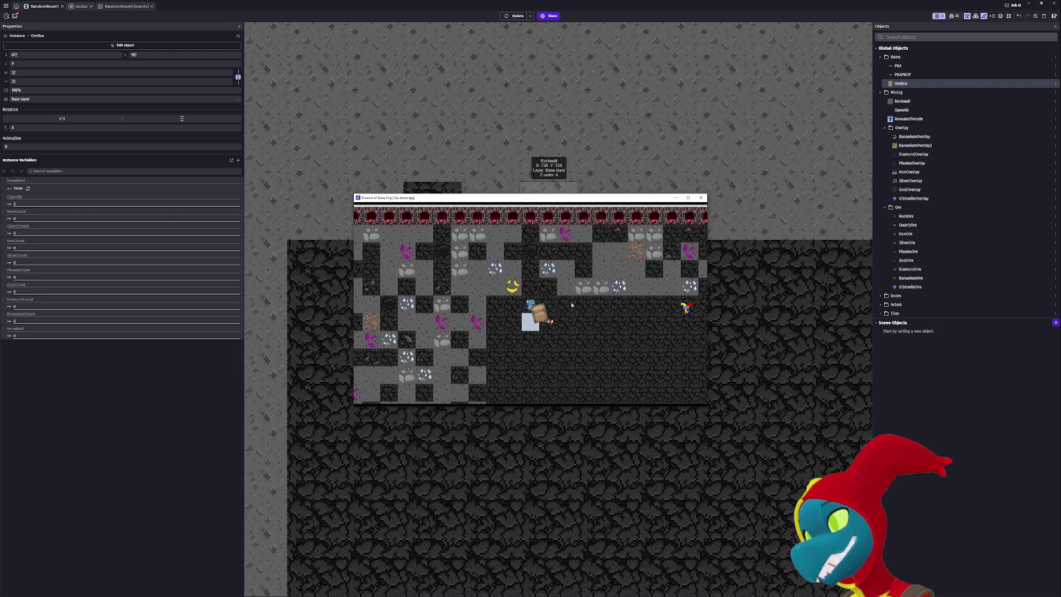
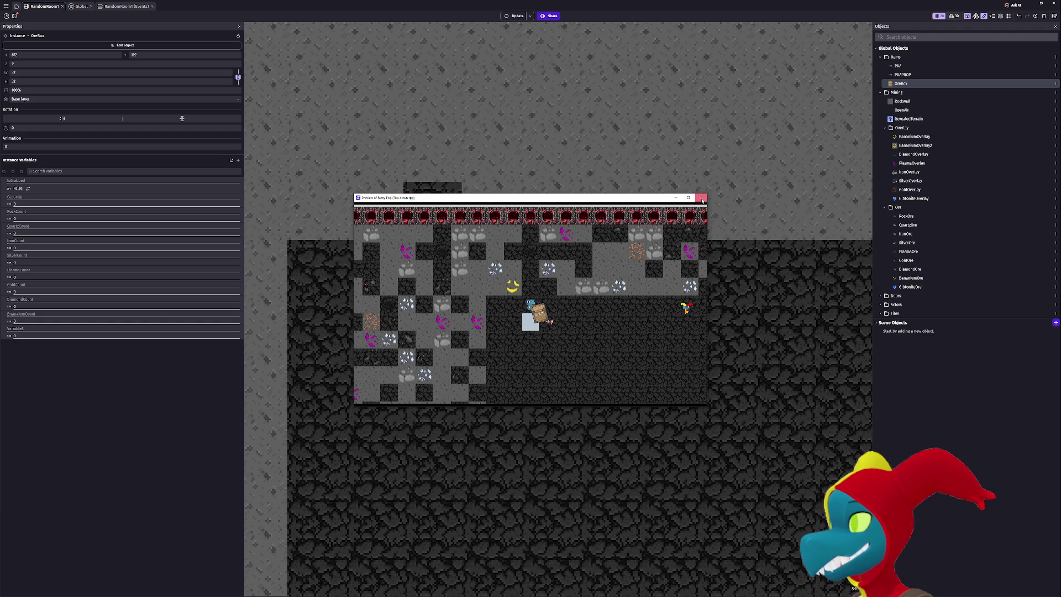
Walk the player right, down, up and left around the mine, pushing the OreBox crate.
key(Right)
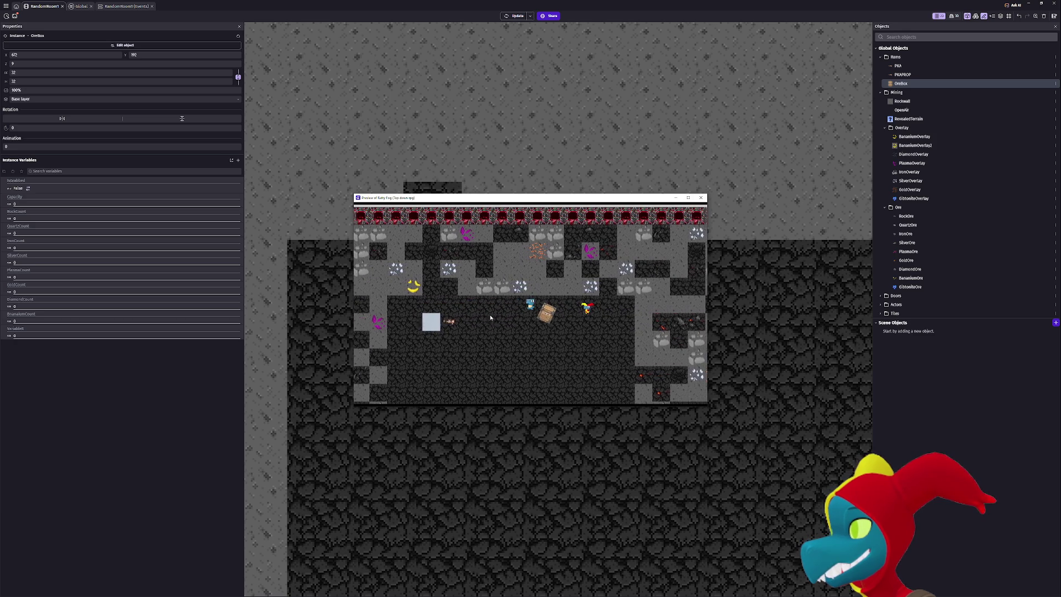
key(Down)
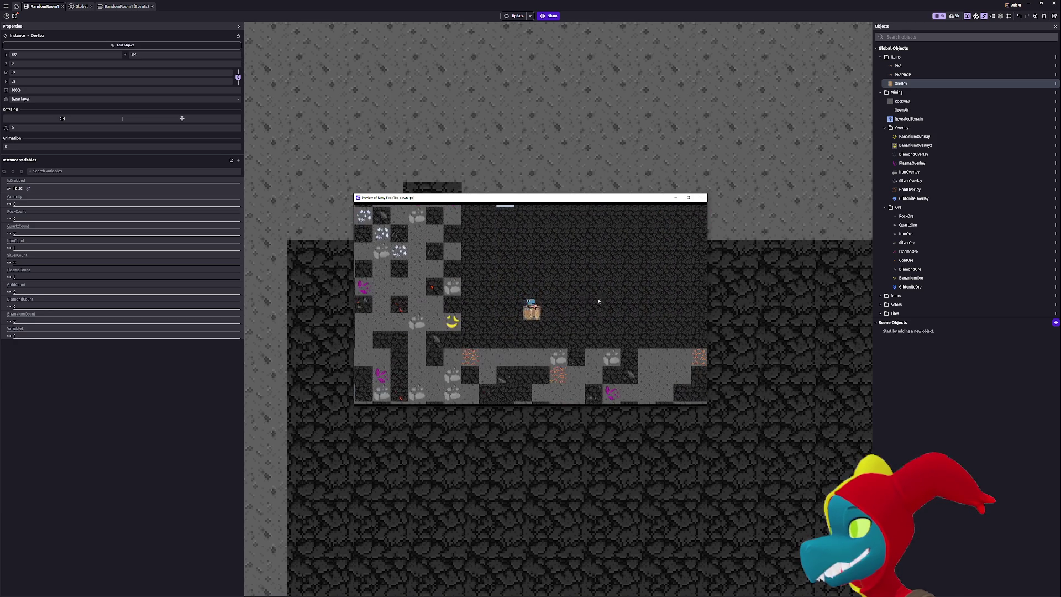
key(Right)
key(Right)
key(Up)
key(Up)
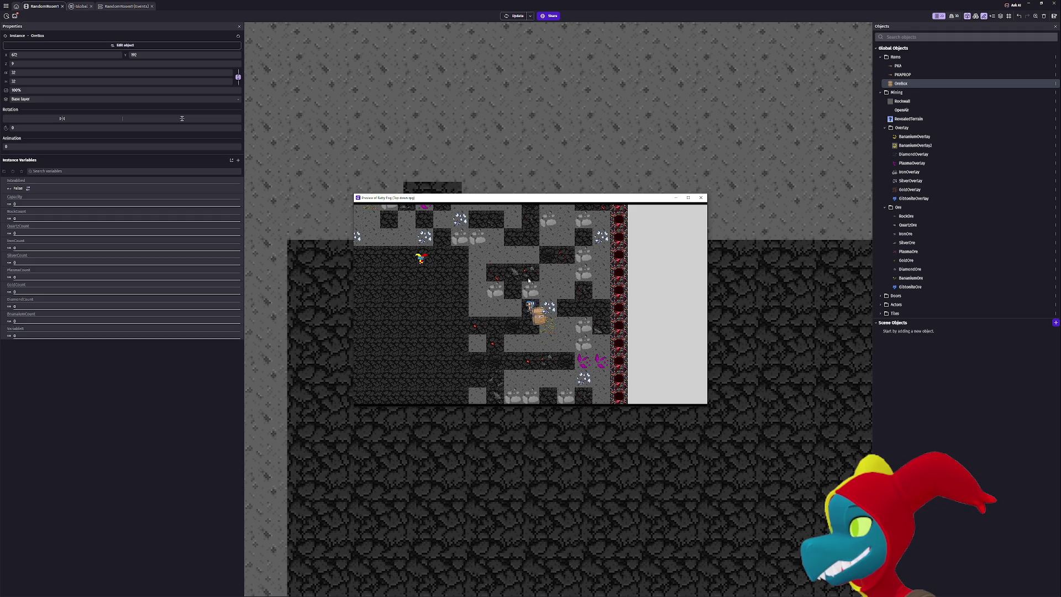
key(Up)
key(super+Up)
key(Up)
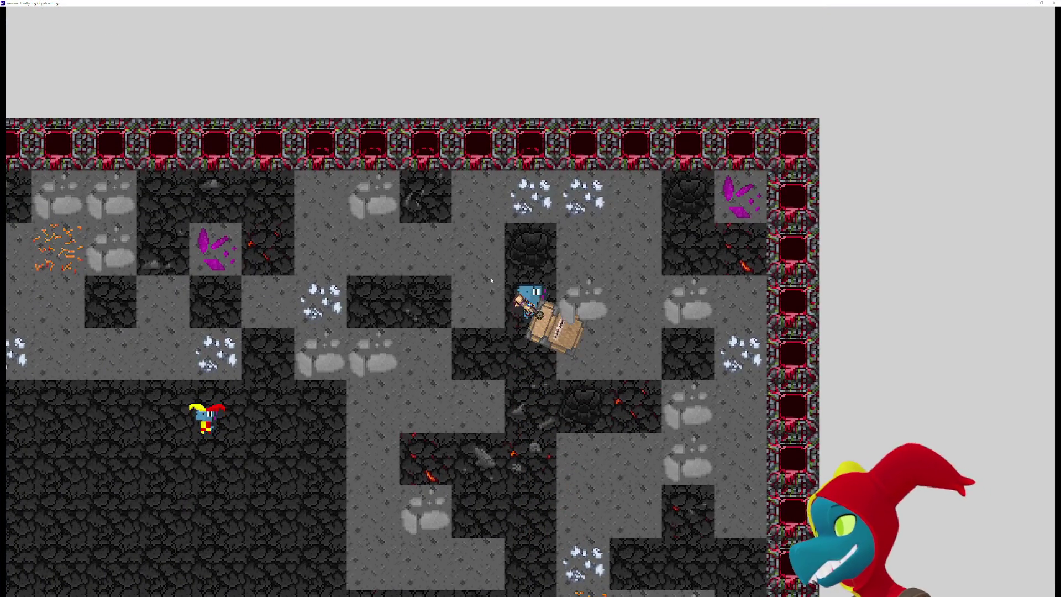
key(Left)
key(Left)
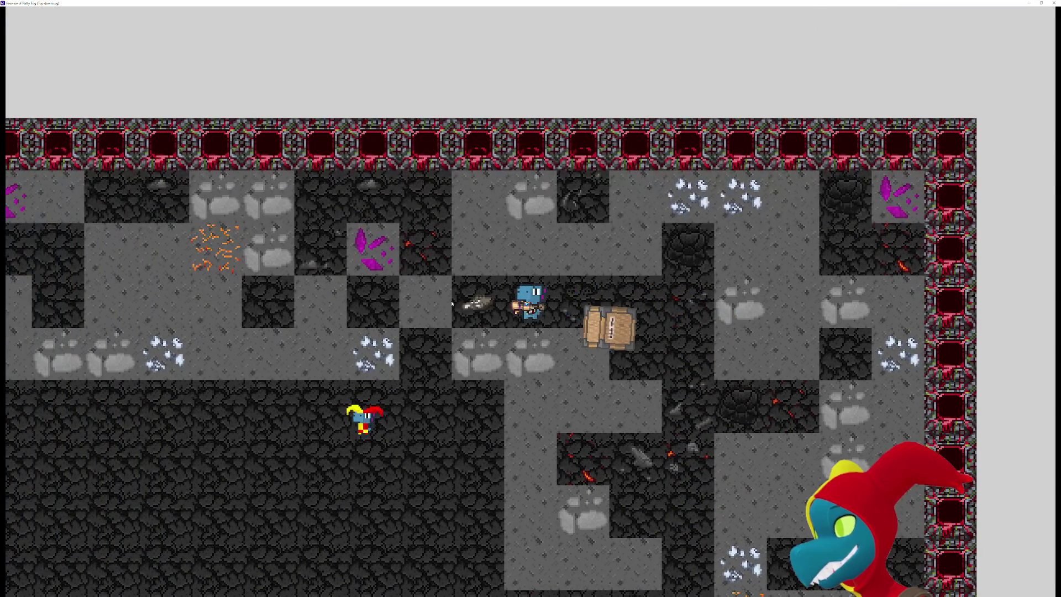
key(Left)
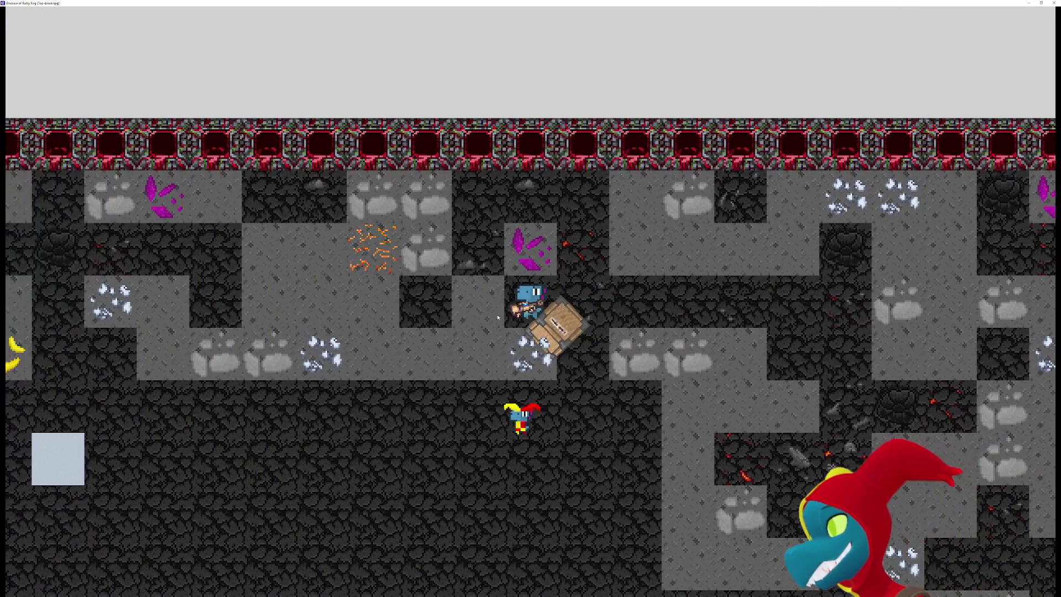
key(Down)
key(Left)
key(Up)
key(Left)
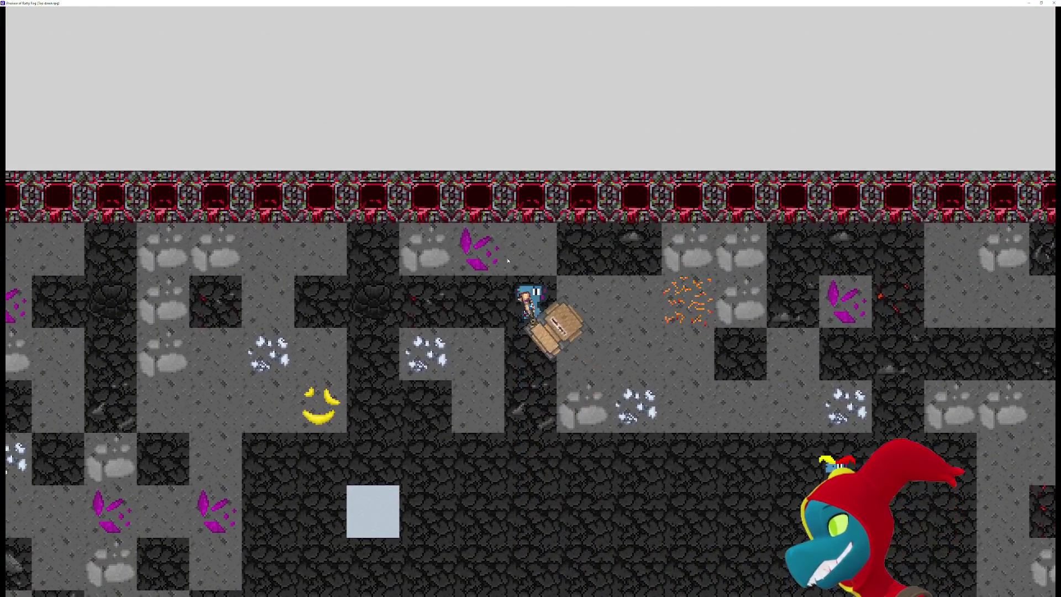
Walk the player down, left and back right to watch the crate trail behind.
key(Down)
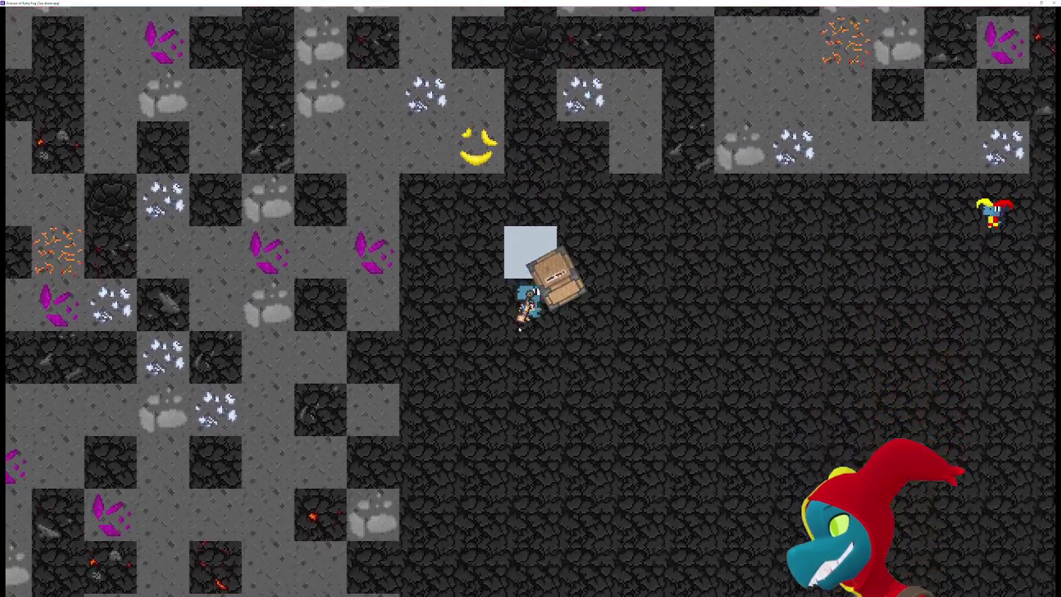
key(Down)
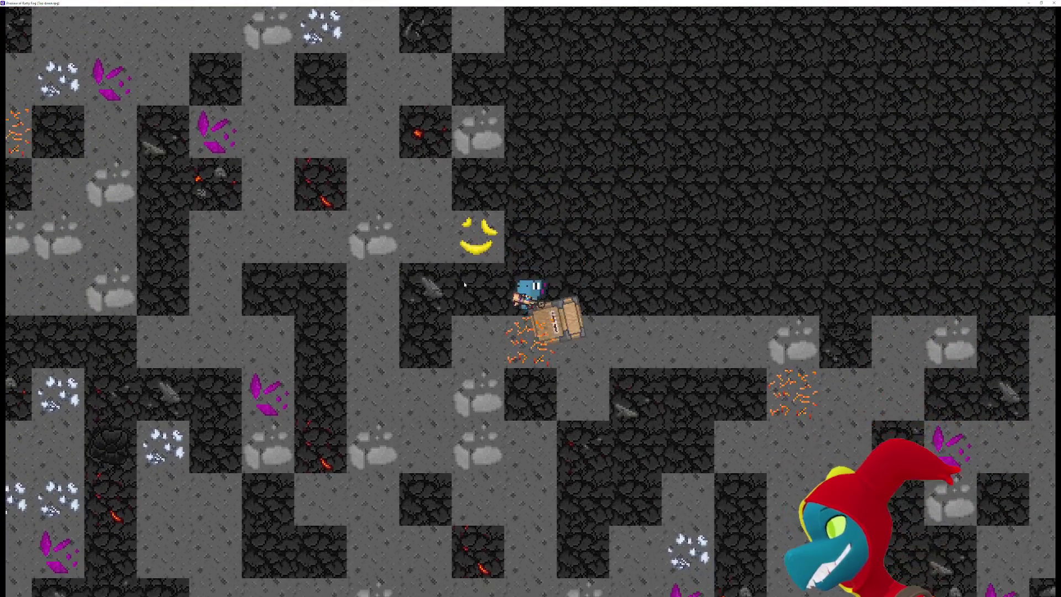
key(Up)
key(Down)
key(Left)
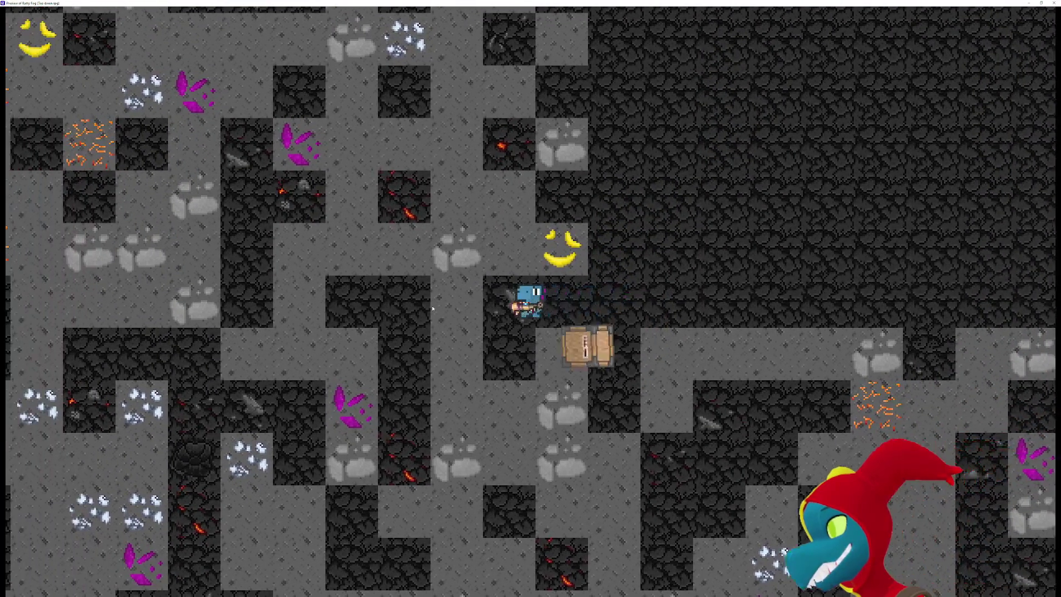
key(Left)
key(Left)
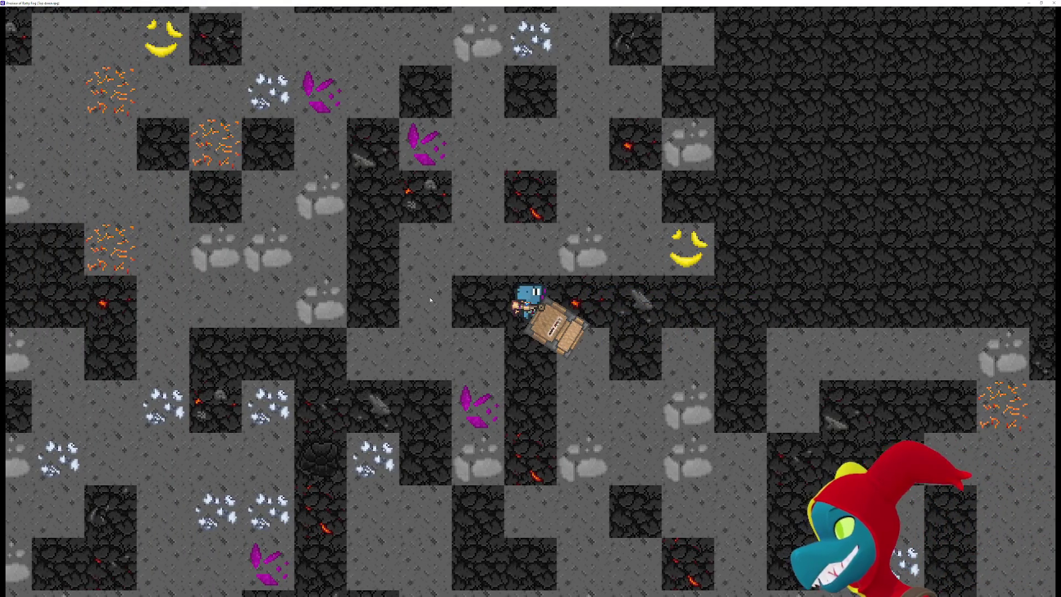
key(Left)
key(Left)
key(Left)
key(Up)
key(Up)
key(Up)
key(Up)
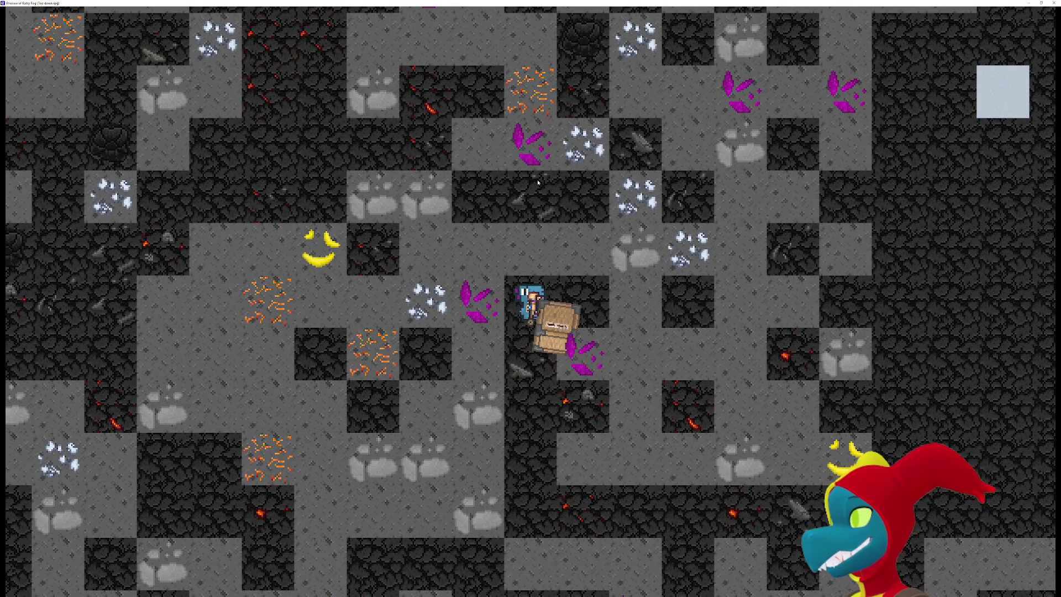
key(Down)
key(Down)
key(Down)
key(Right)
key(Right)
key(Right)
key(Right)
key(Right)
key(Right)
key(Right)
key(Down)
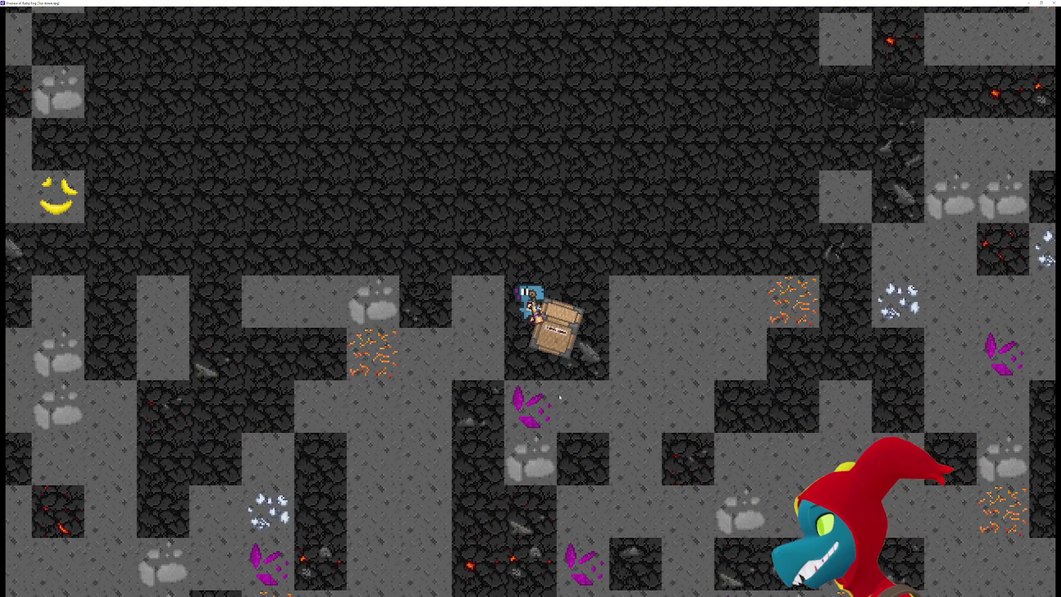
Mine the stone, silver and crystal ore tiles, restart the level with R, and close the preview.
key(Down)
key(Down)
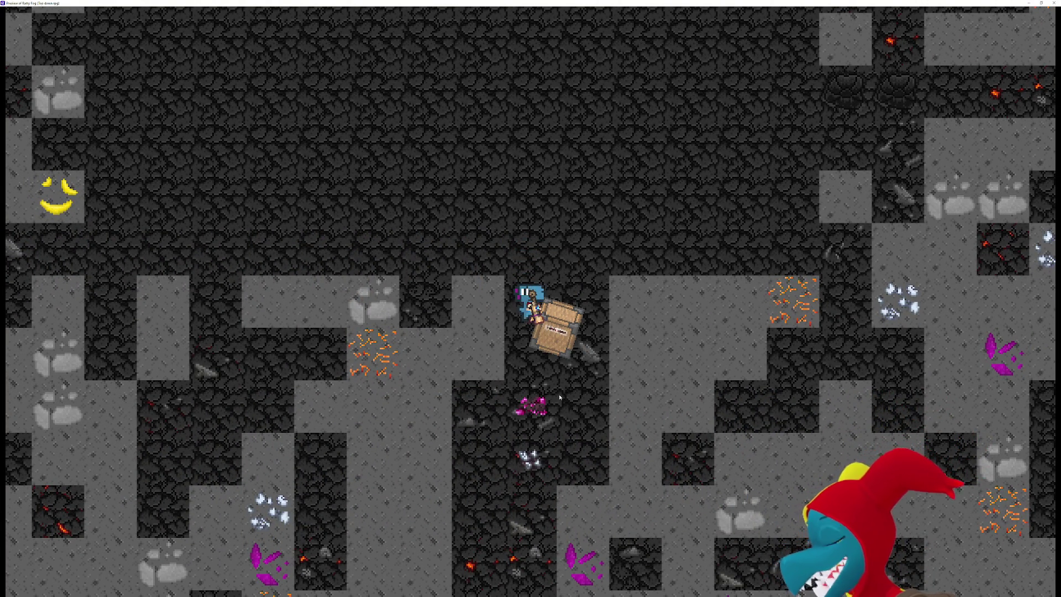
key(Down)
key(Down)
key(Down)
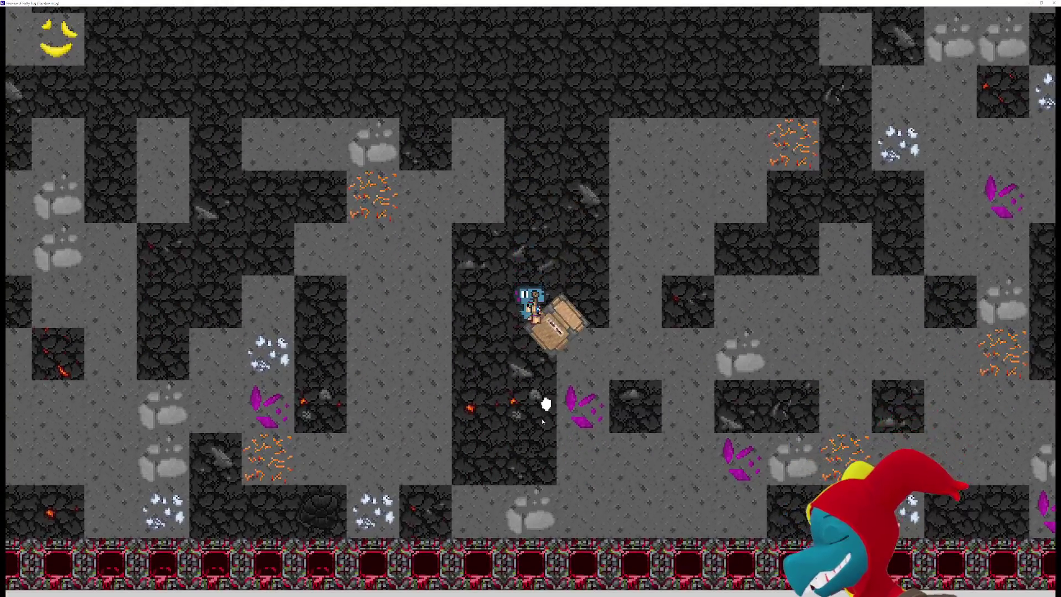
key(Right)
key(Right)
key(Right)
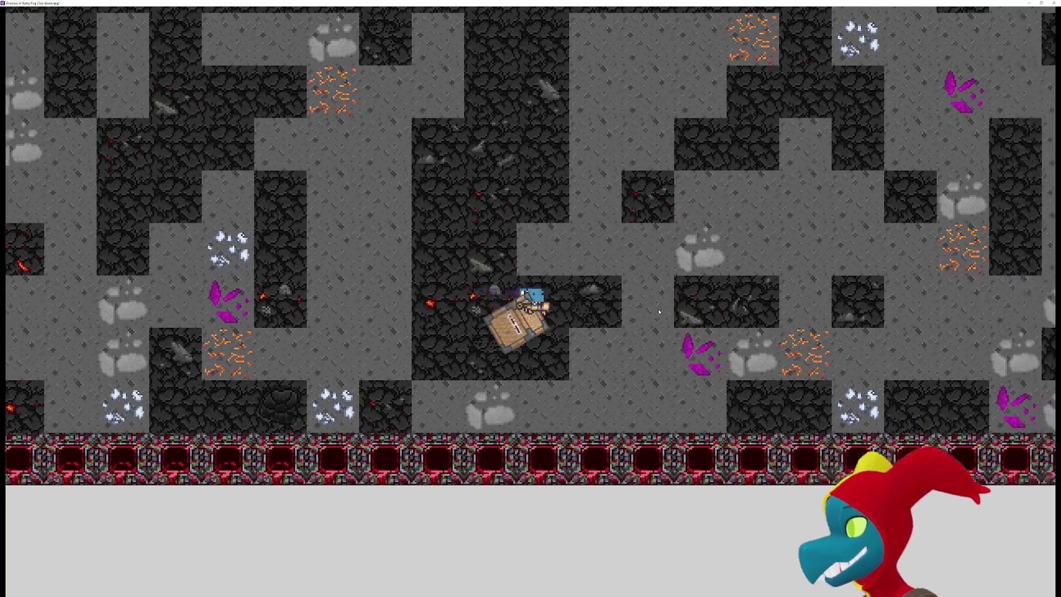
key(Right)
key(Right)
key(Right)
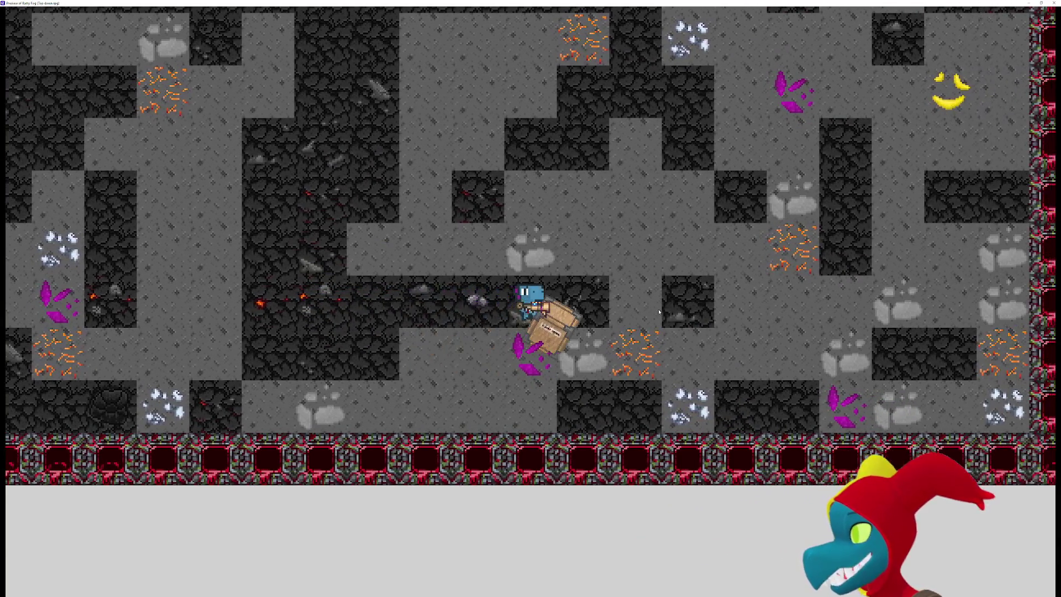
key(Left)
key(Left)
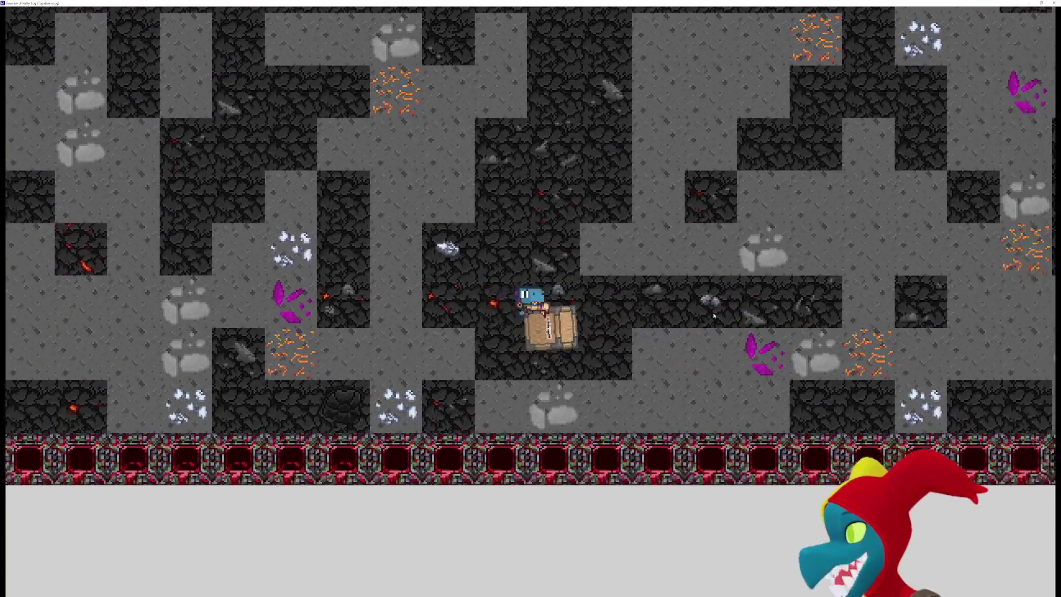
key(Right)
key(Right)
key(Left)
key(Up)
key(Up)
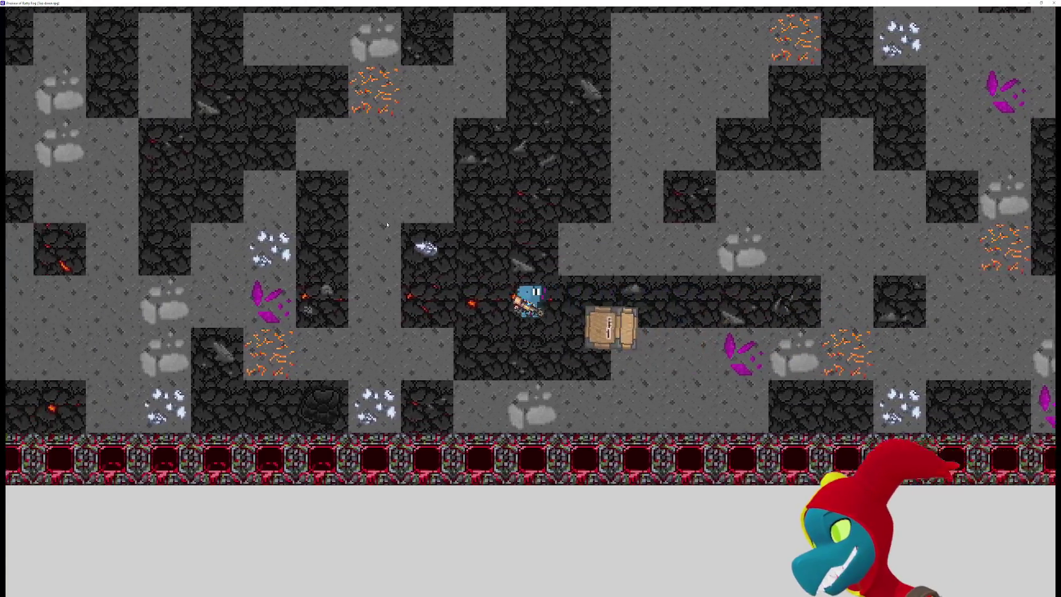
key(Up)
key(Up)
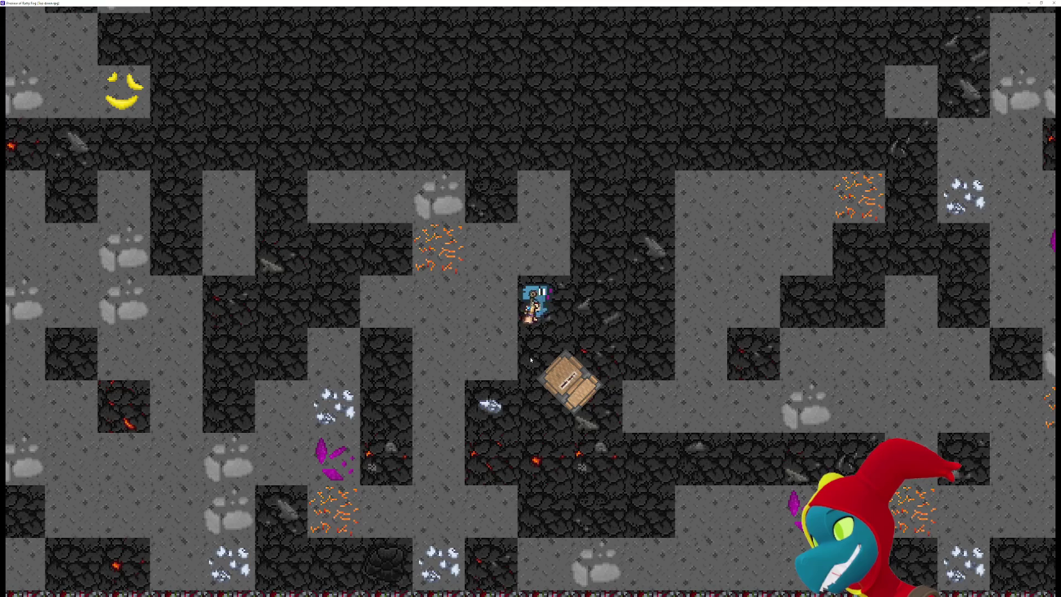
key(Down)
key(Down)
key(Down)
key(Up)
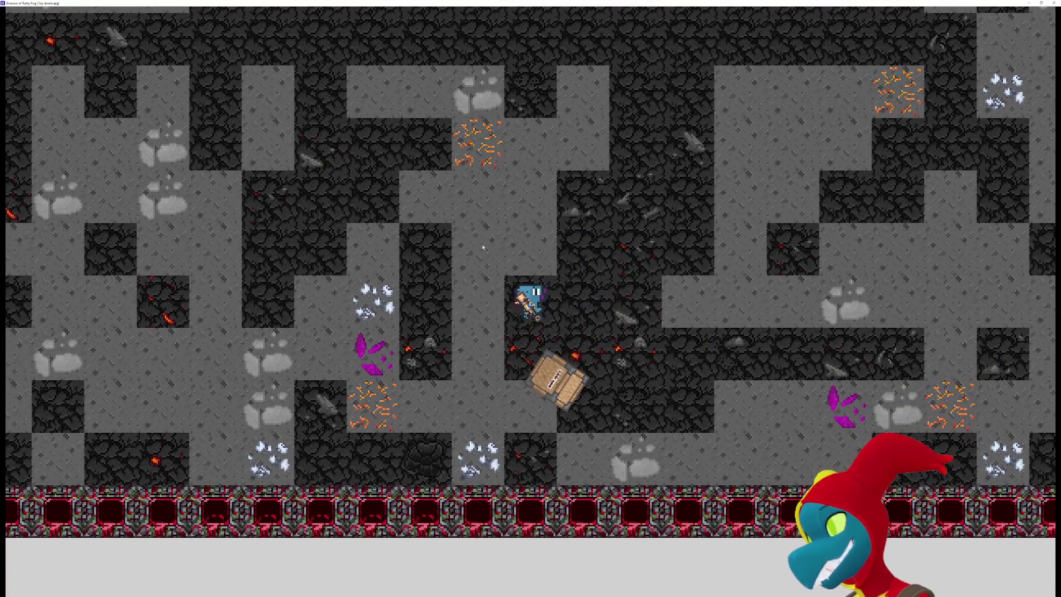
key(r)
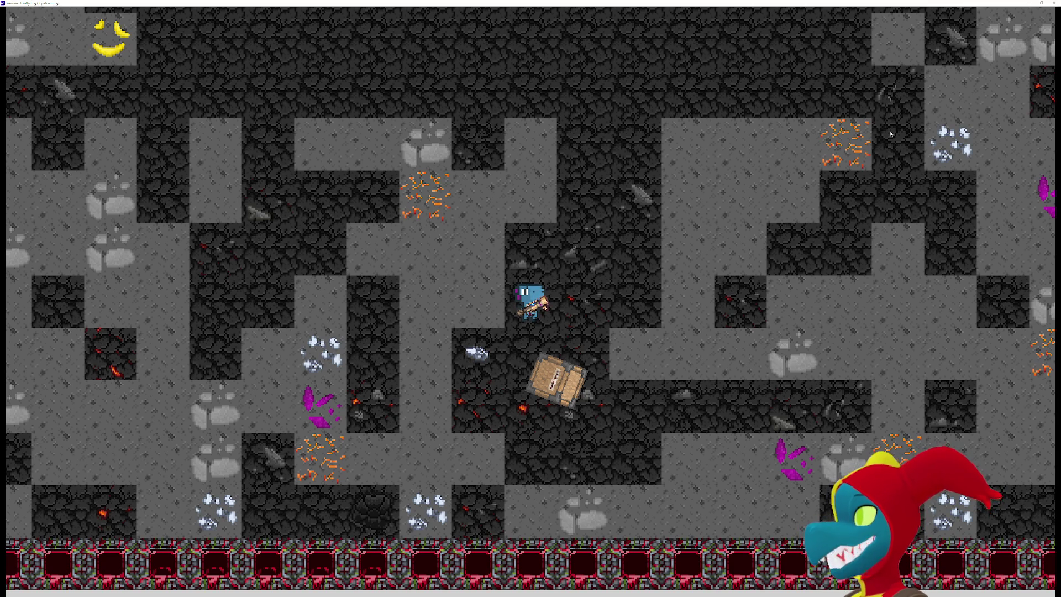
key(alt+F4)
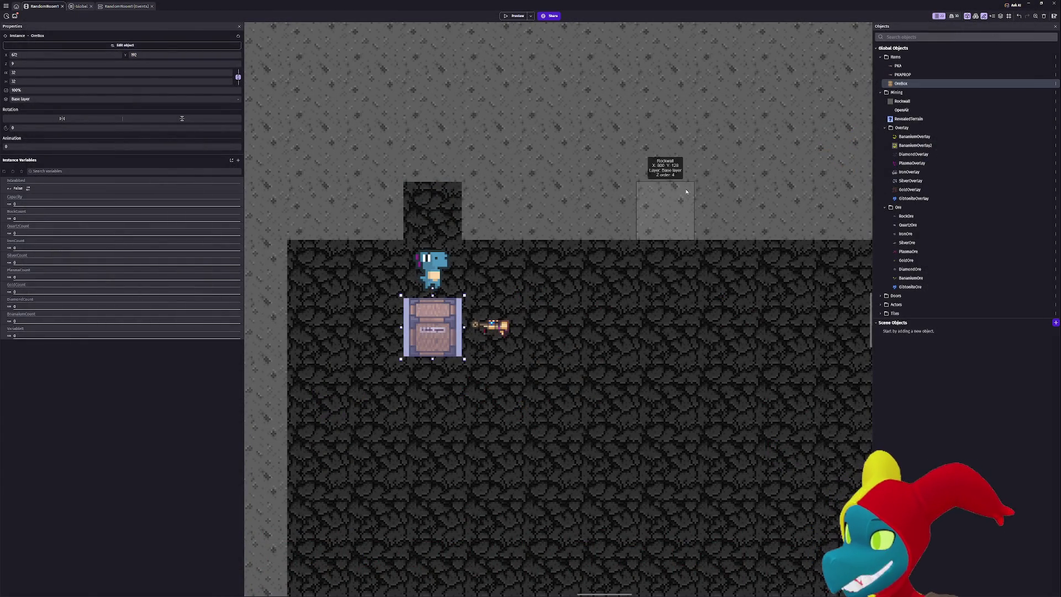
double_click(434, 327)
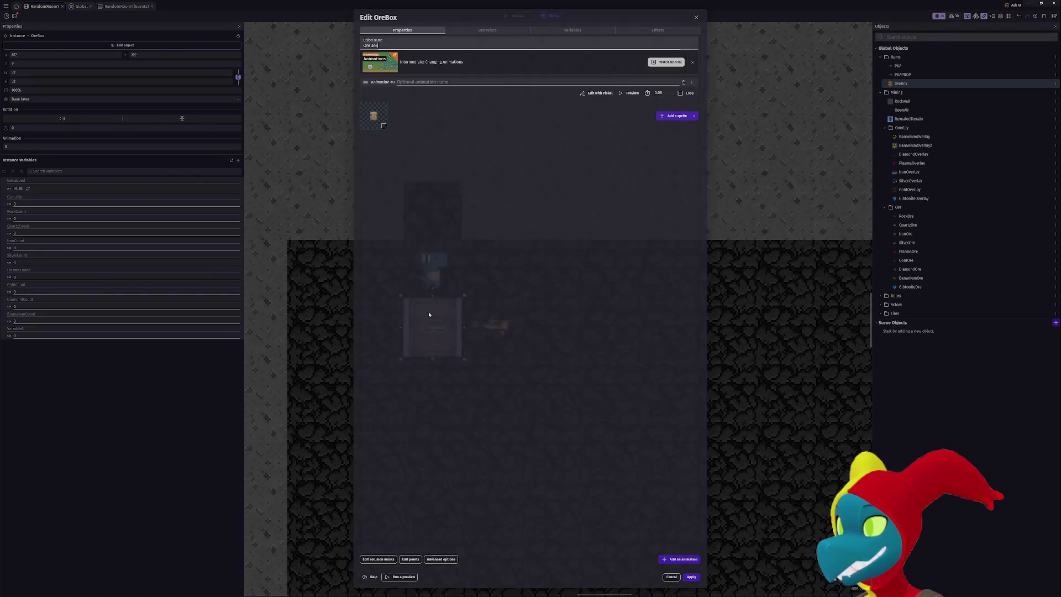
click(478, 31)
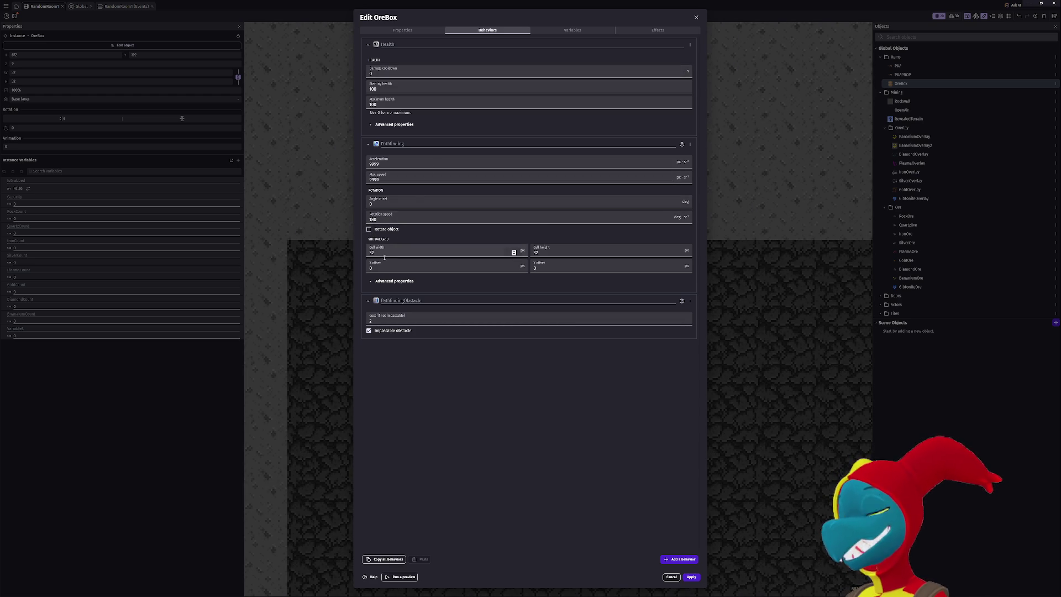
click(371, 281)
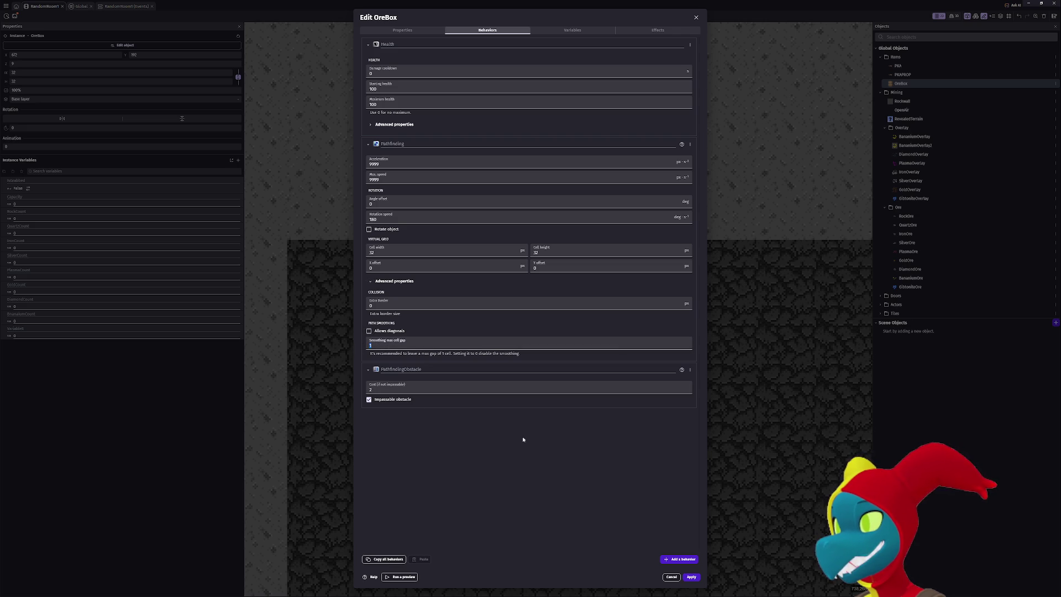
click(697, 578)
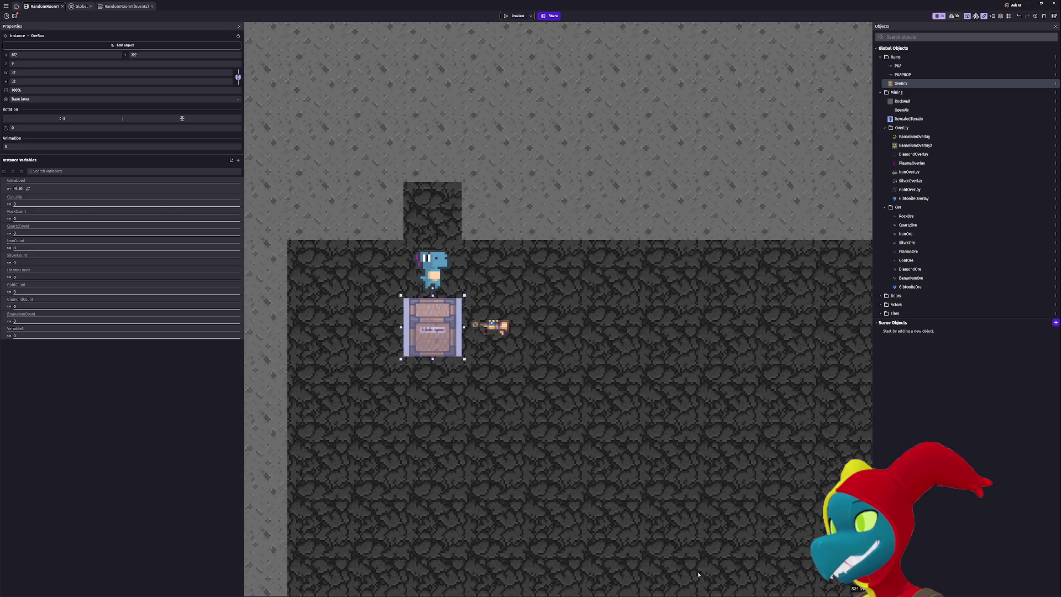
Run a preview, walk the player down, right and up with the crate following, then close it.
click(518, 16)
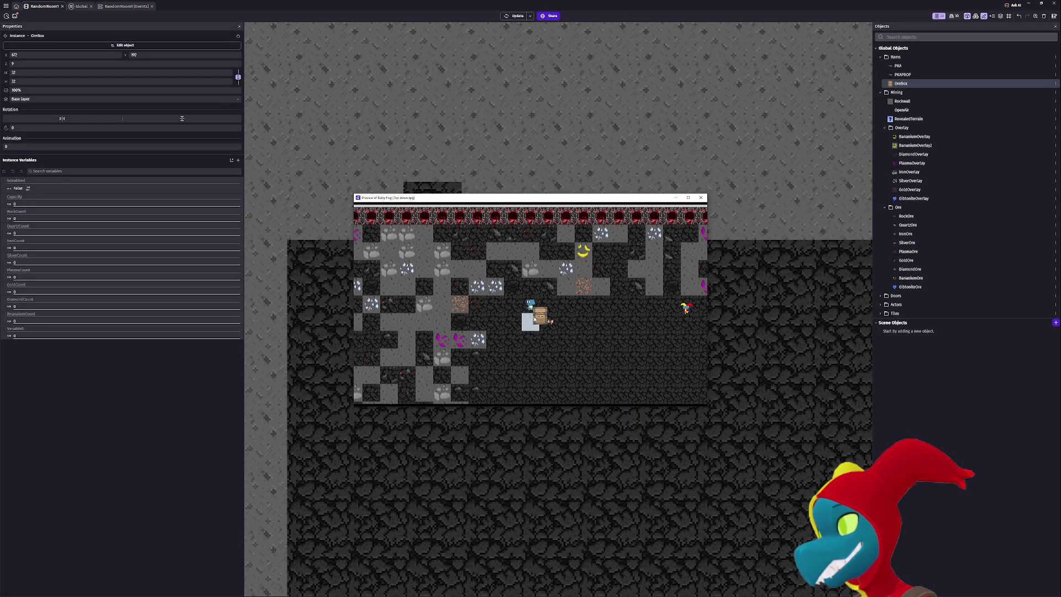
key(Down)
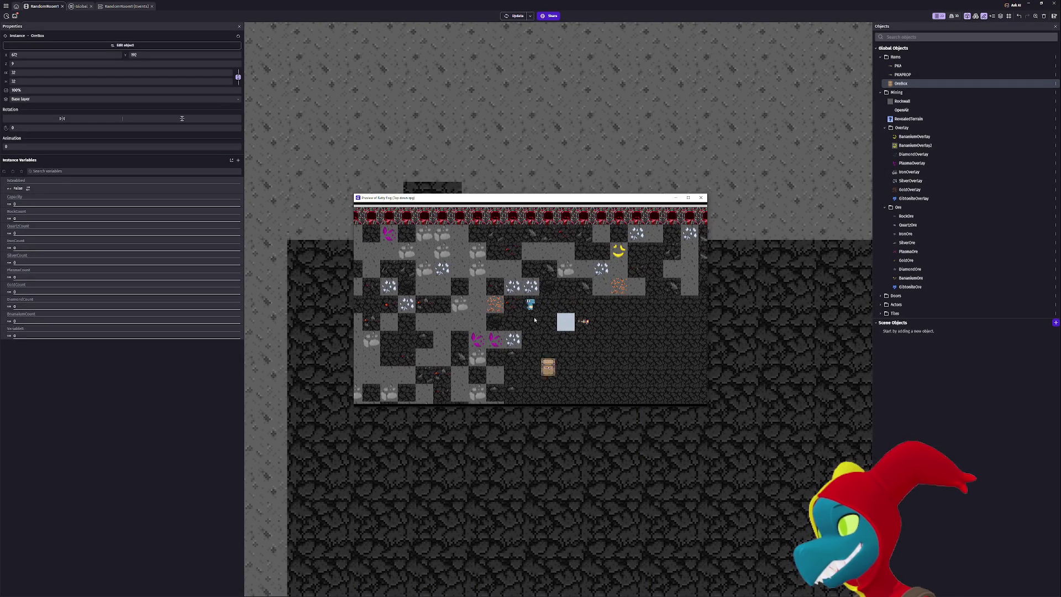
key(Down)
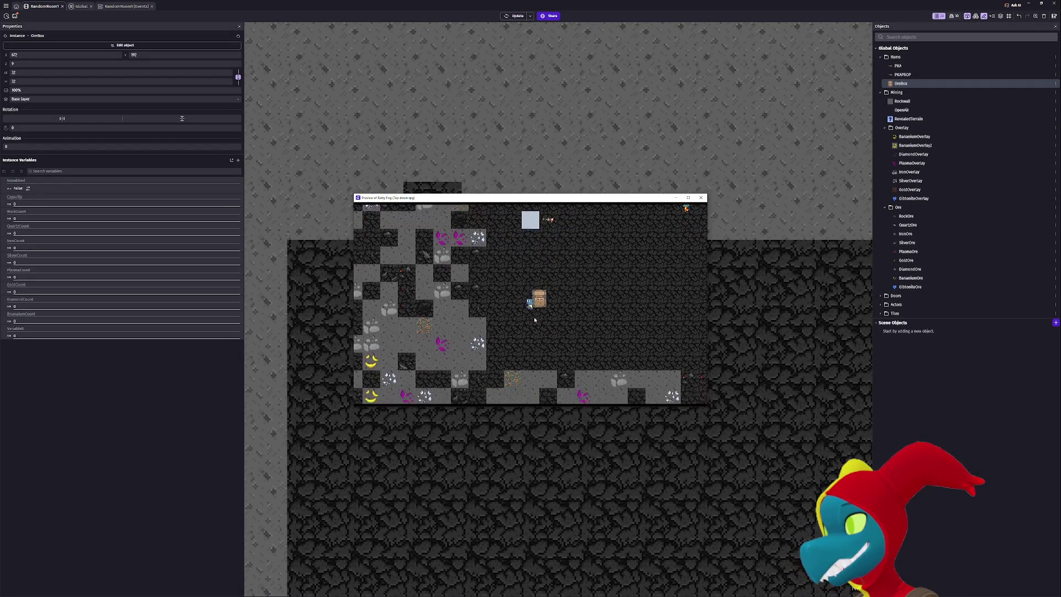
key(Right)
key(Up)
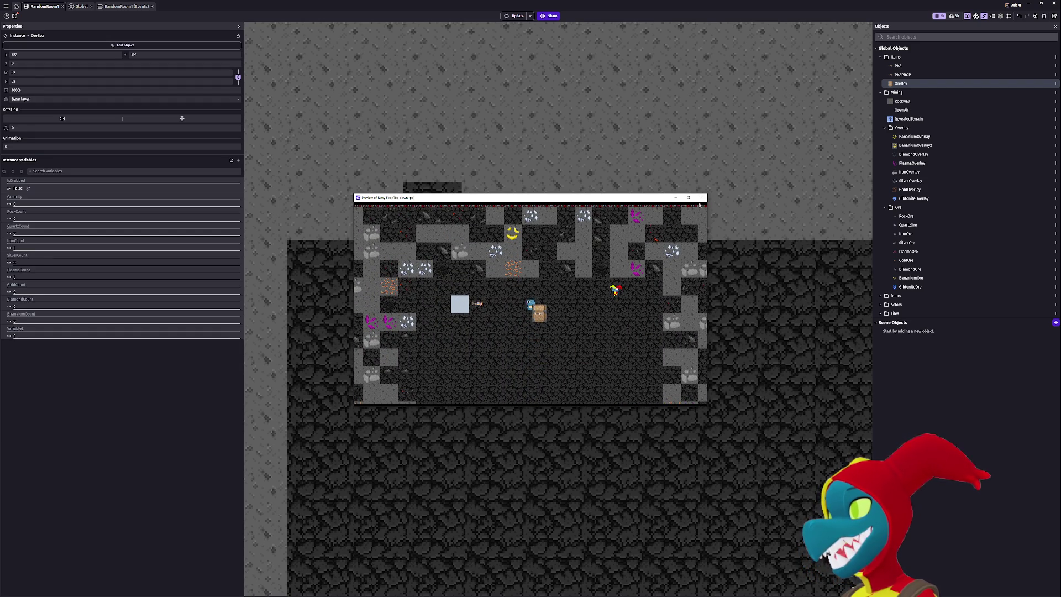
click(700, 197)
Review OreBox's Pathfinding behaviour settings and apply them unchanged.
double_click(431, 326)
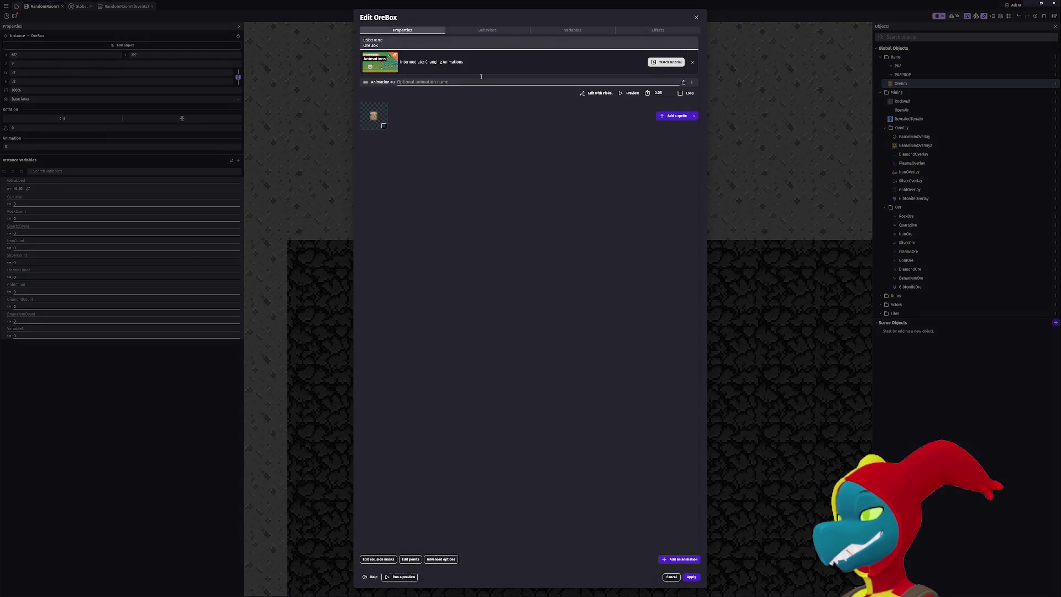
click(489, 31)
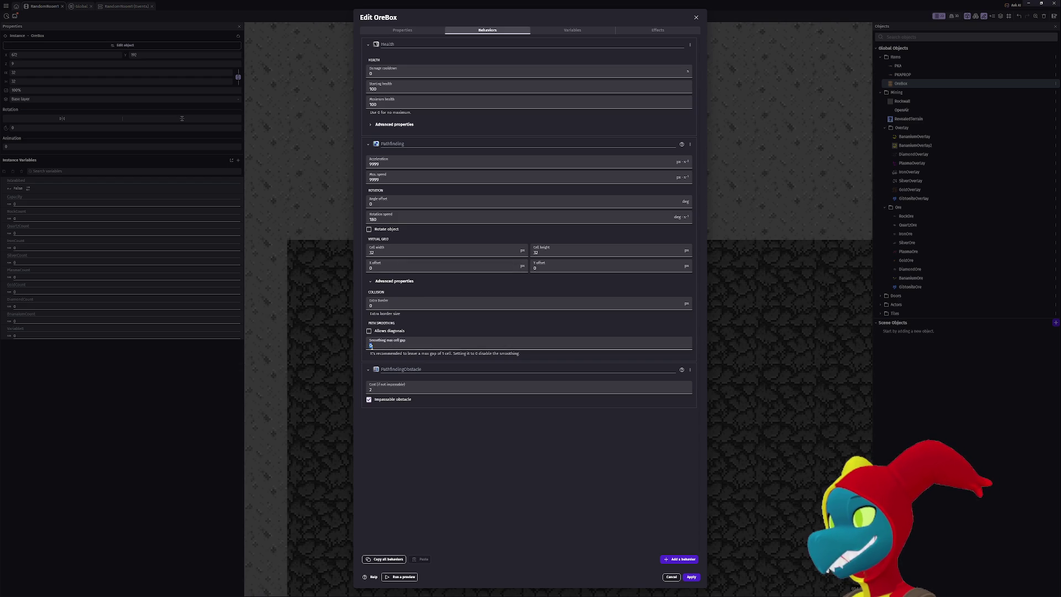
click(690, 577)
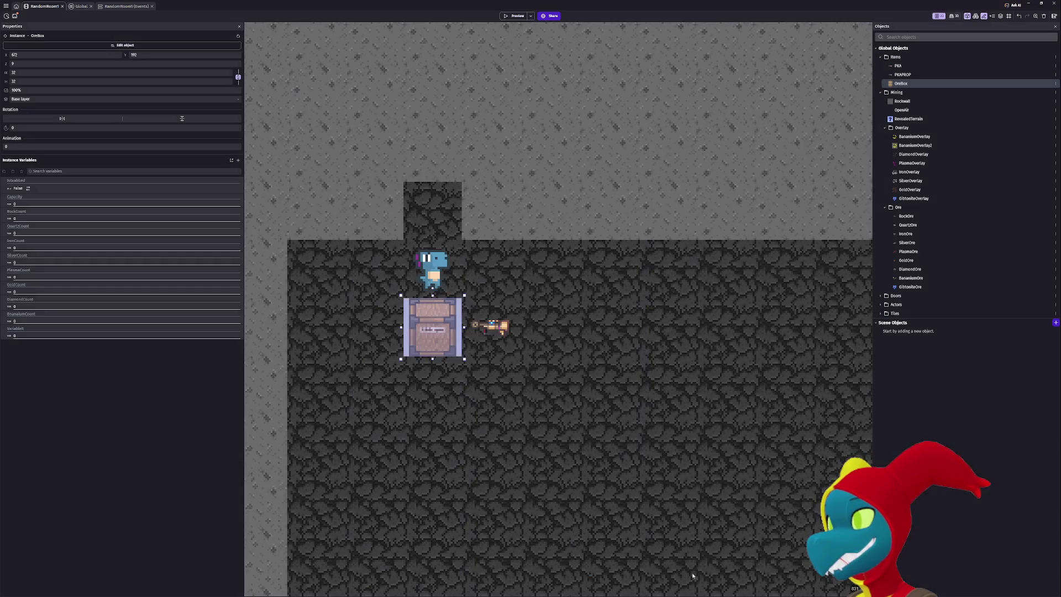
Start a preview and walk the player right, down and back left to test crate following.
click(511, 17)
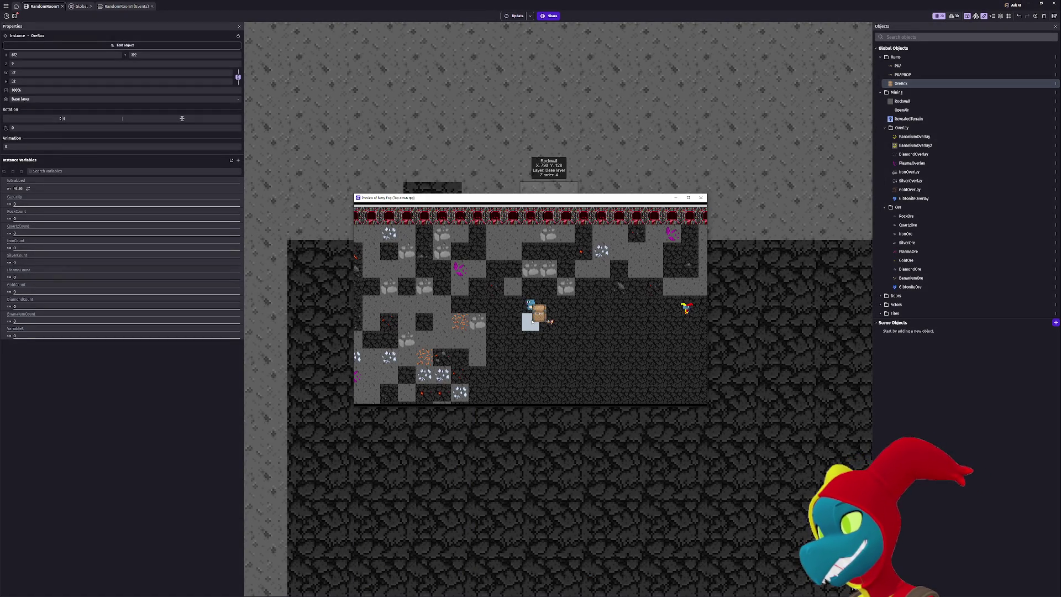
key(Right)
key(Down)
key(Right)
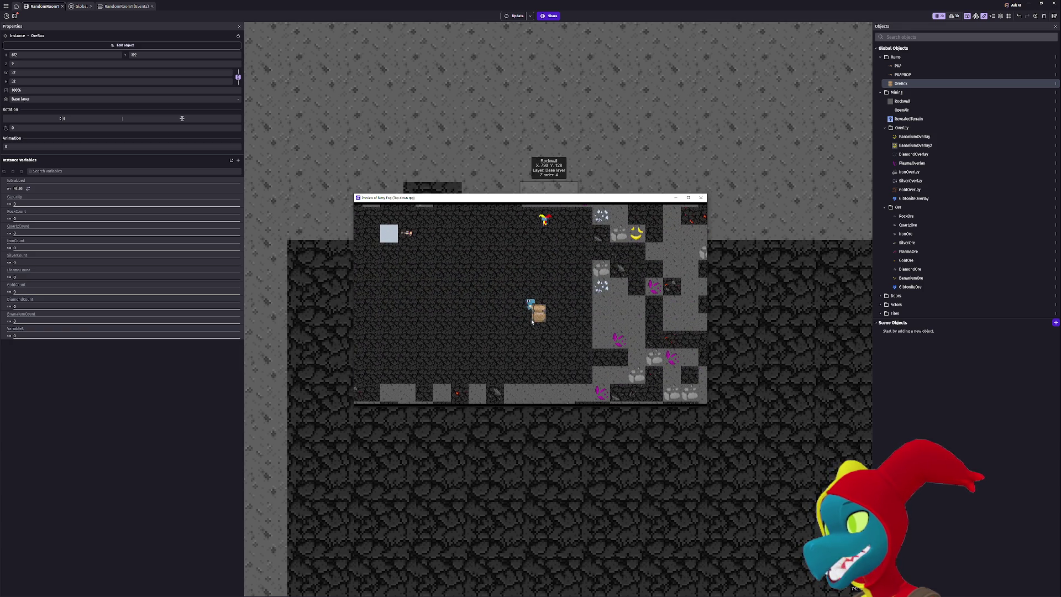
key(Right)
key(Right)
key(Left)
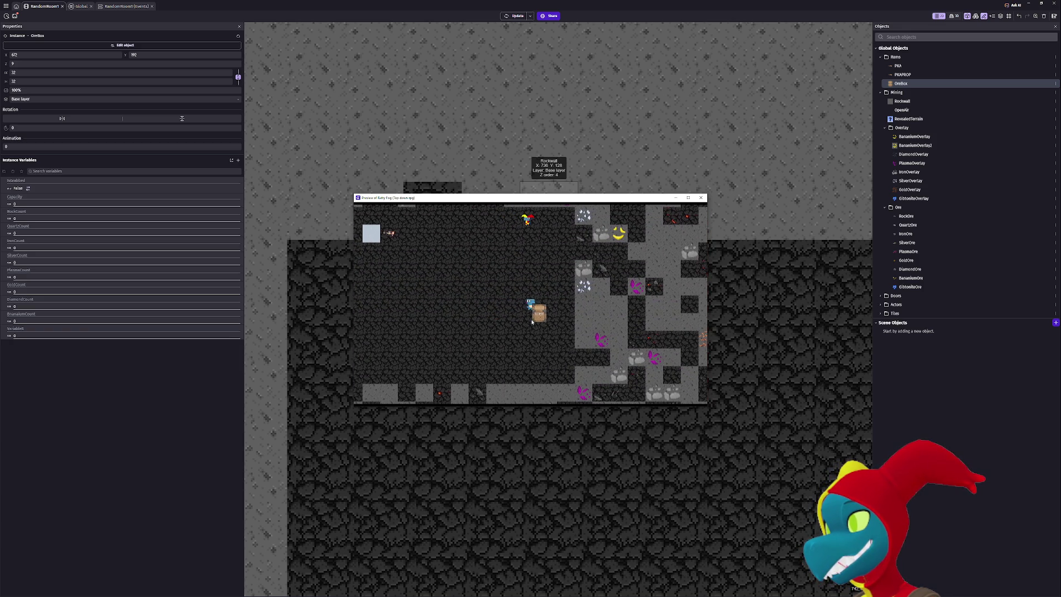
key(Left)
key(Up)
Walk up and left until the crate catches up, close the preview, and open OreBox's settings.
key(Left)
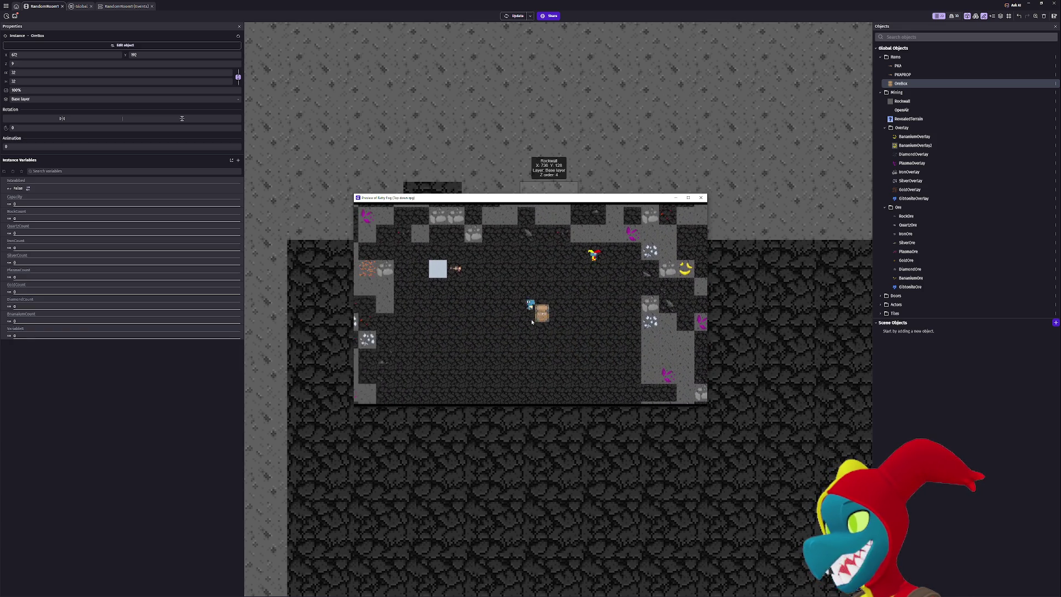
key(Up)
key(Left)
key(Up)
key(Up)
key(Down)
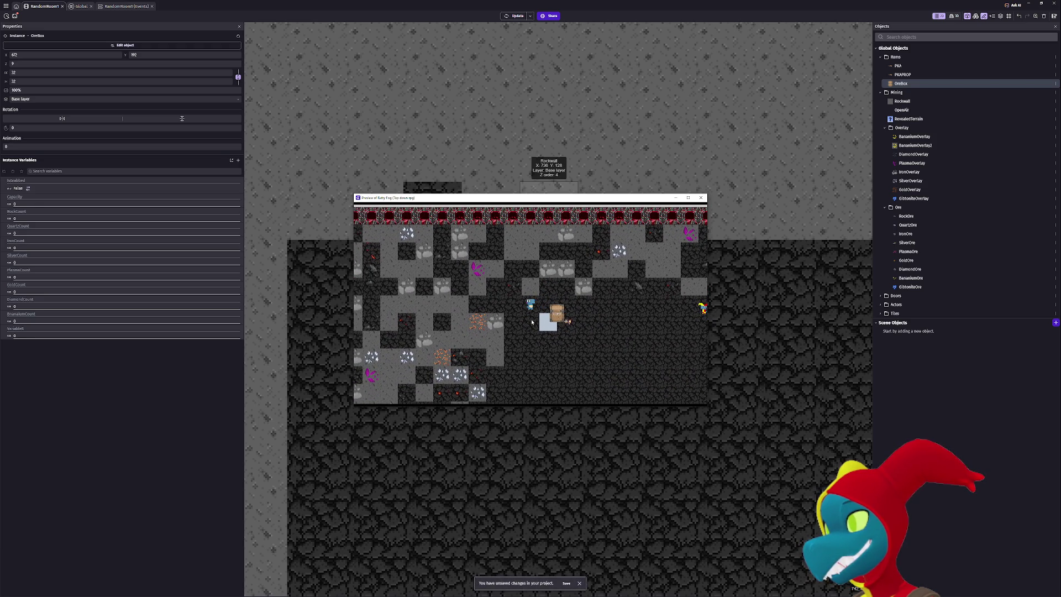
key(Down)
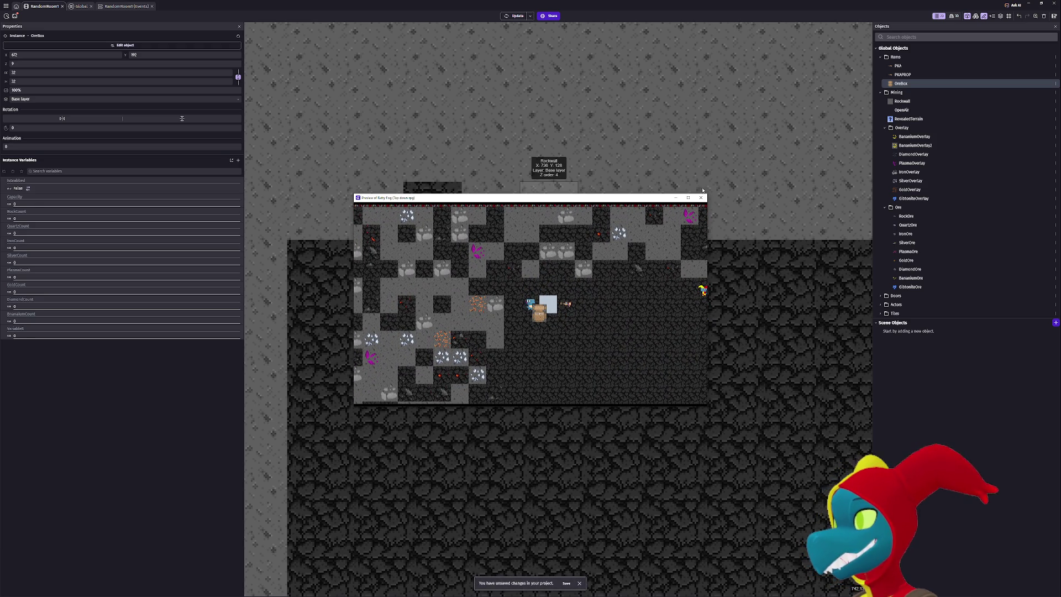
click(701, 197)
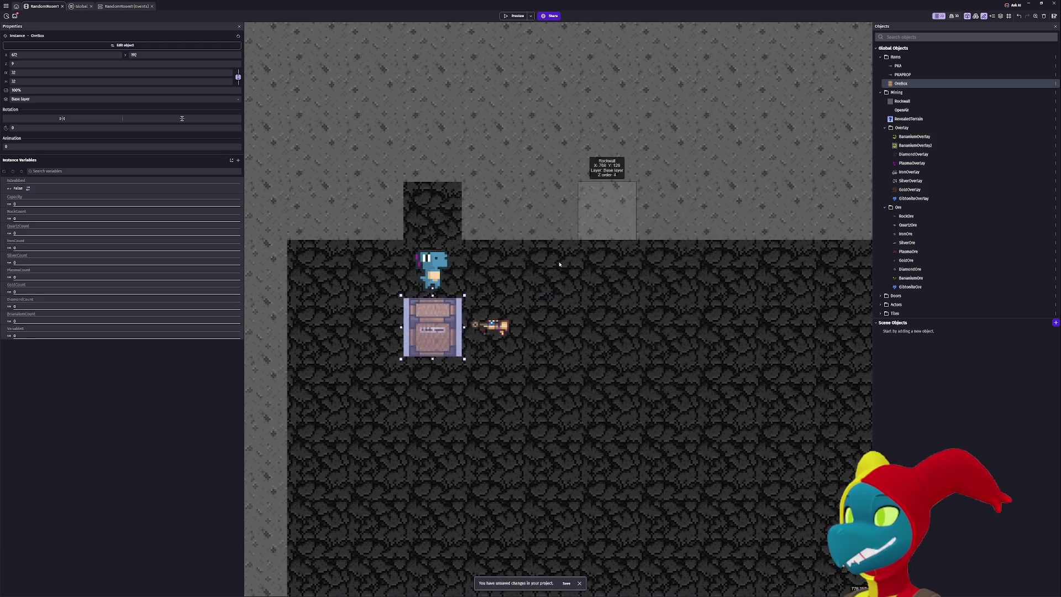
double_click(438, 330)
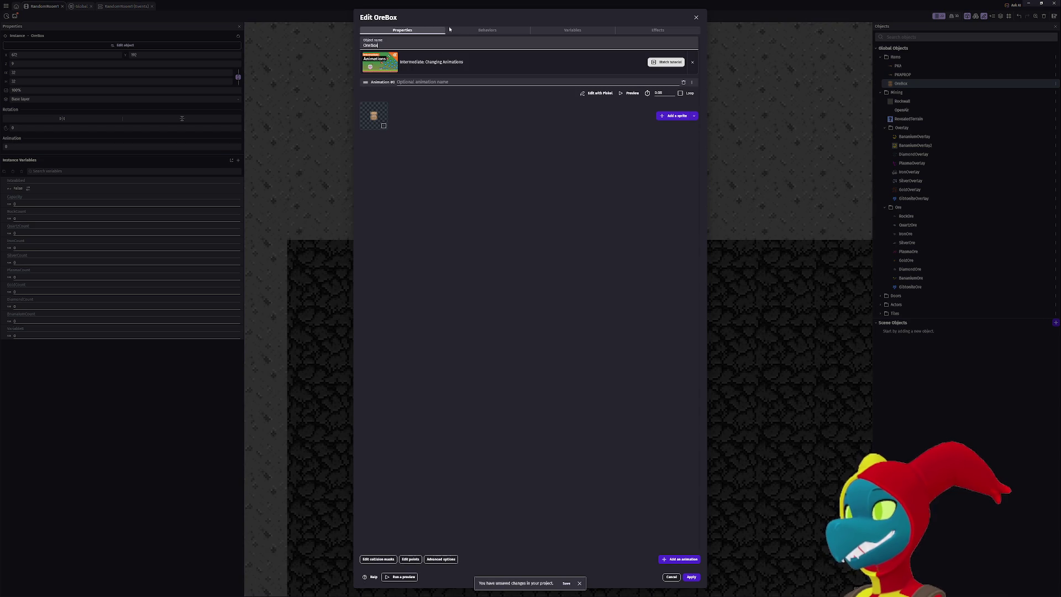
Allow diagonals in OreBox's Pathfinding with smoothing max cell gap 0, then start a preview.
click(449, 29)
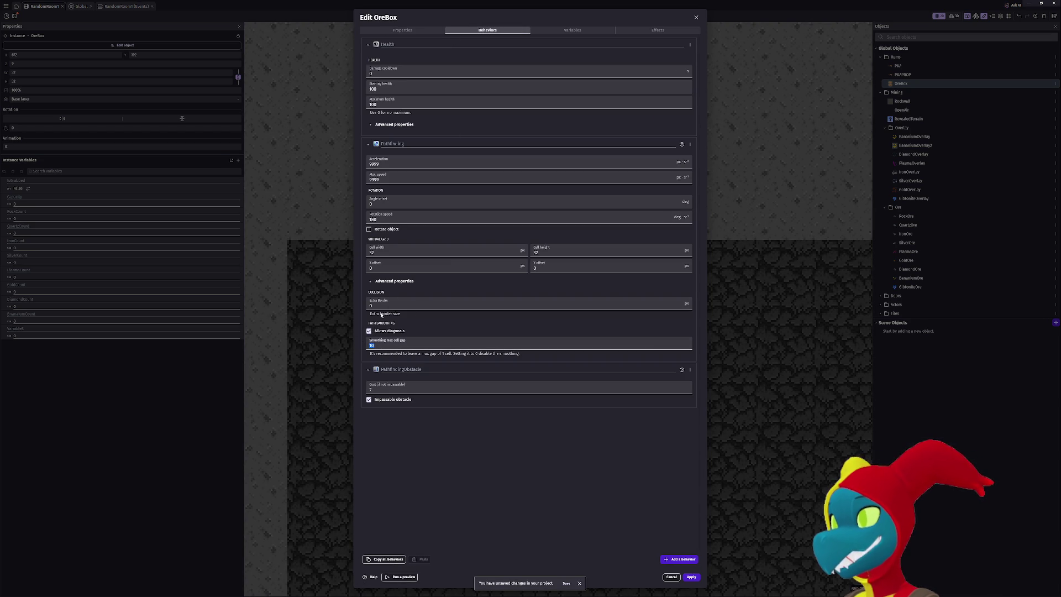
click(416, 467)
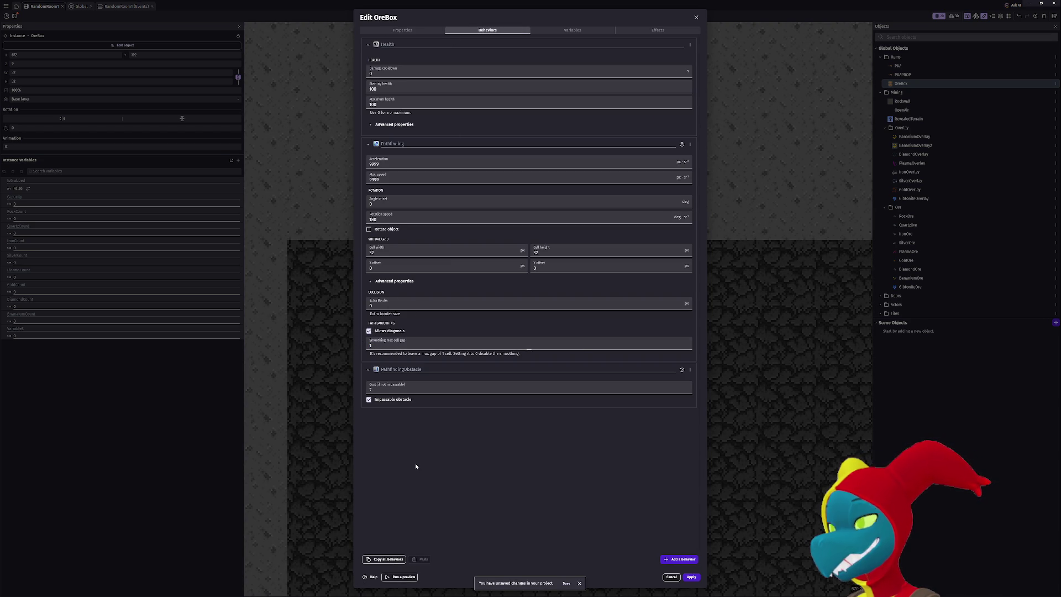
double_click(380, 347)
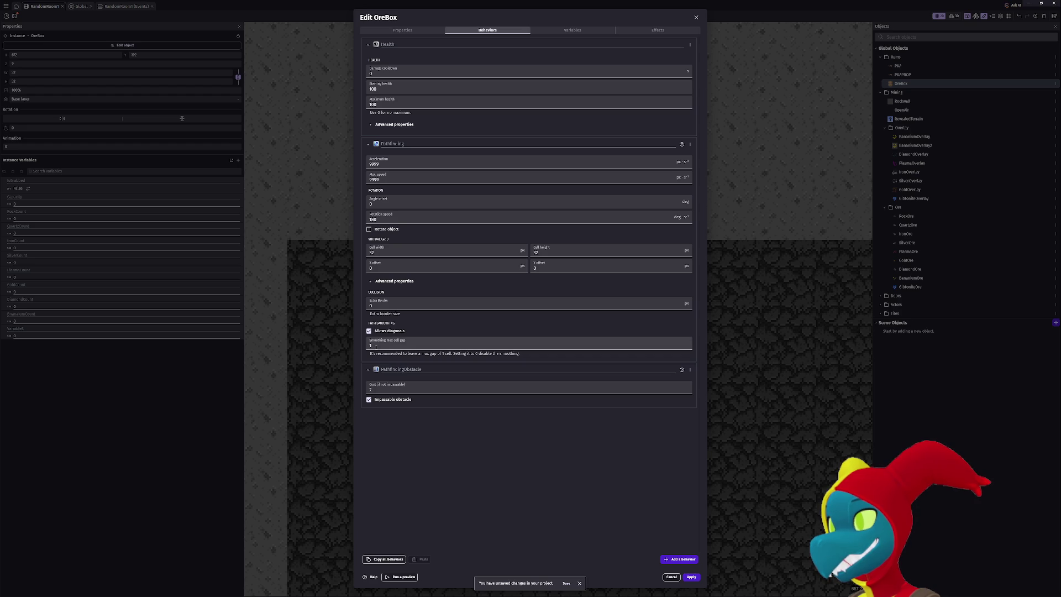
click(692, 577)
click(515, 16)
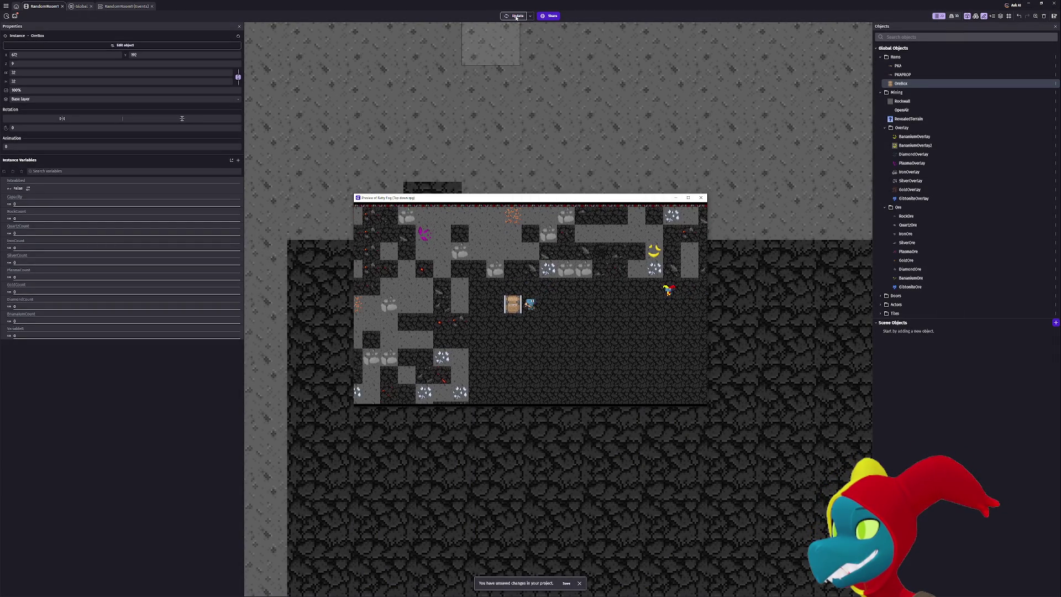
Walk the player right, left, down and back to test the crate's diagonal following.
key(Right)
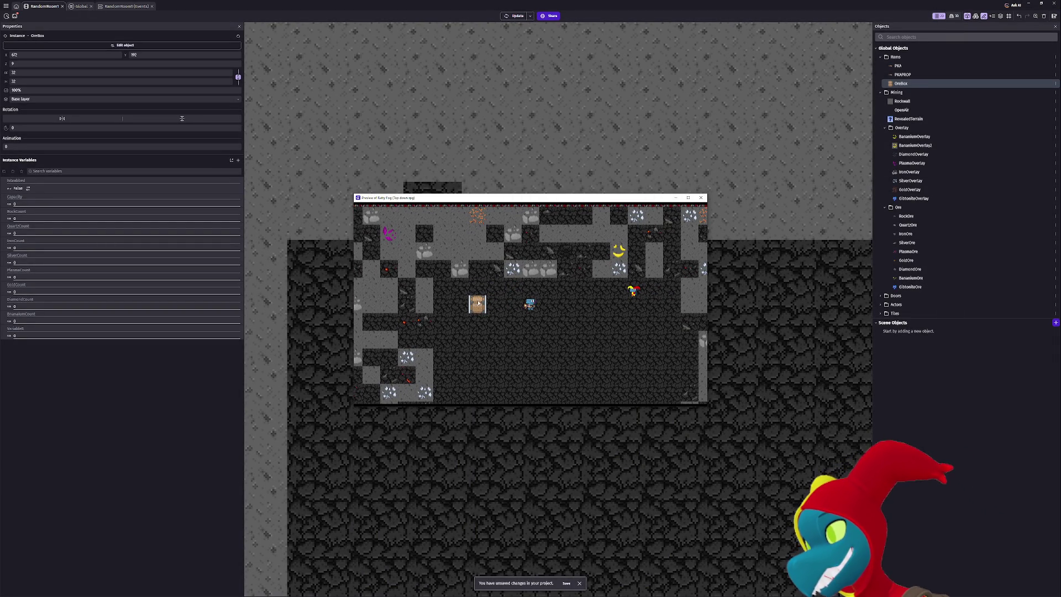
key(Left)
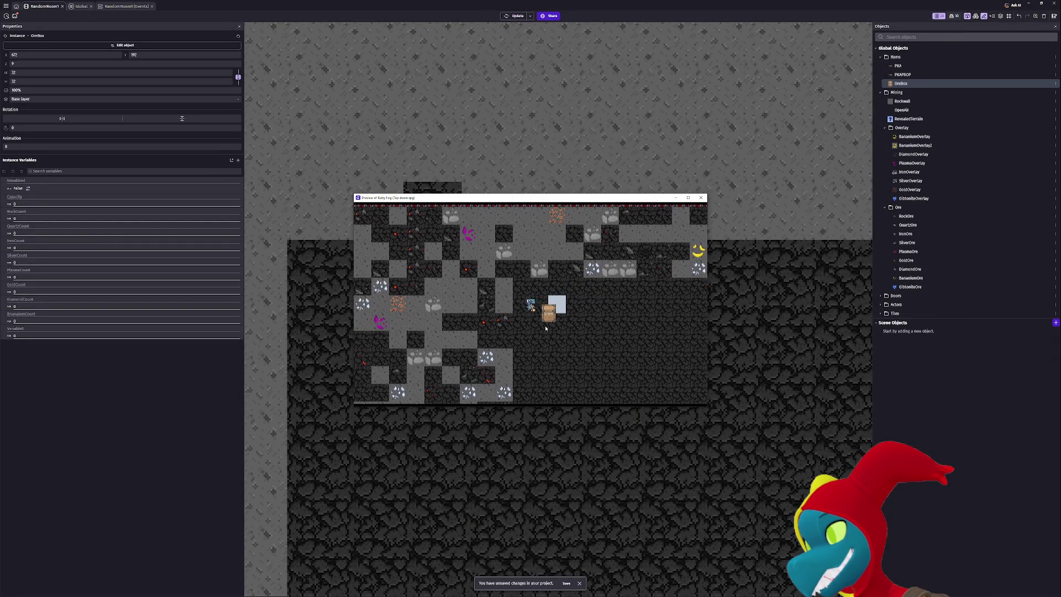
key(Left)
key(Down)
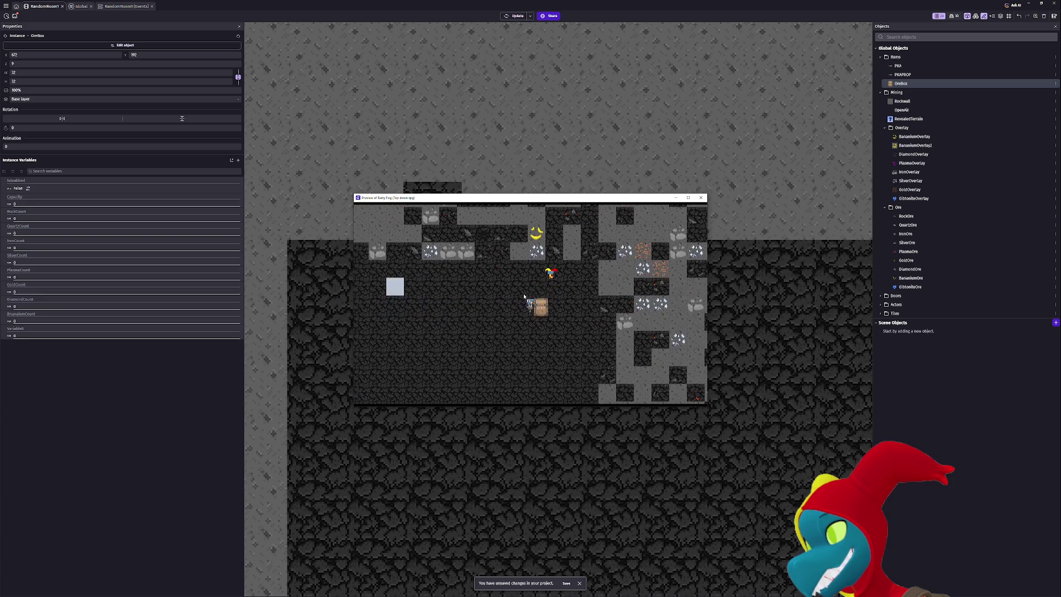
key(Right)
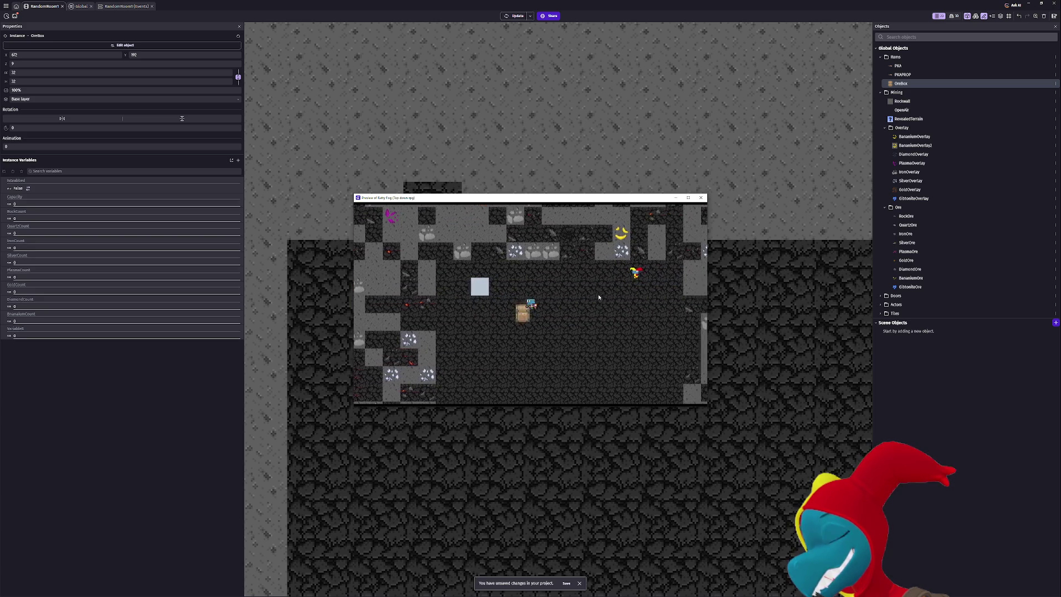
key(Left)
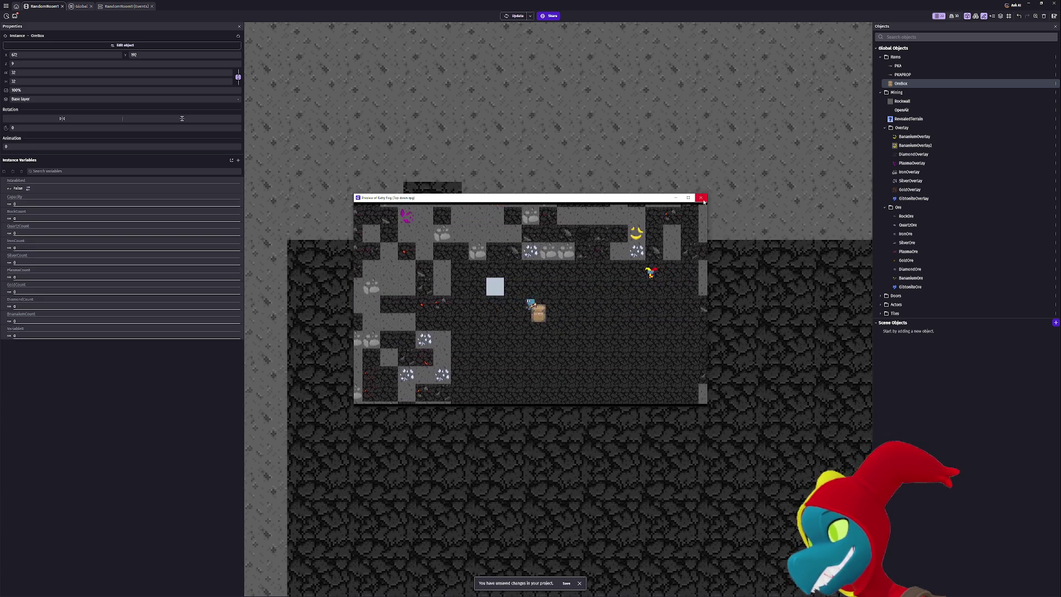
Close the preview, check the Global events sheet, and return to RandomRoom1.
click(701, 198)
click(78, 6)
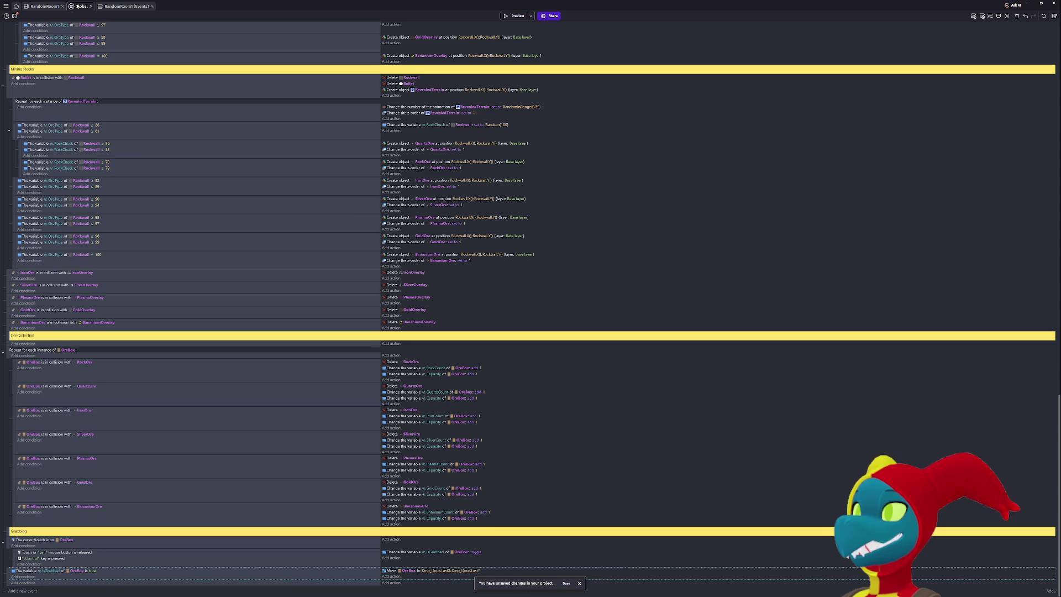
click(43, 6)
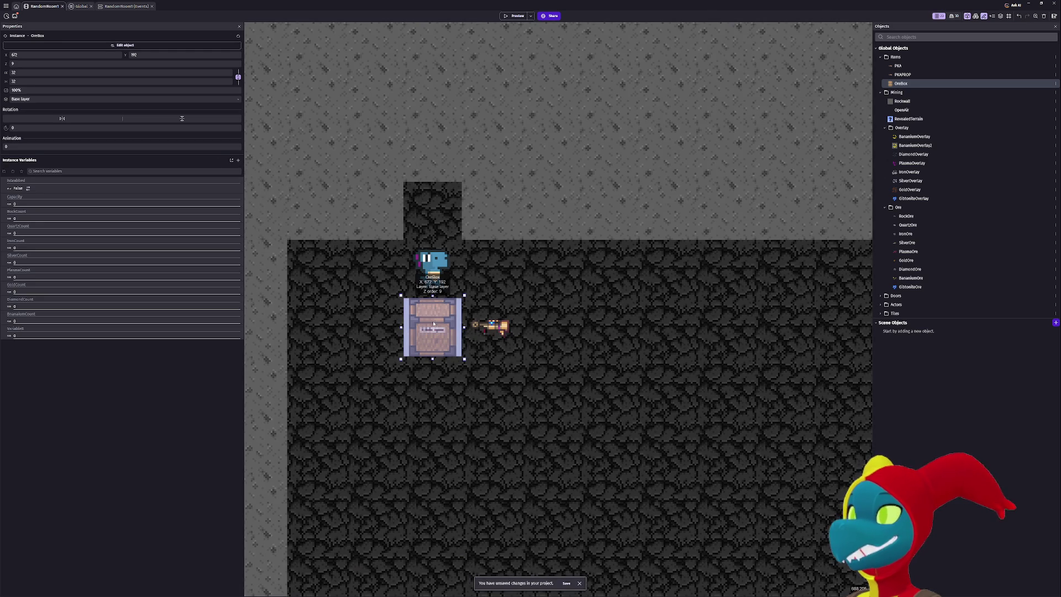
double_click(433, 324)
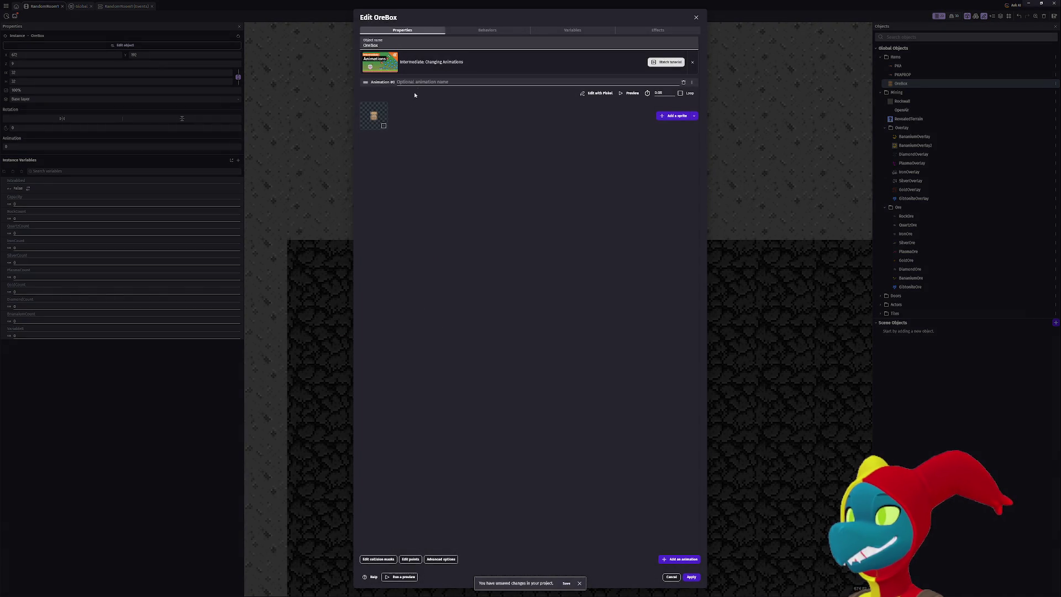
click(466, 32)
click(398, 173)
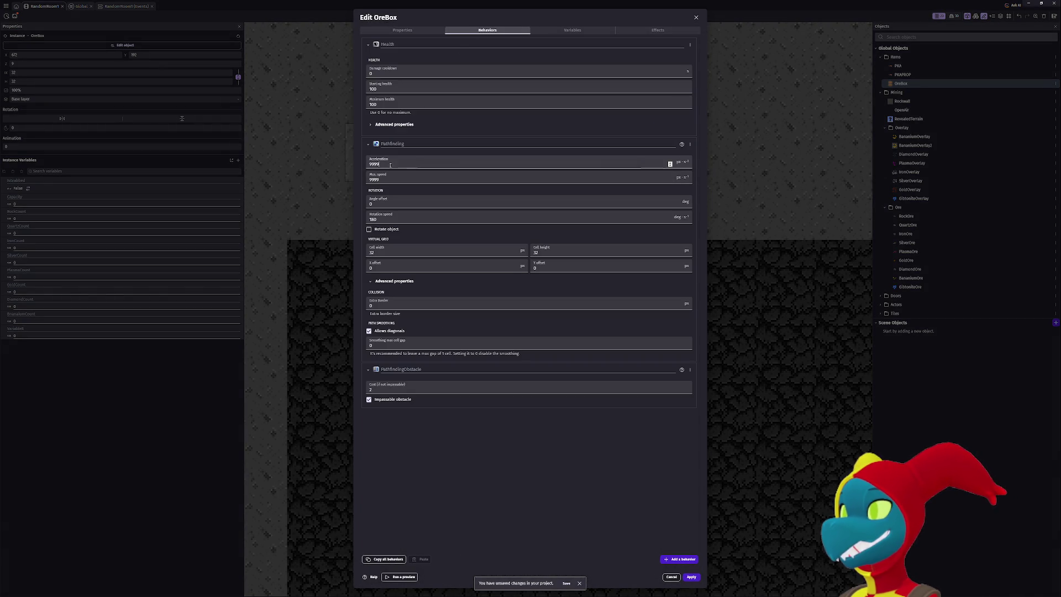
text(9)
double_click(394, 165)
text(10000000)
click(395, 177)
text(999)
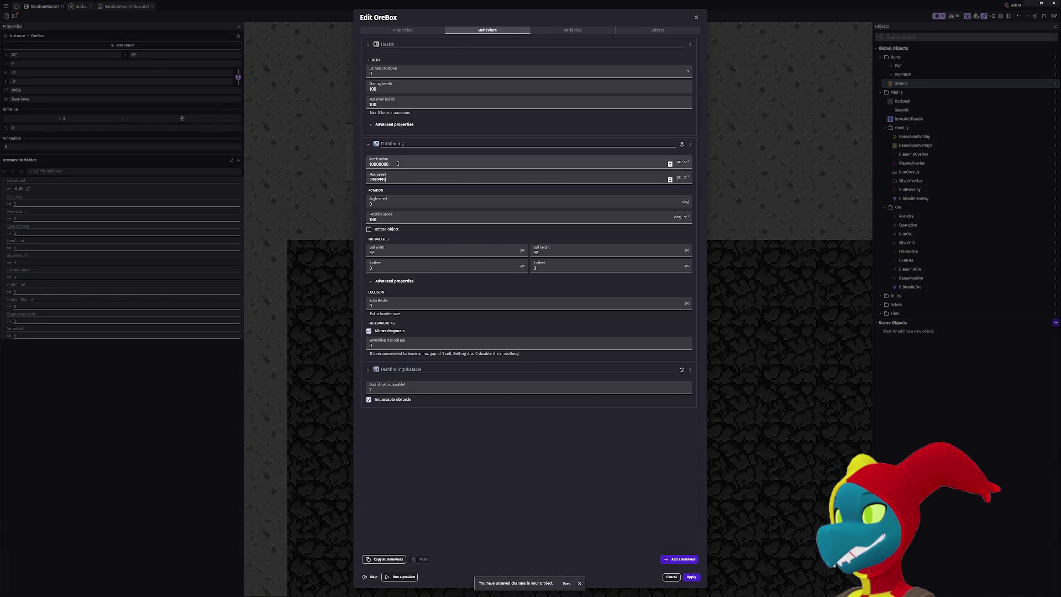
double_click(405, 178)
text(100000000)
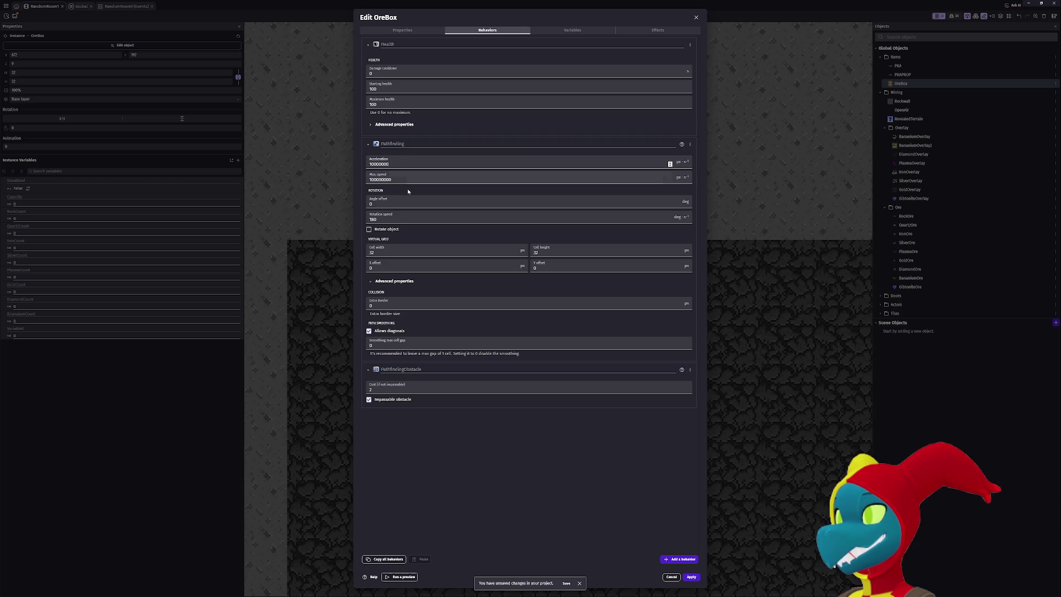
text(0)
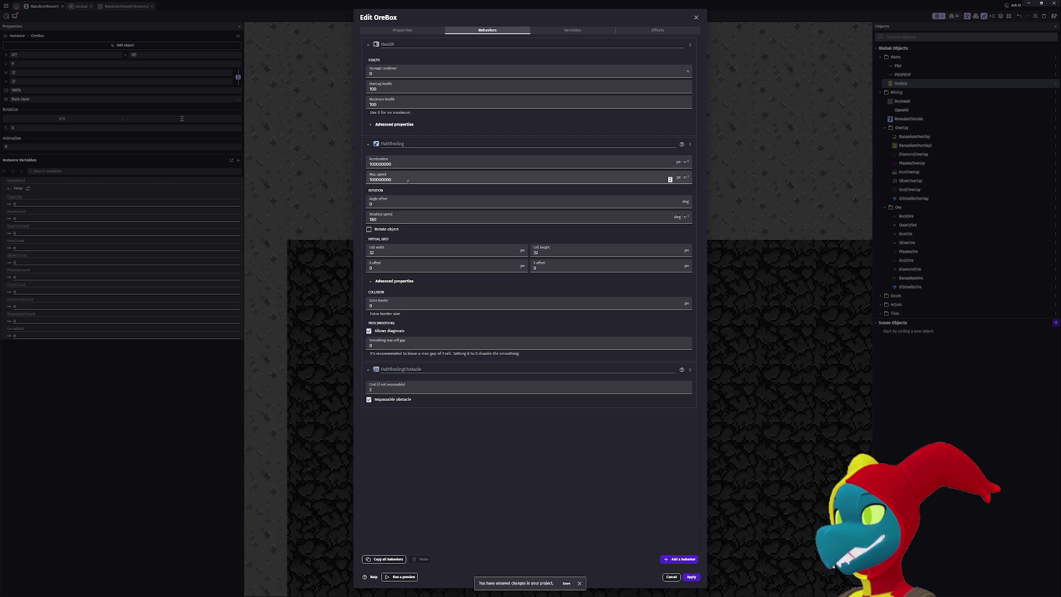
Offset the Pathfinding virtual grid by 8 on X and Y, apply, and launch a preview.
click(416, 254)
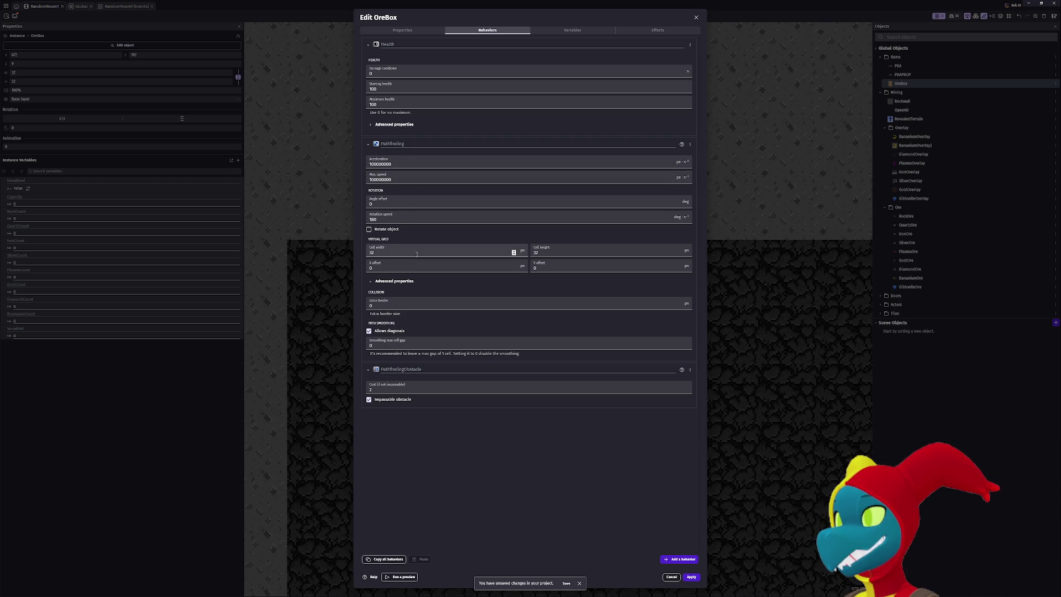
double_click(391, 269)
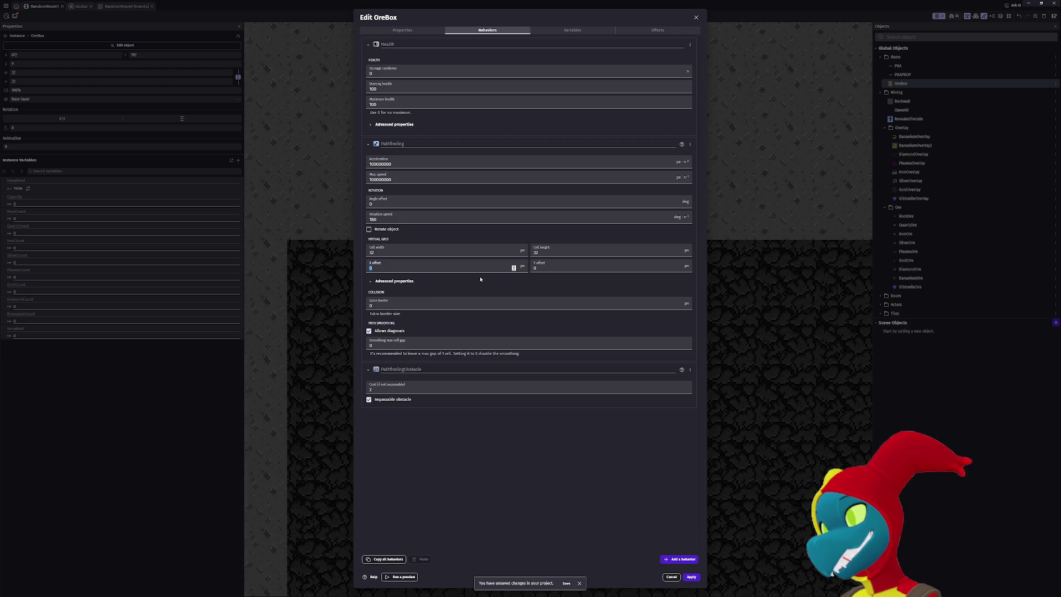
text(8)
key(Tab)
text(8)
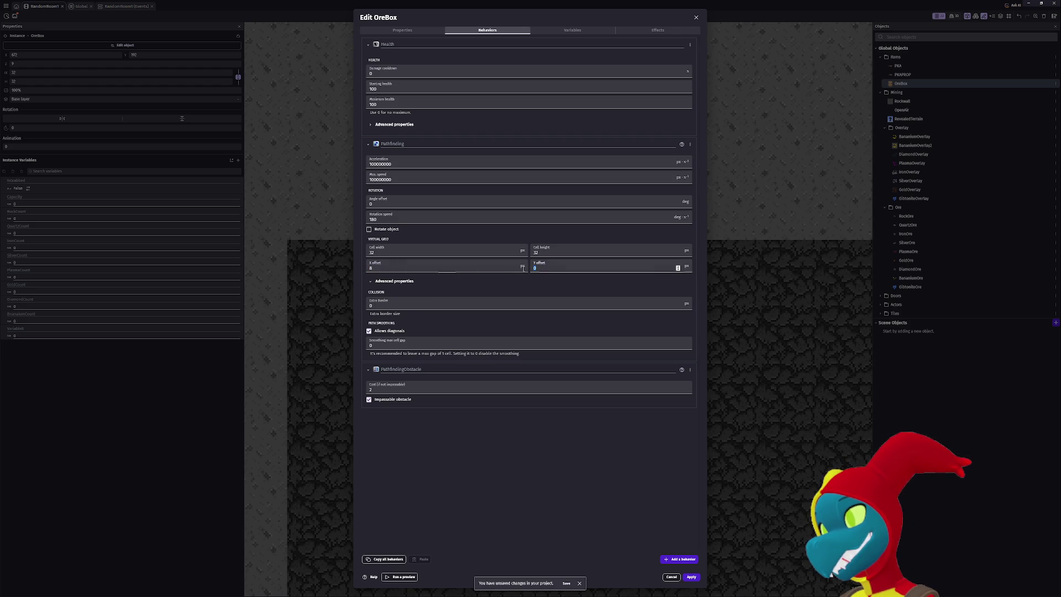
click(375, 303)
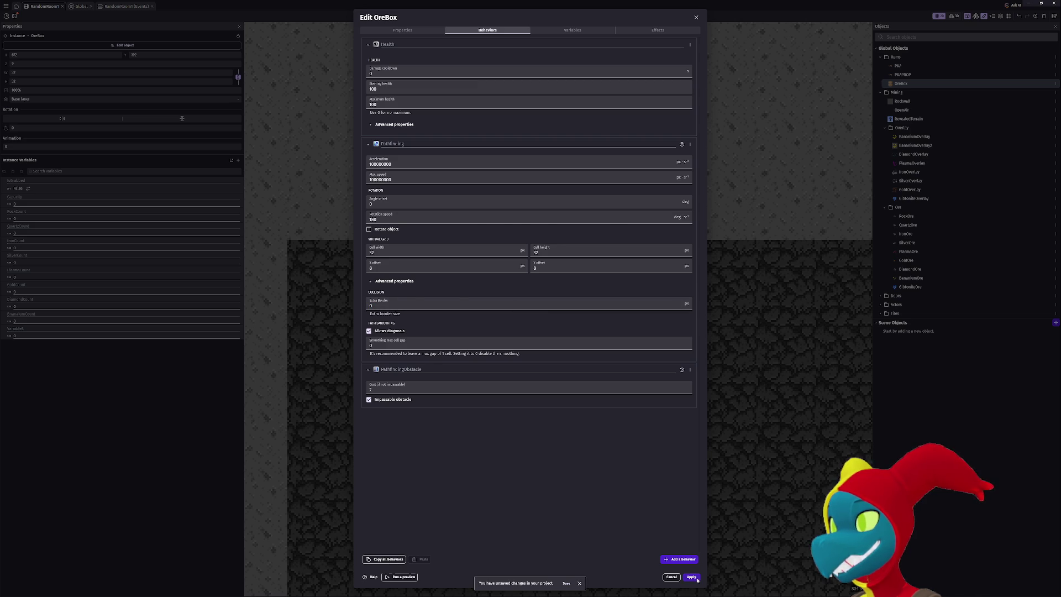
click(697, 579)
click(513, 18)
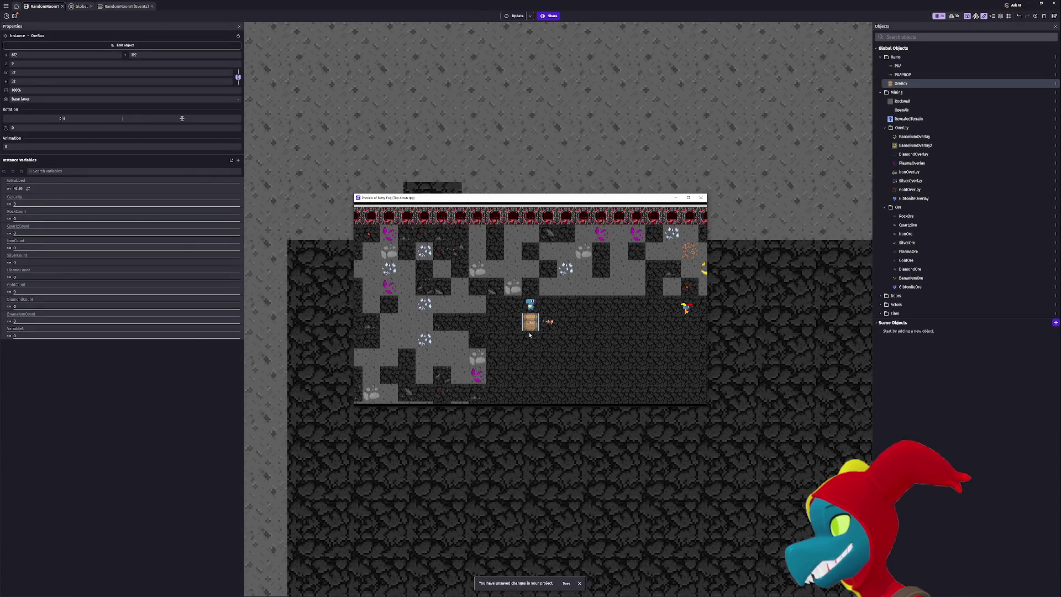
key(Up)
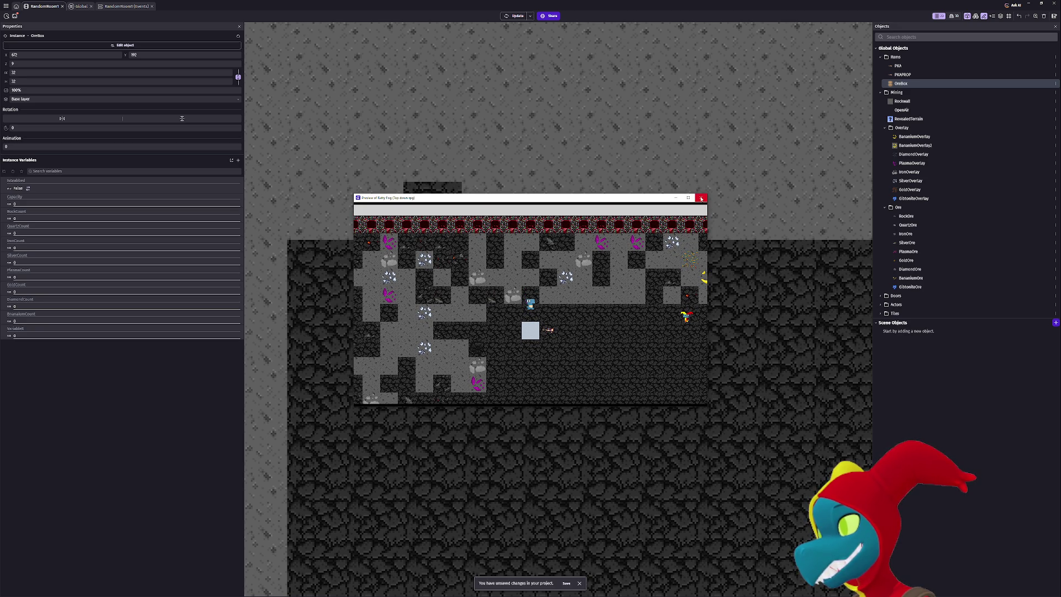
click(701, 197)
click(516, 17)
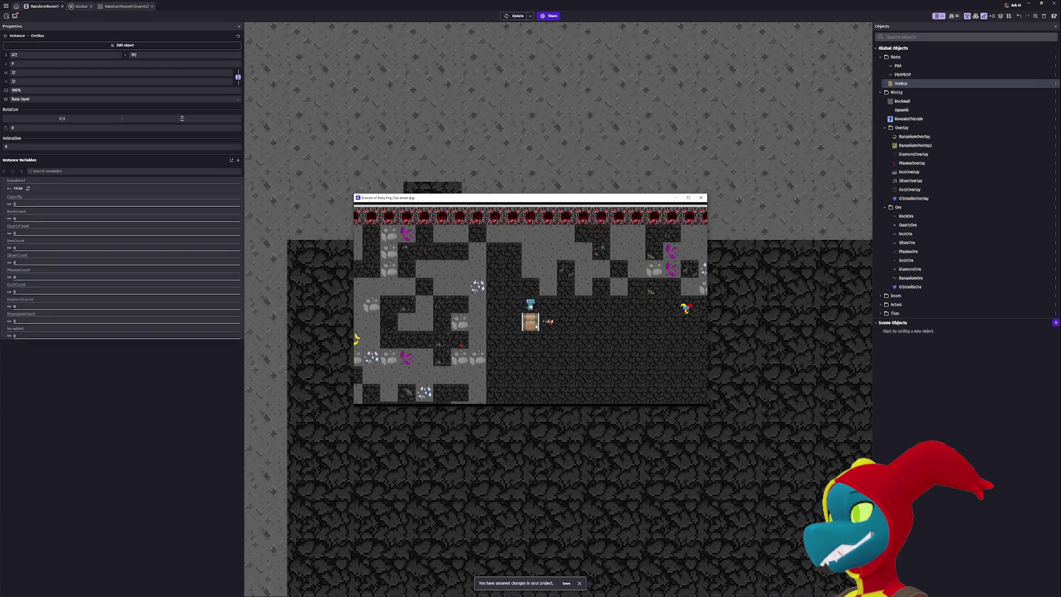
key(Left)
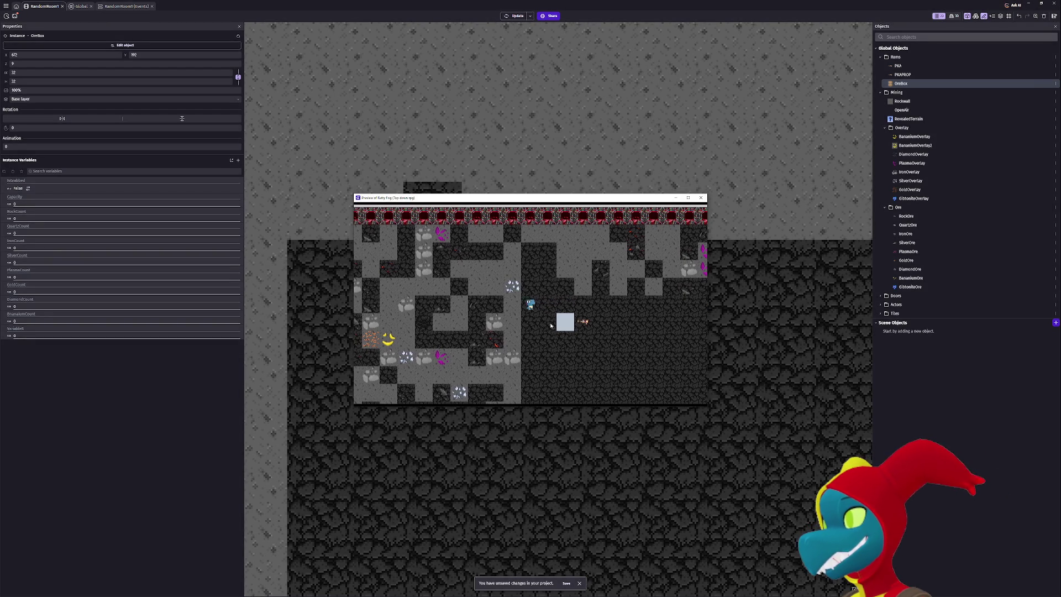
click(700, 198)
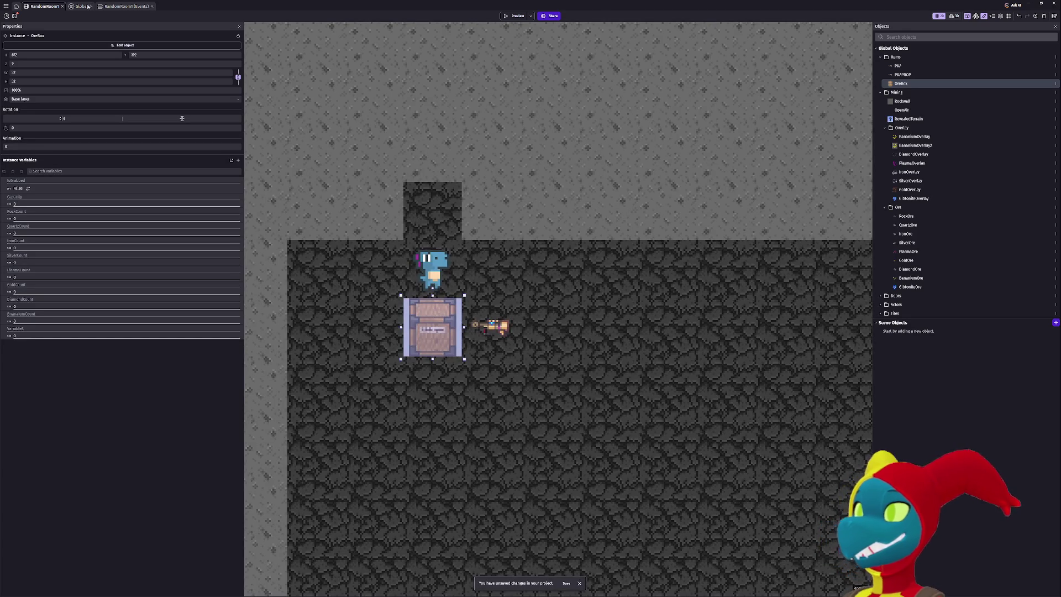
click(85, 7)
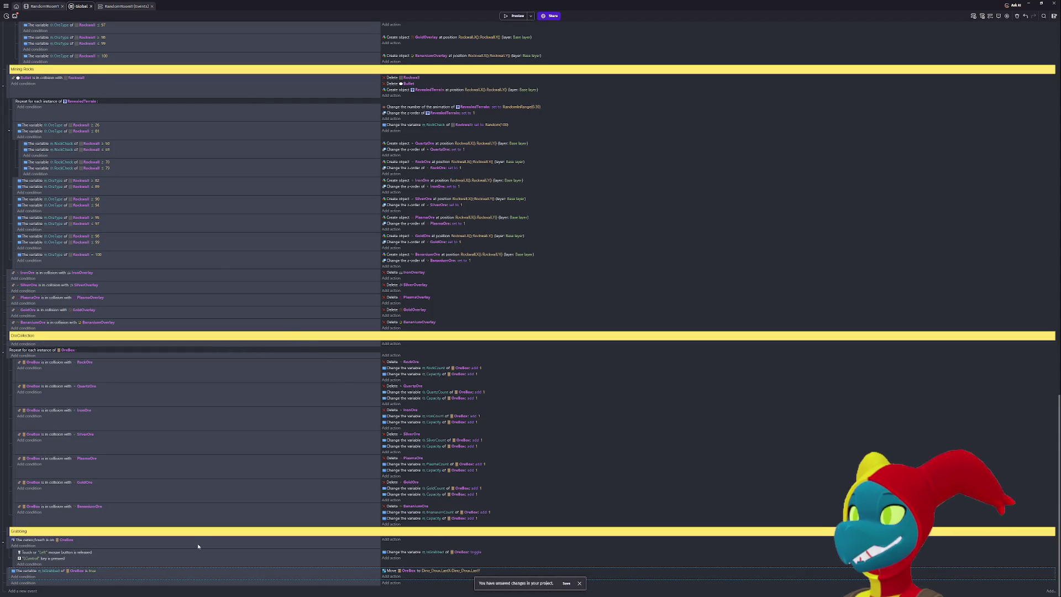
click(41, 6)
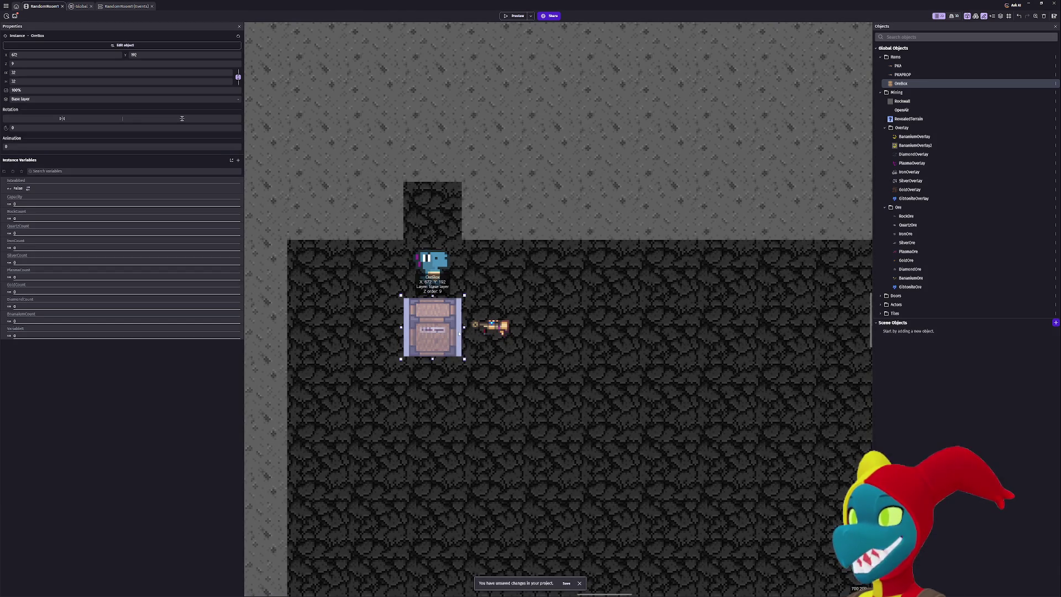
double_click(436, 329)
Set OreBox's Pathfinding max speed and acceleration to 10 each and apply.
click(488, 30)
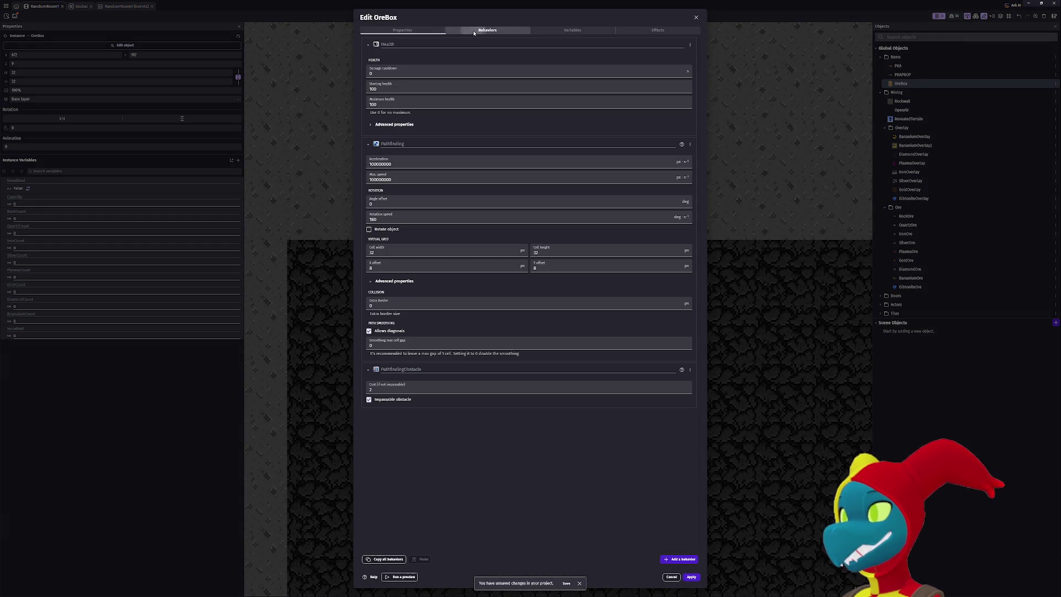
drag(397, 179, 355, 177)
text(0)
double_click(391, 165)
text(10)
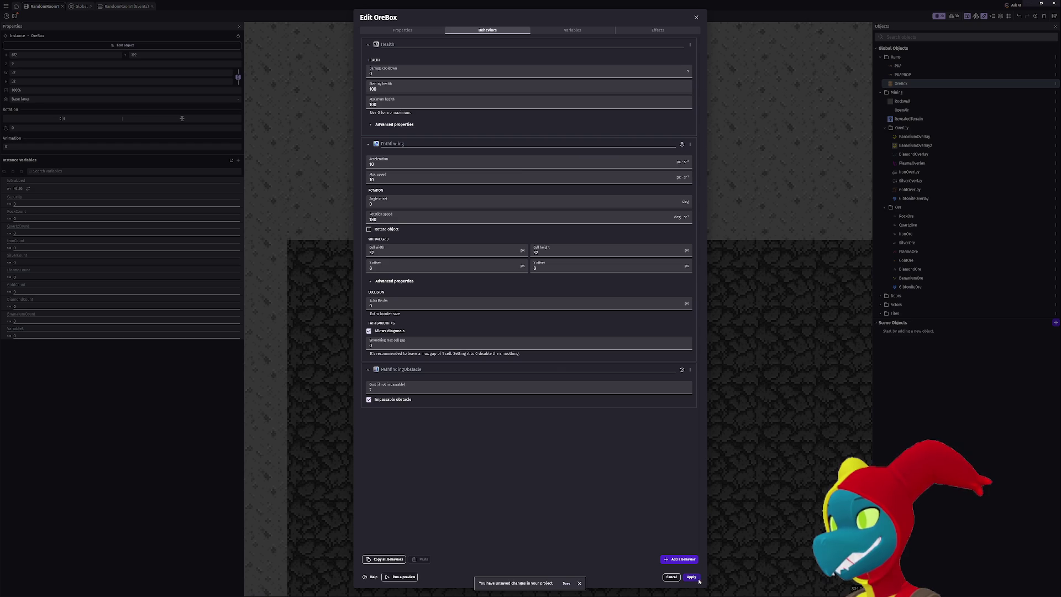
click(692, 576)
Preview the game, walk left, right and down to watch the slower crate follow, then close it.
click(513, 16)
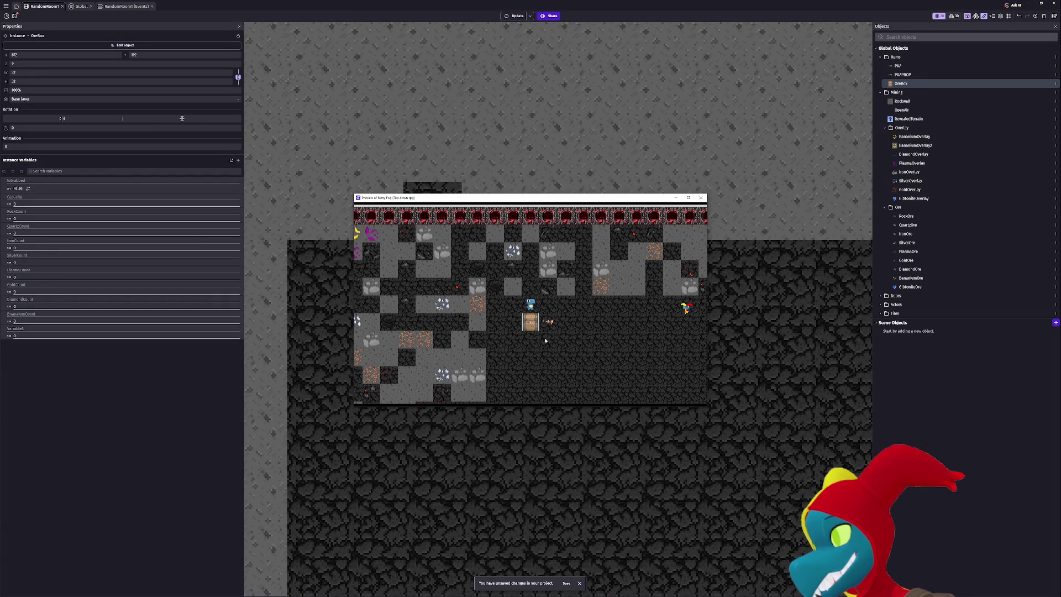
key(Left)
key(Right)
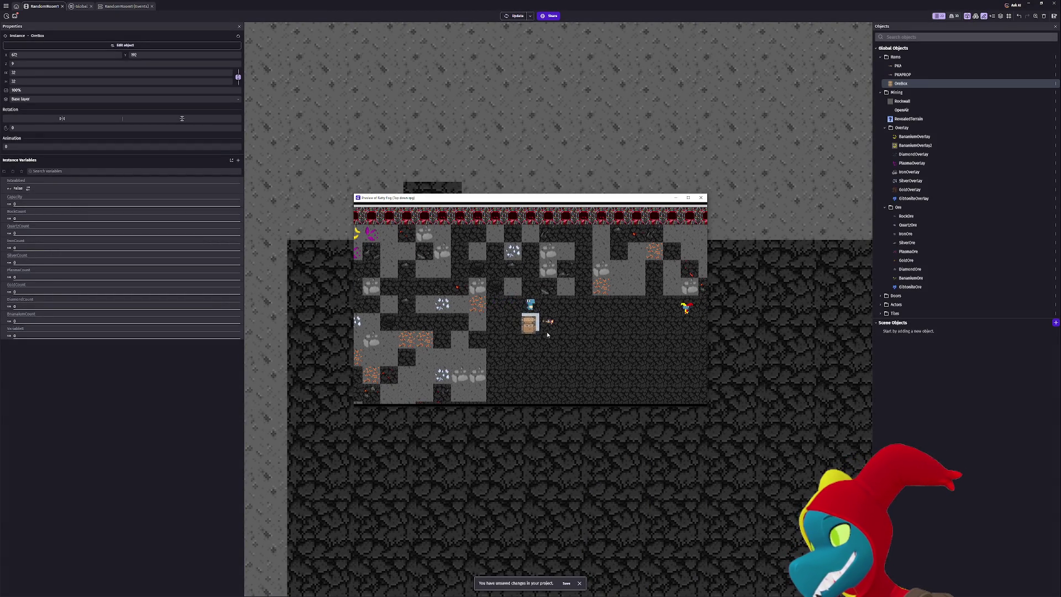
key(Right)
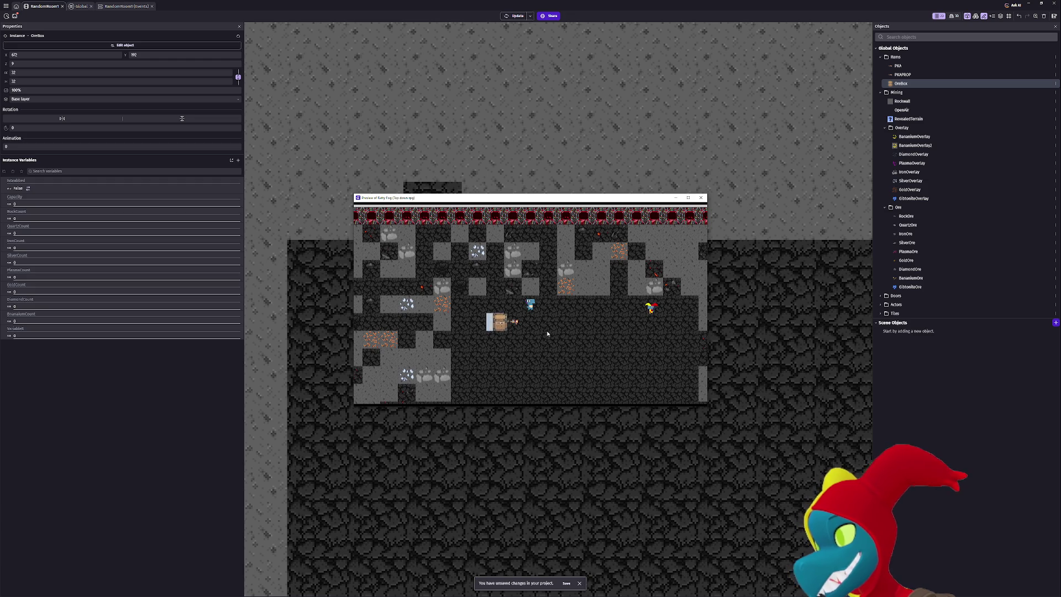
key(Down)
key(Right)
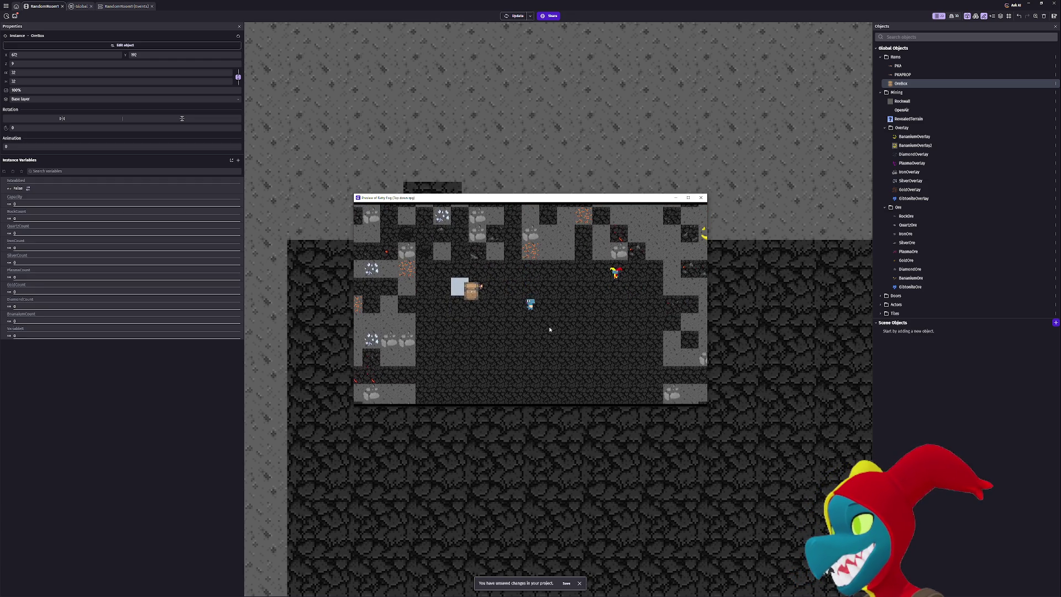
click(701, 198)
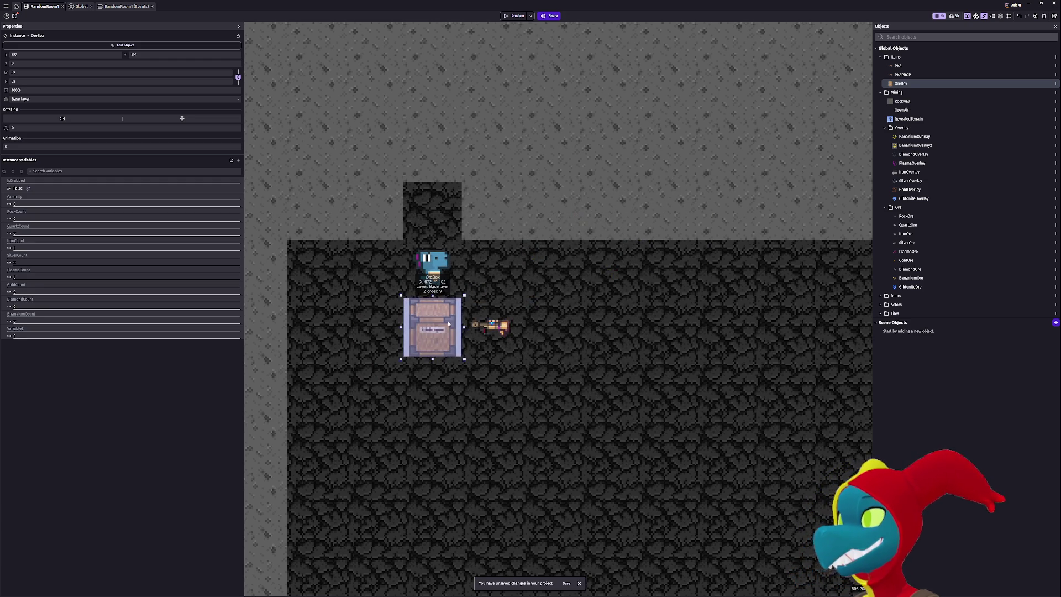
Raise OreBox's Pathfinding acceleration and max speed to 100000 each and apply.
double_click(447, 324)
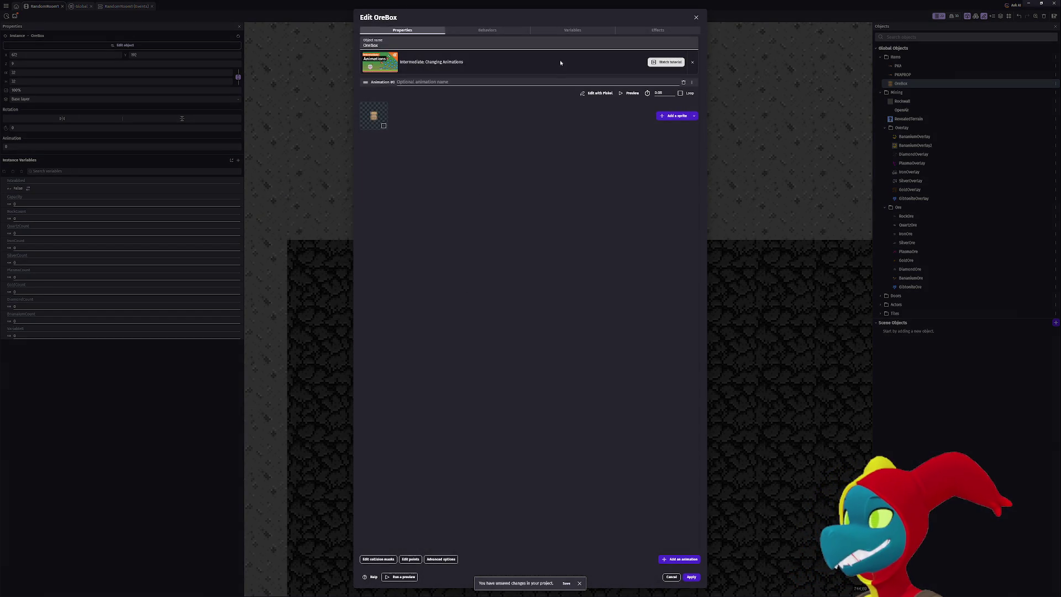
click(507, 33)
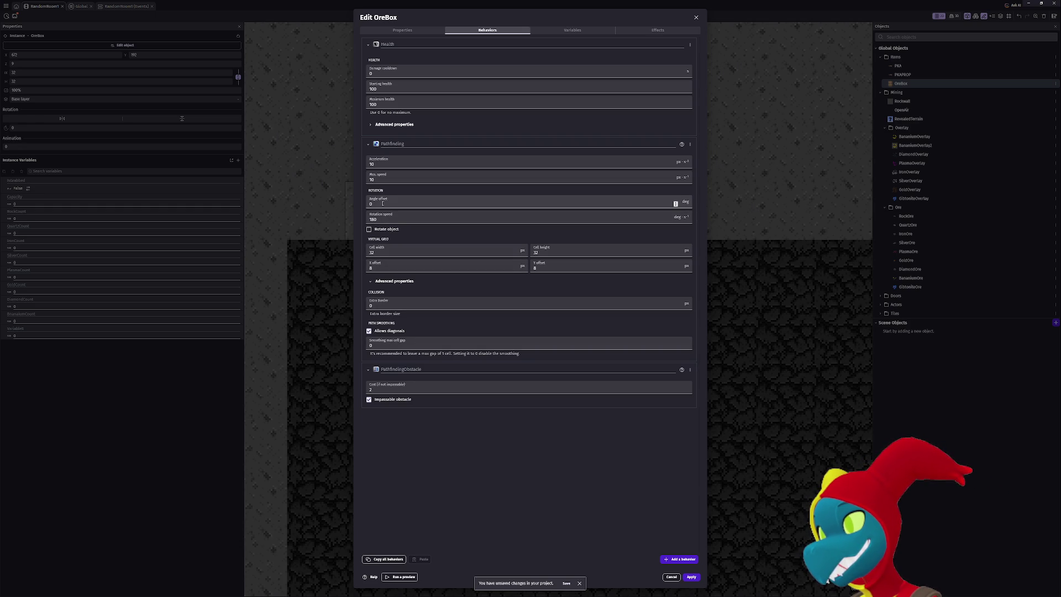
click(384, 163)
text(100)
key(Tab)
text(10000)
key(shift+Tab)
text(000)
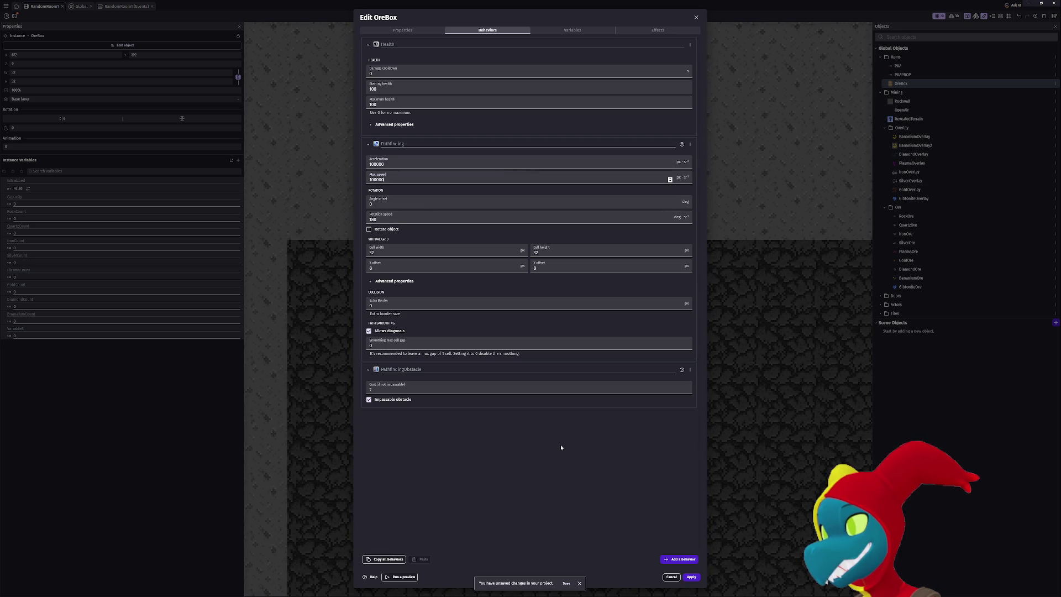
click(691, 576)
Preview and walk right, down and left to retest the crate, then close the preview.
click(514, 16)
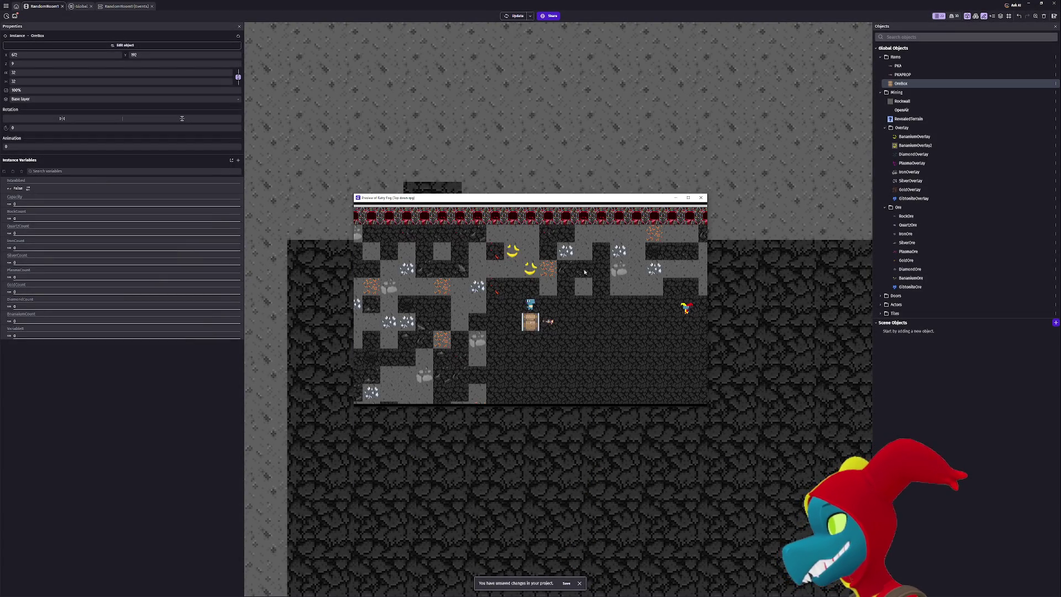
key(Right)
key(Down)
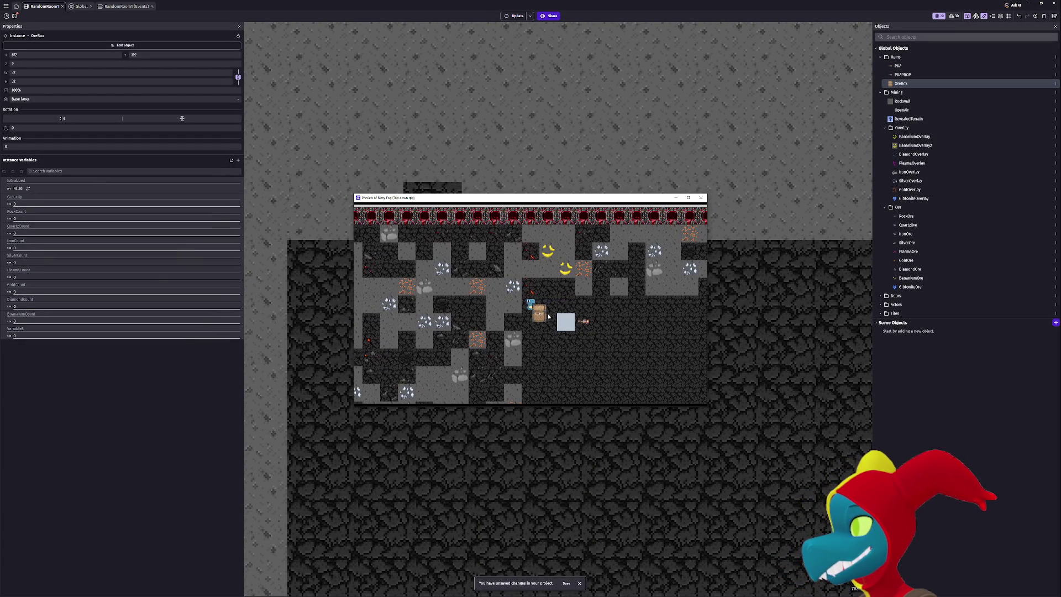
key(Right)
key(Down)
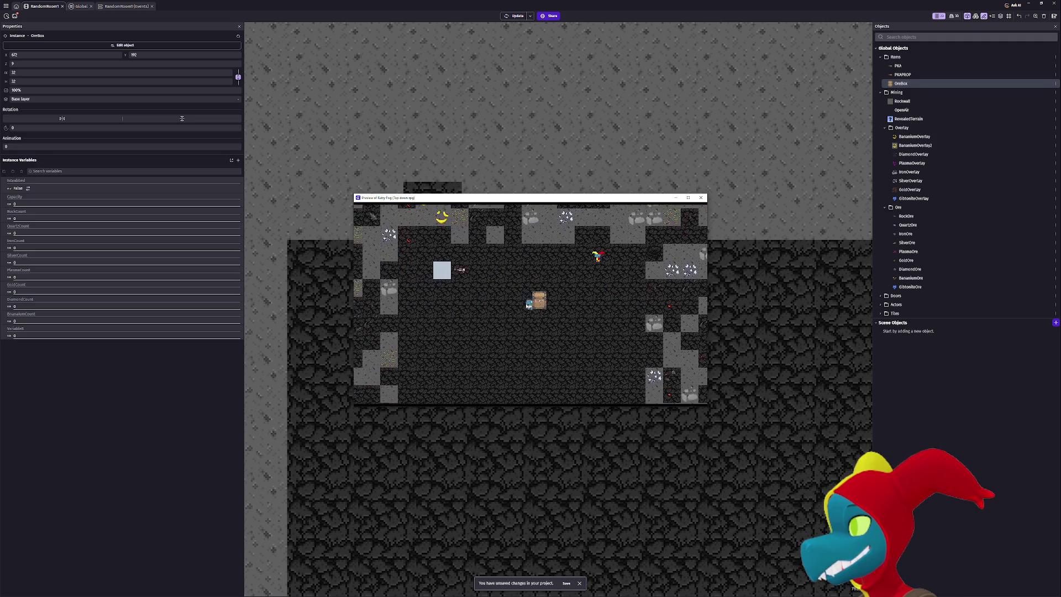
key(Left)
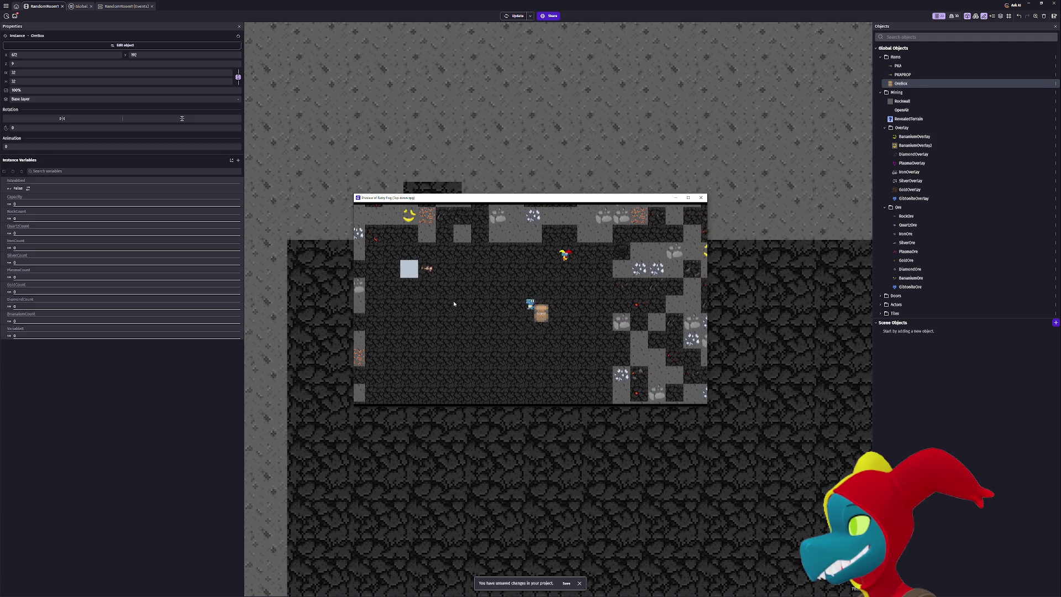
click(702, 199)
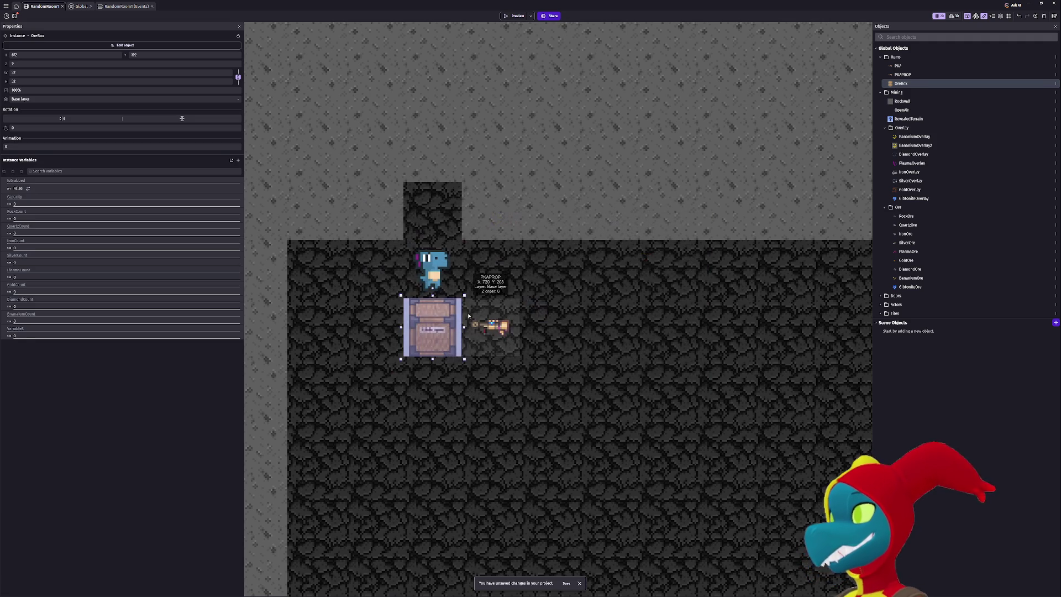
Enter 100 as OreBox's Pathfinding smoothing max cell gap, apply, and start a preview.
double_click(434, 316)
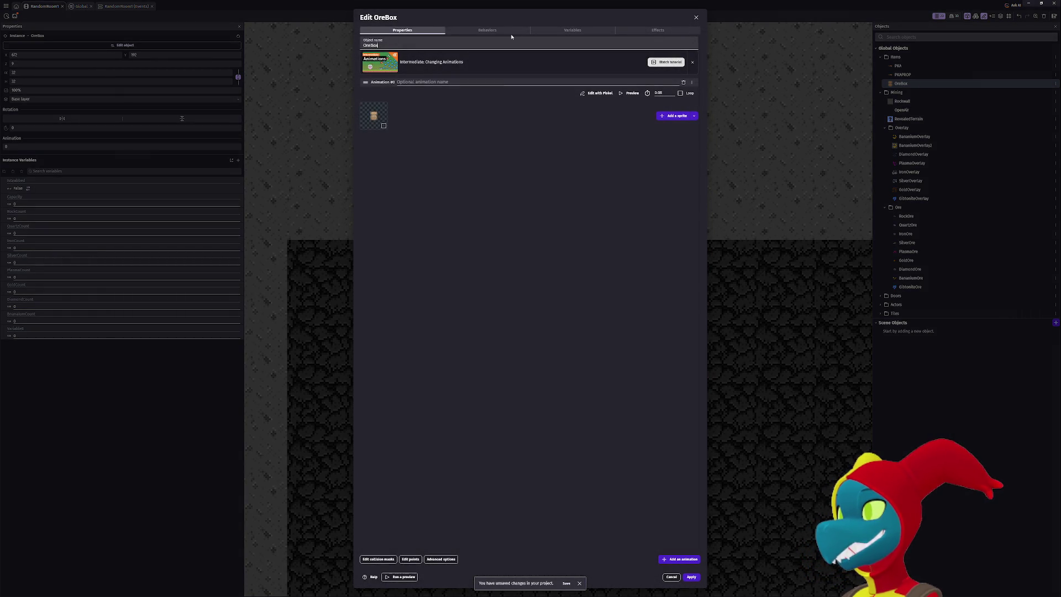
click(516, 32)
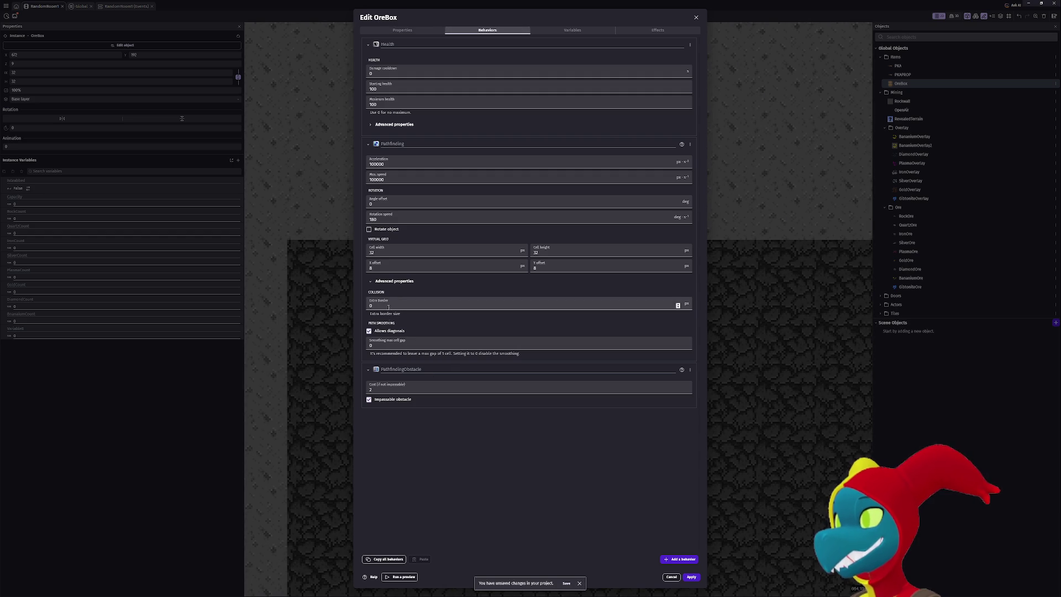
text(100)
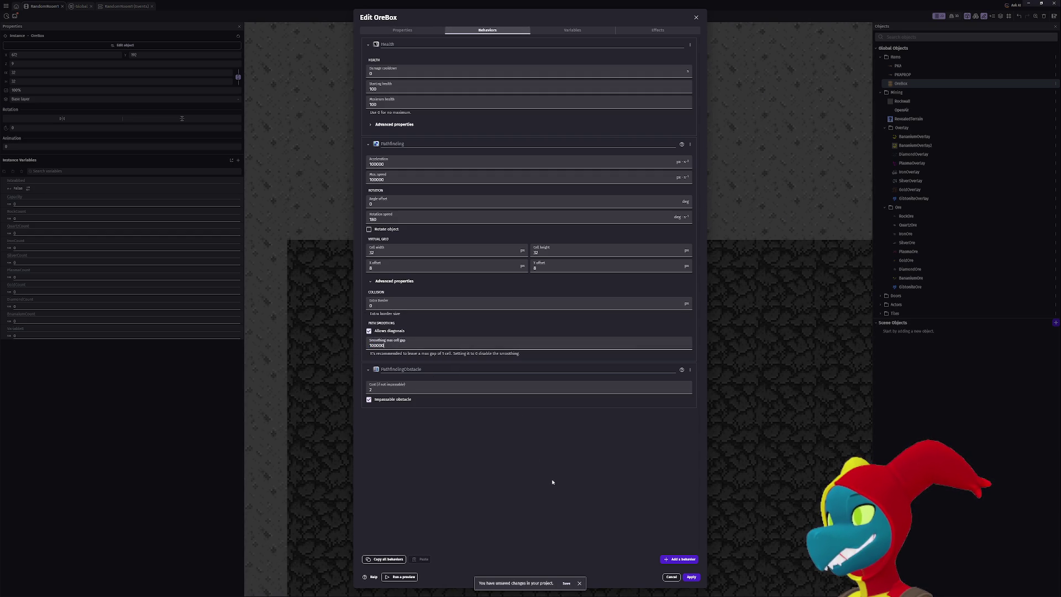
click(690, 577)
click(513, 16)
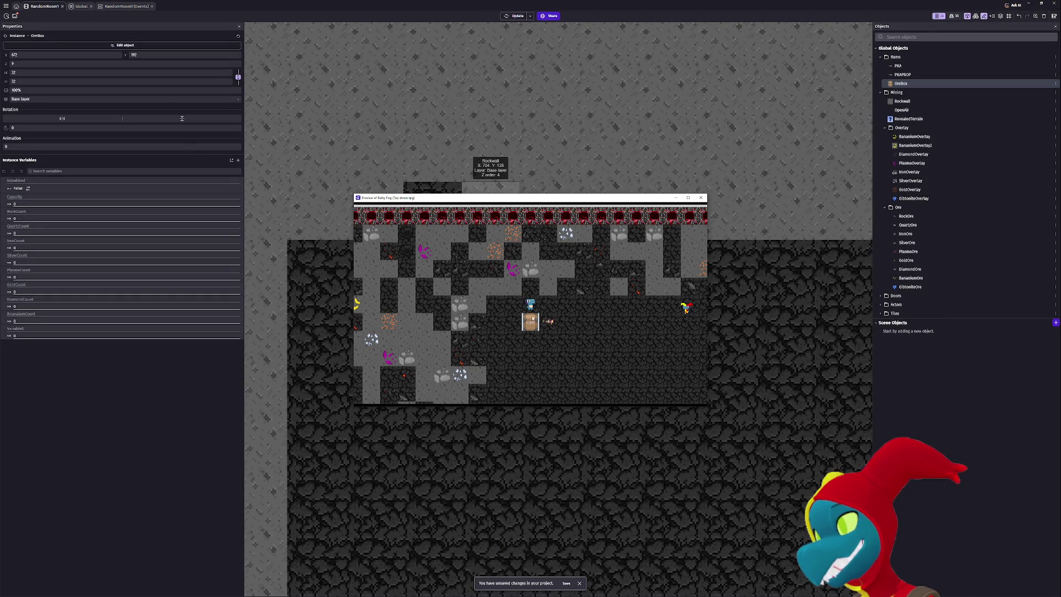
Walk the player right, down, left and right, close the preview, and view the Global events sheet.
key(Right)
key(Down)
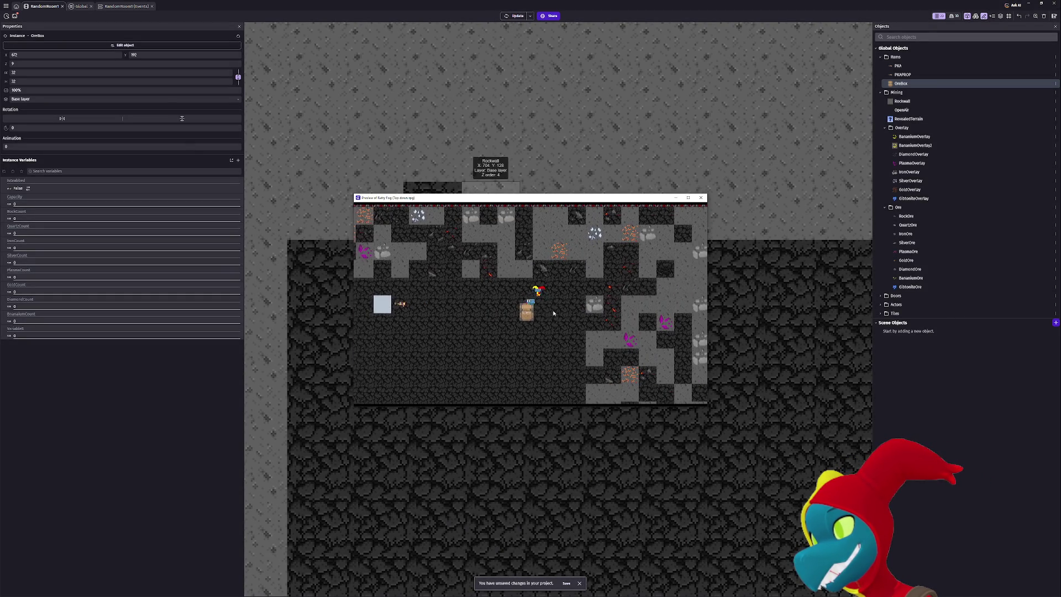
key(Left)
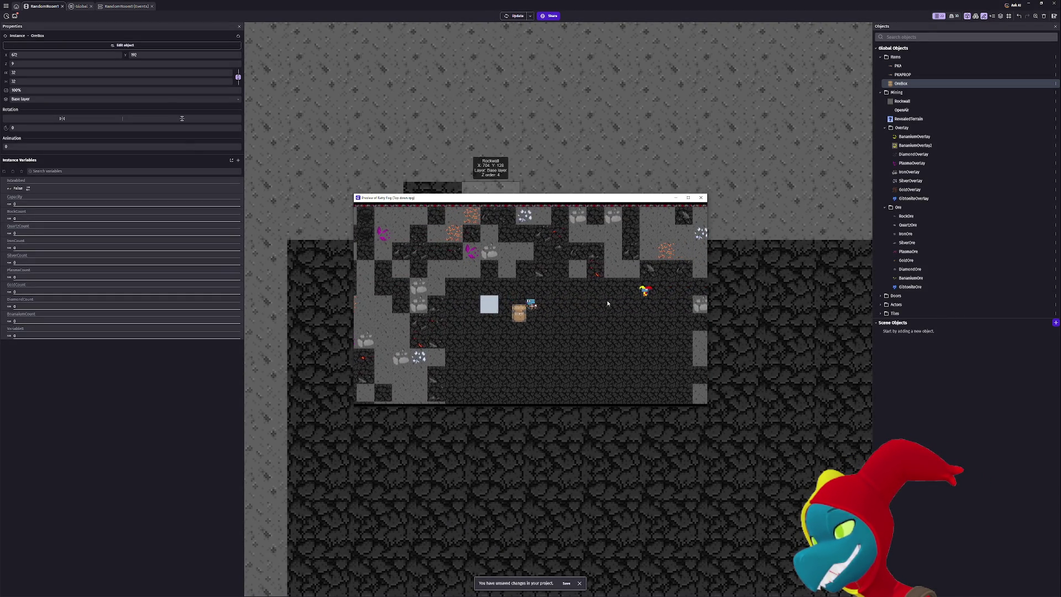
key(Right)
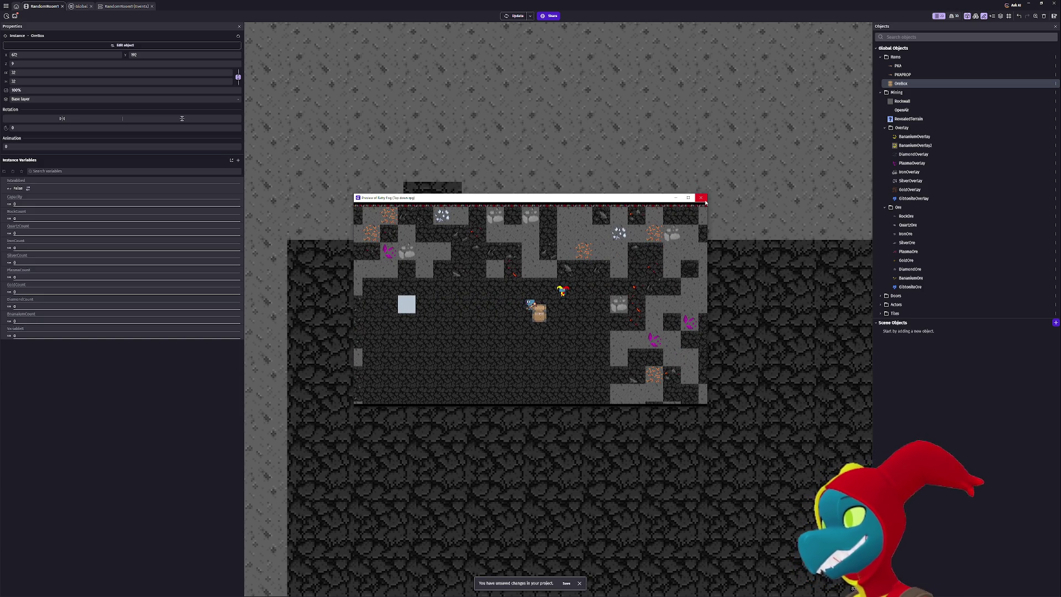
click(705, 202)
click(80, 7)
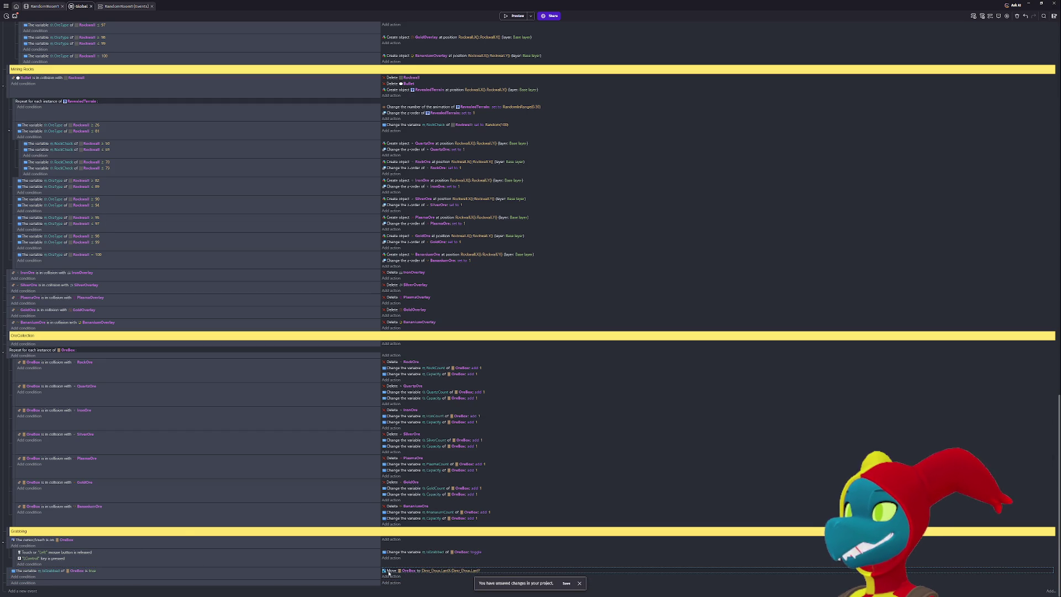
Add a 'Tween object position' action targeting OreBox.
click(410, 576)
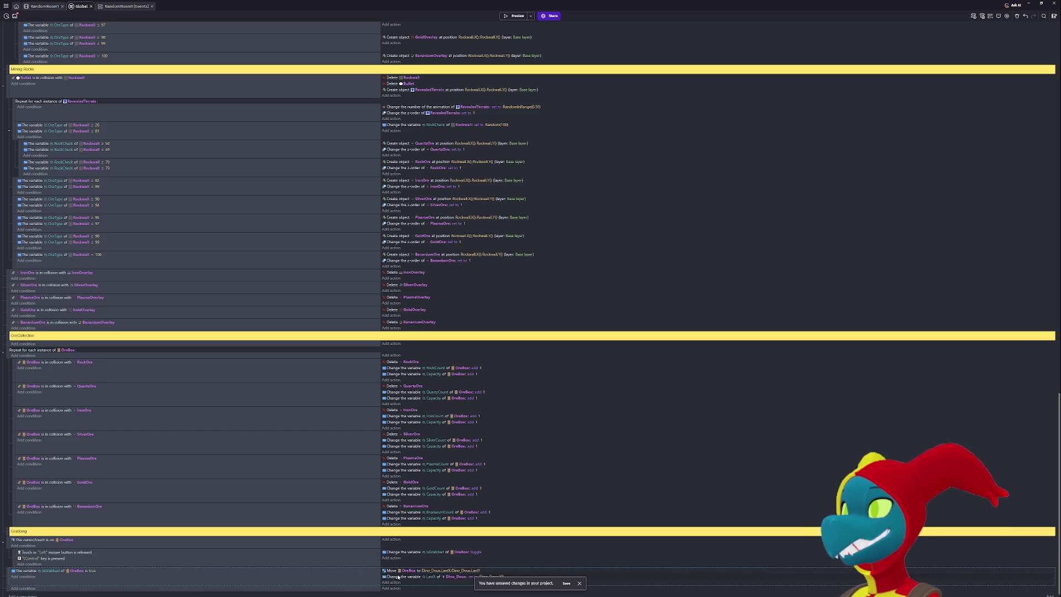
click(392, 581)
text(tw)
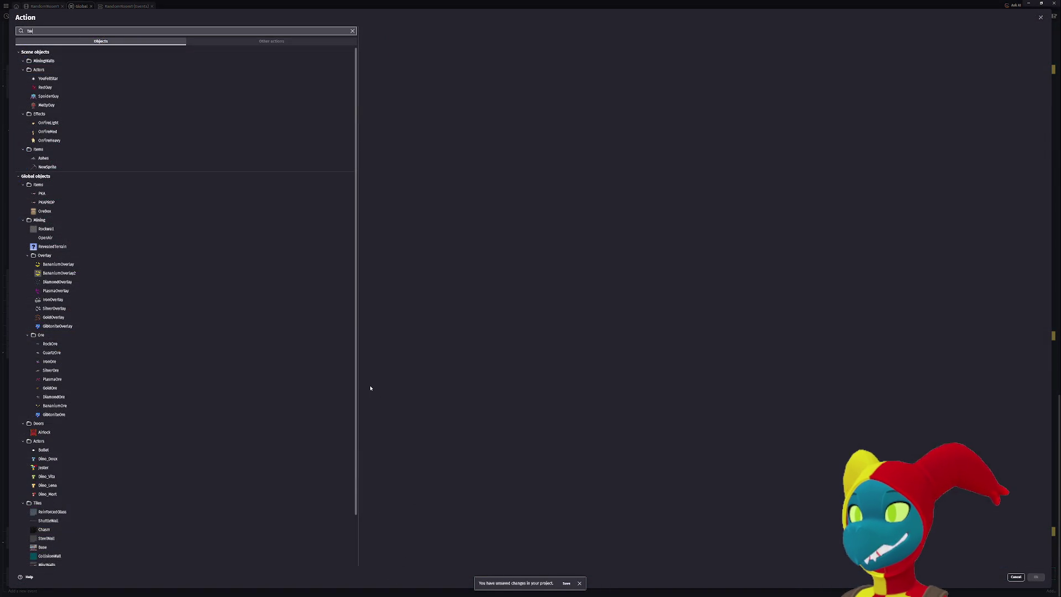
text(een)
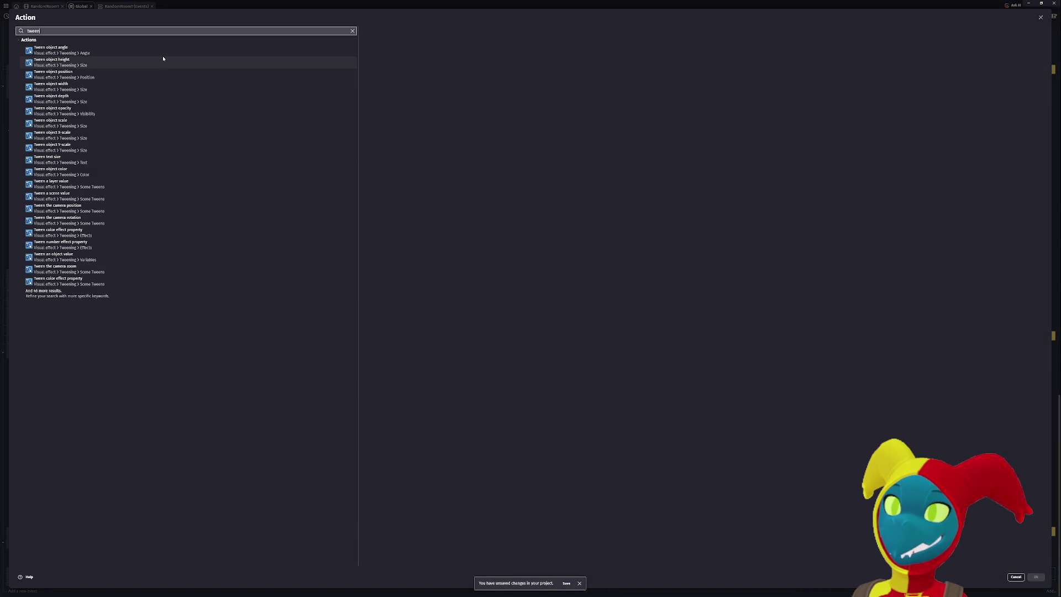
click(159, 73)
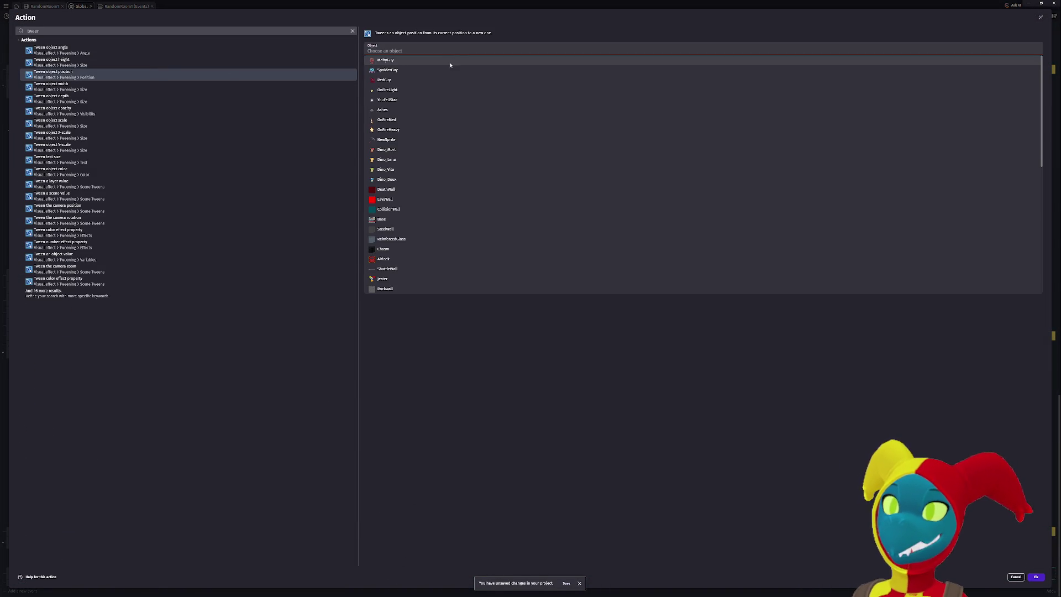
scroll(433, 247, down, 5)
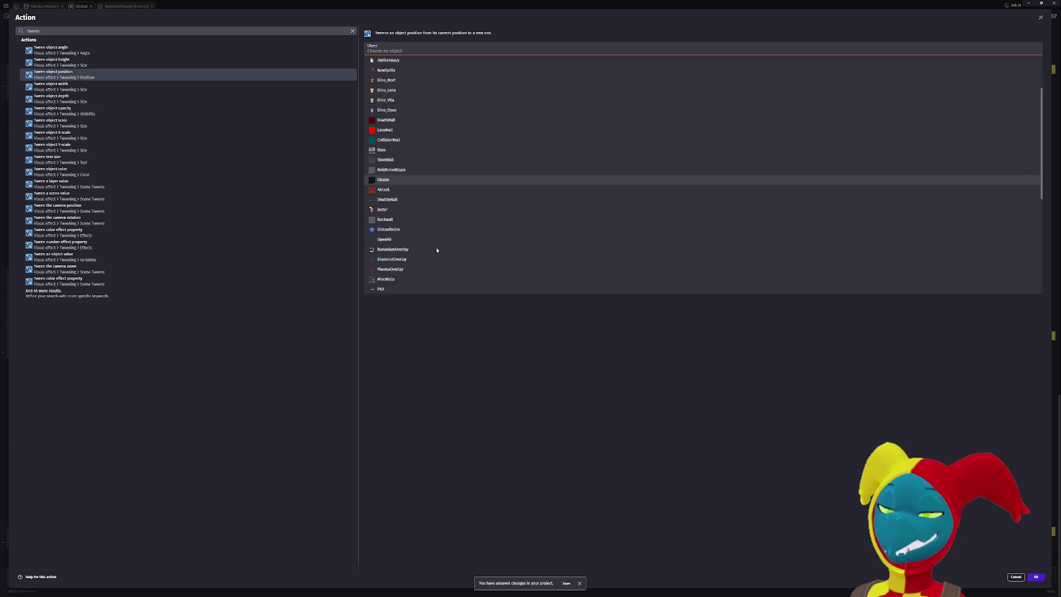
scroll(433, 247, down, 7)
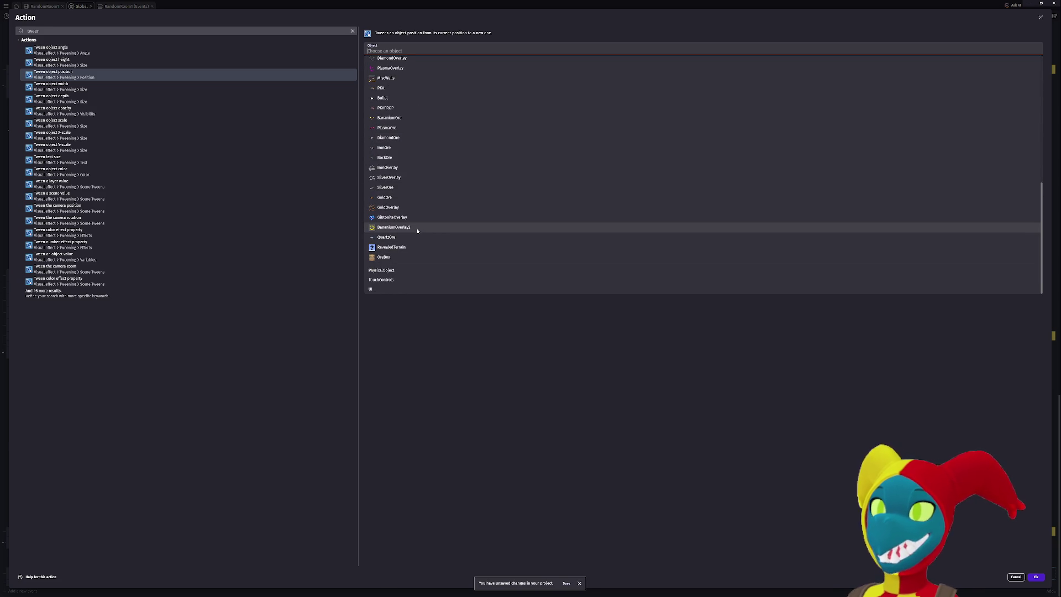
click(402, 256)
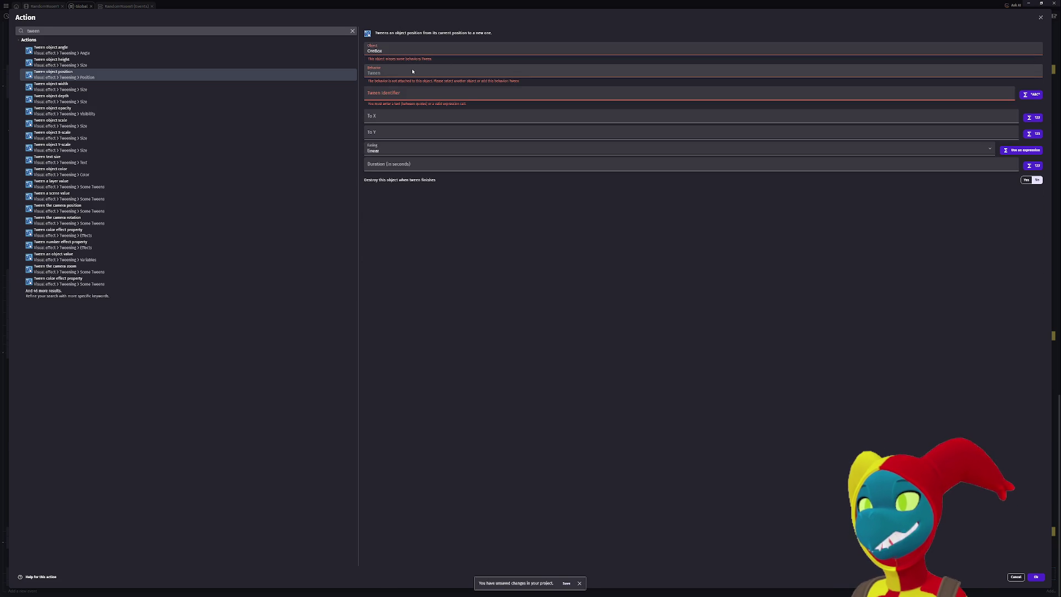
Set tween identifier OreBox.IsGrabbed with To X Dino_Doux.LastX and To Y Dino_Doux.LastY.
click(386, 92)
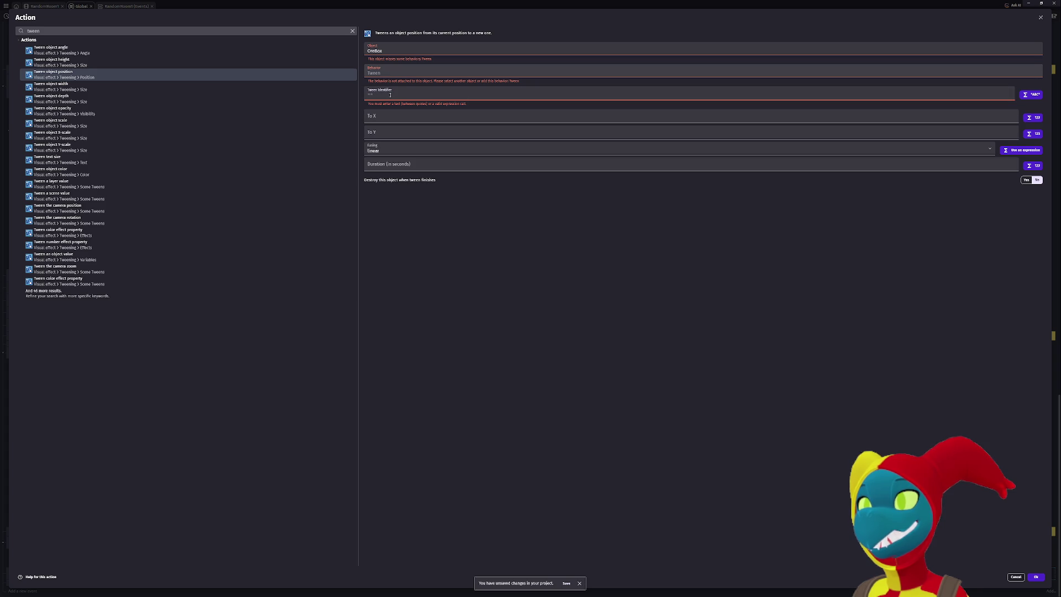
text(o)
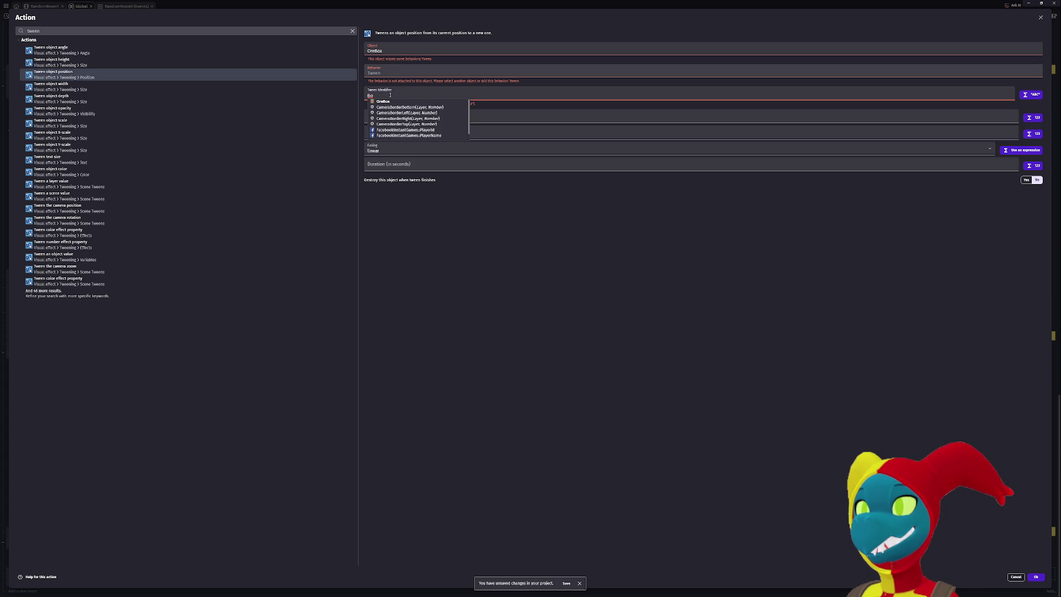
text(OreBox.IsGrabbed)
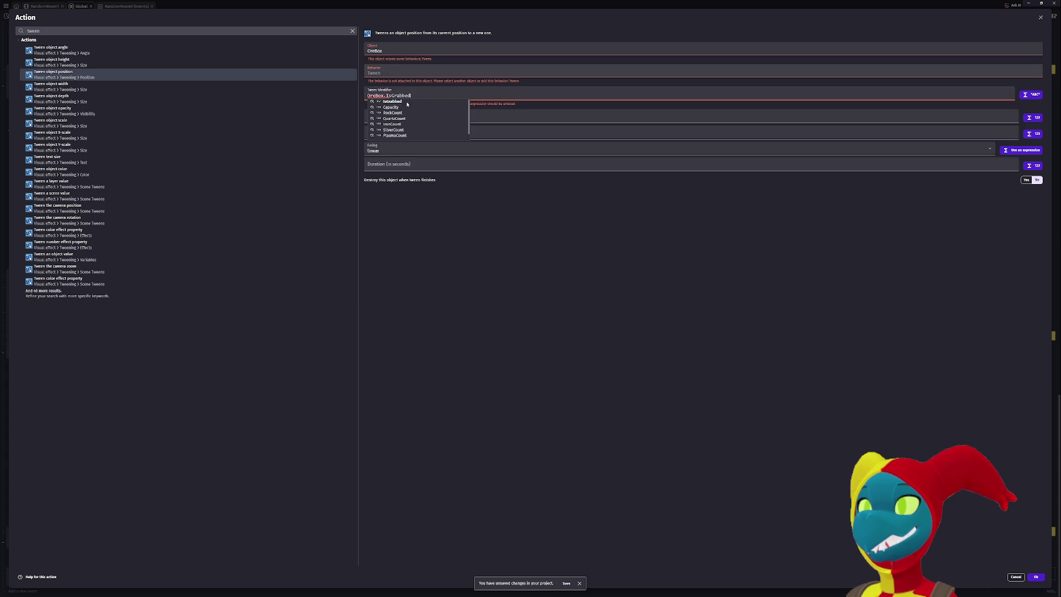
click(392, 102)
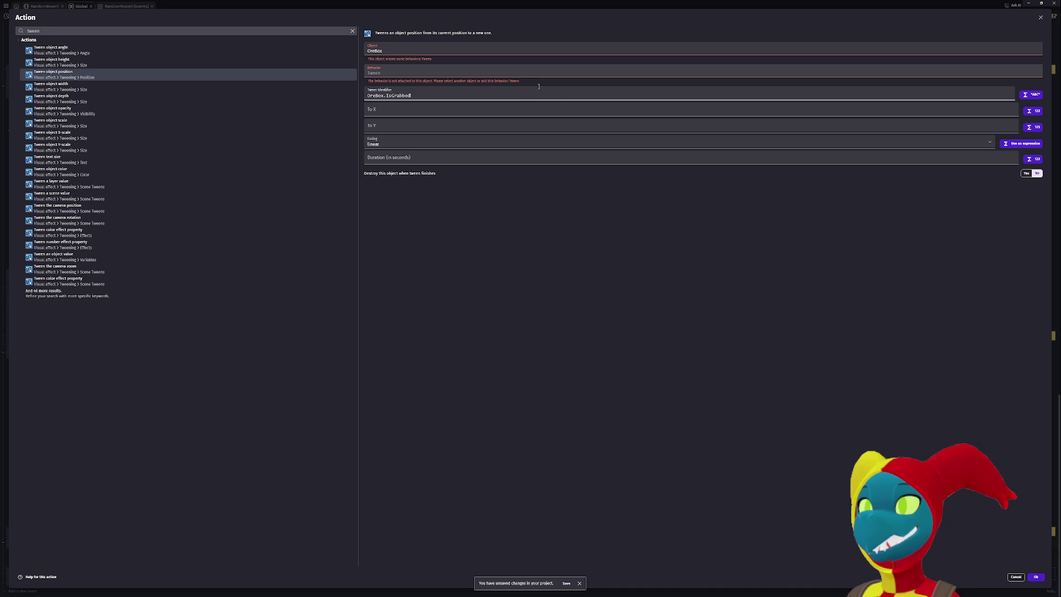
click(423, 106)
text(Dino)
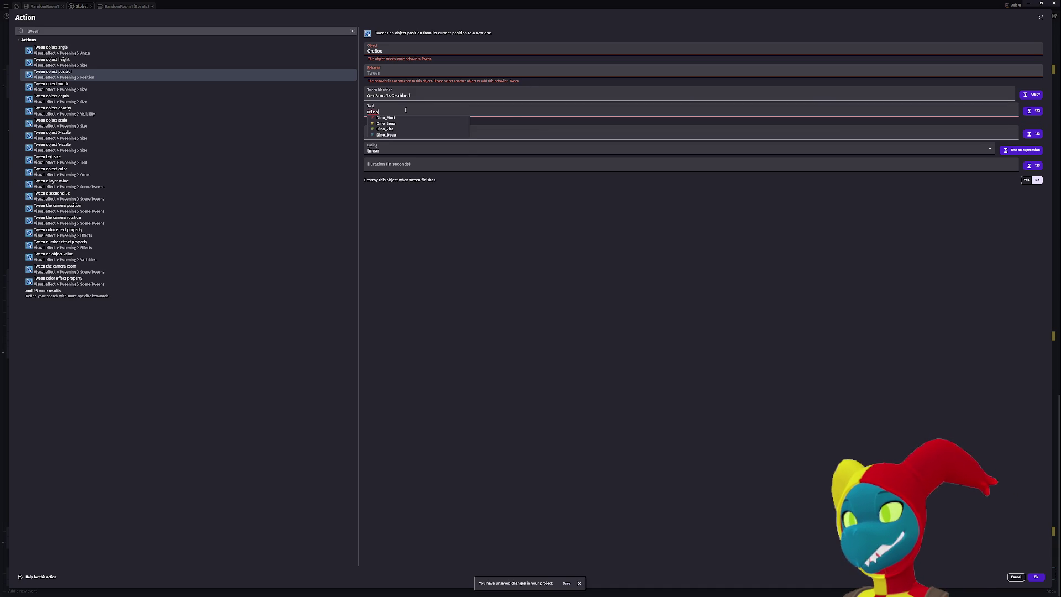
text(OreBox.)
key(Return)
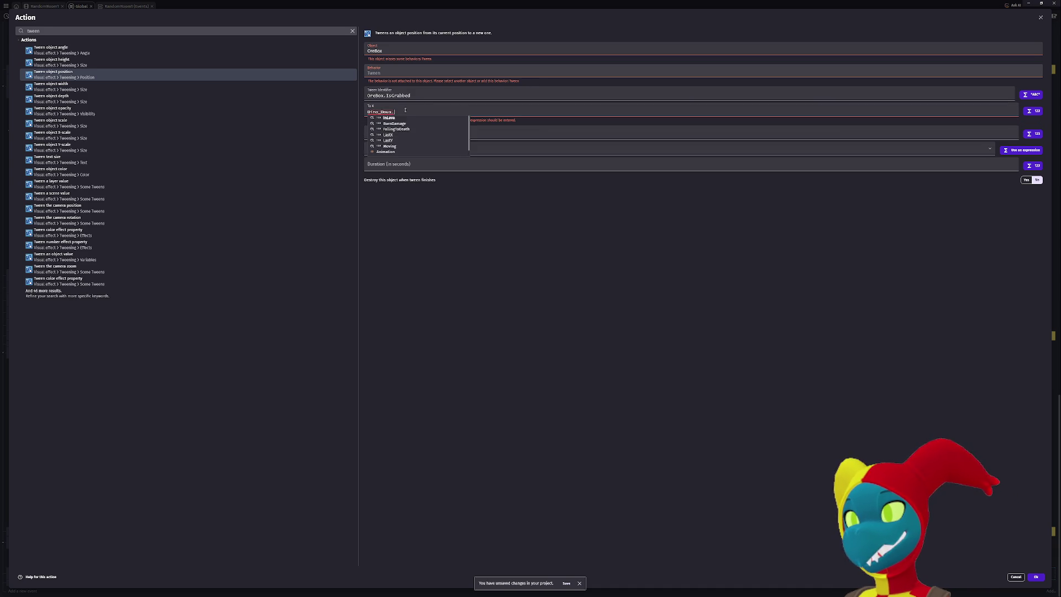
scroll(405, 110, down, 3)
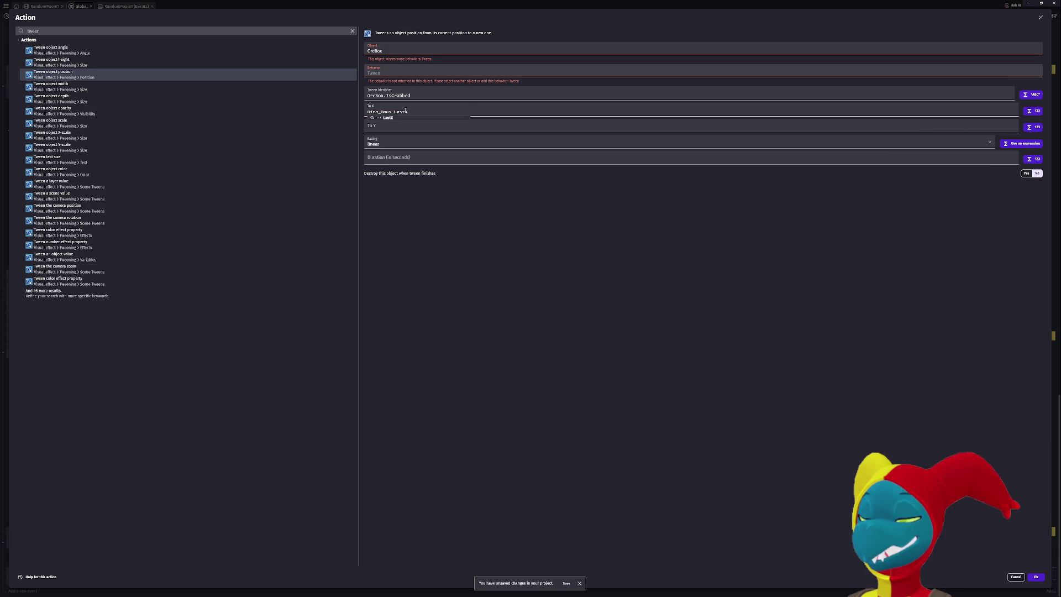
click(395, 125)
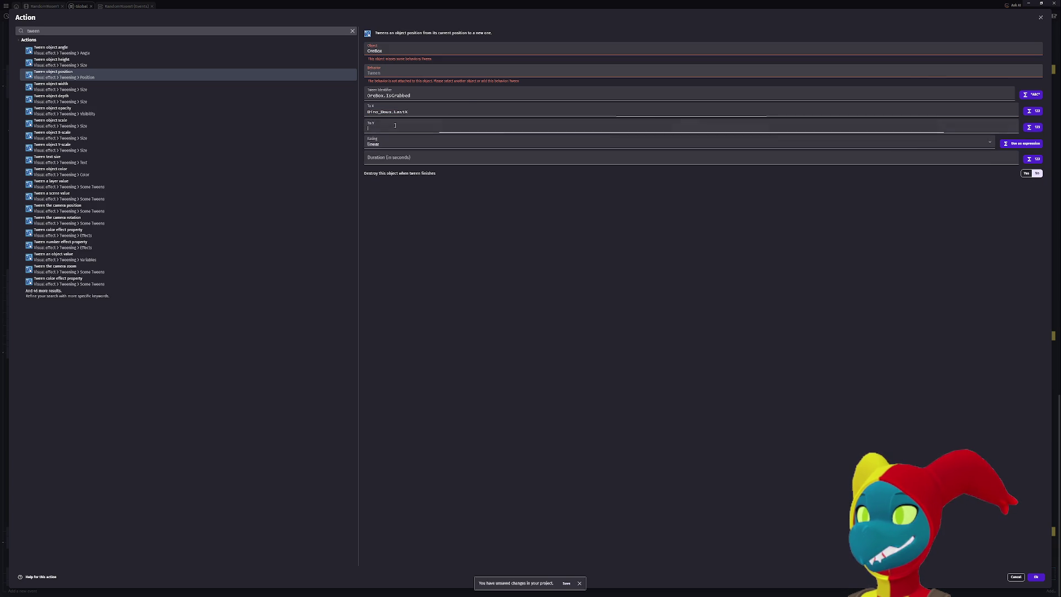
text(Orino_Doux.LastY)
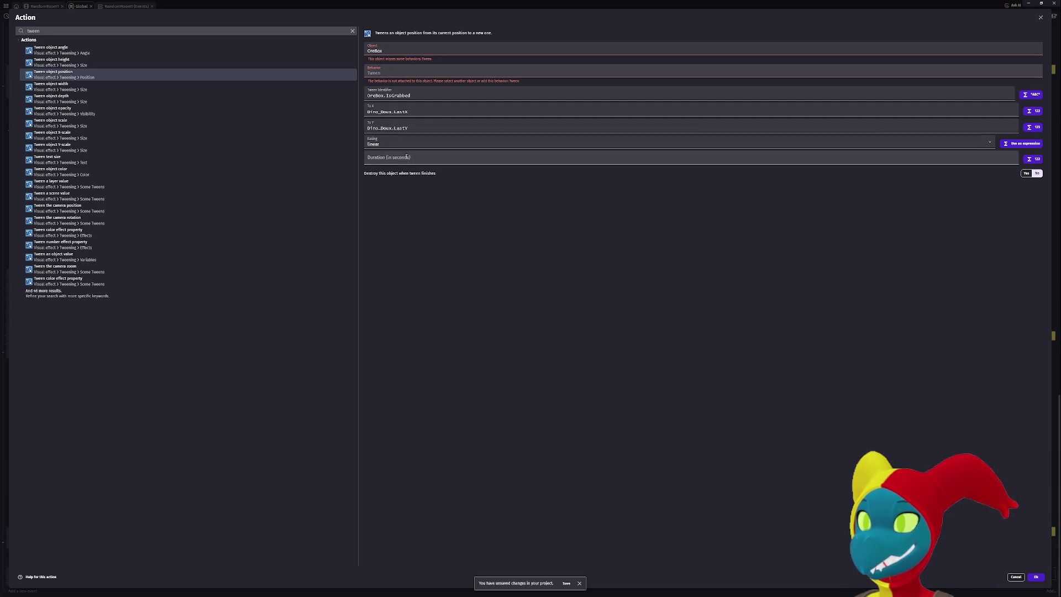
click(431, 158)
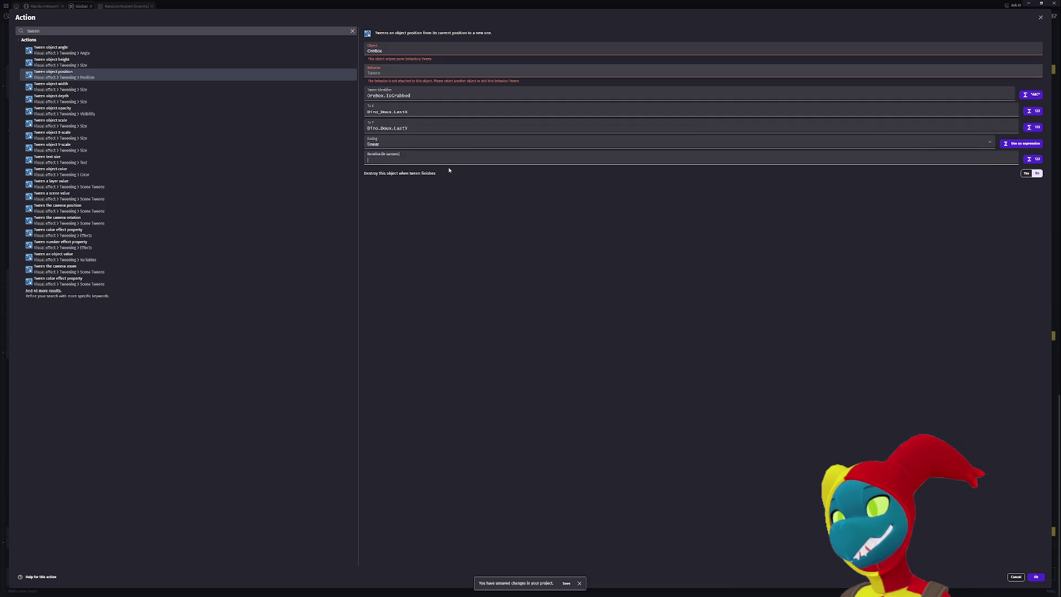
text(0.5)
Give the tween a short duration and easeInCubic easing, then add it to the event.
click(442, 170)
text(.05)
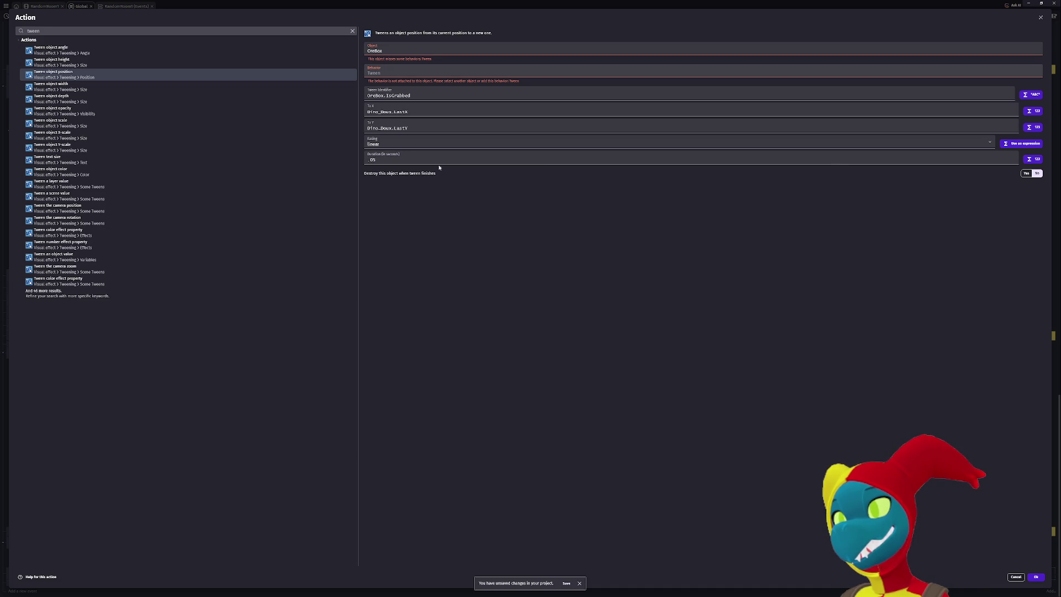
click(409, 143)
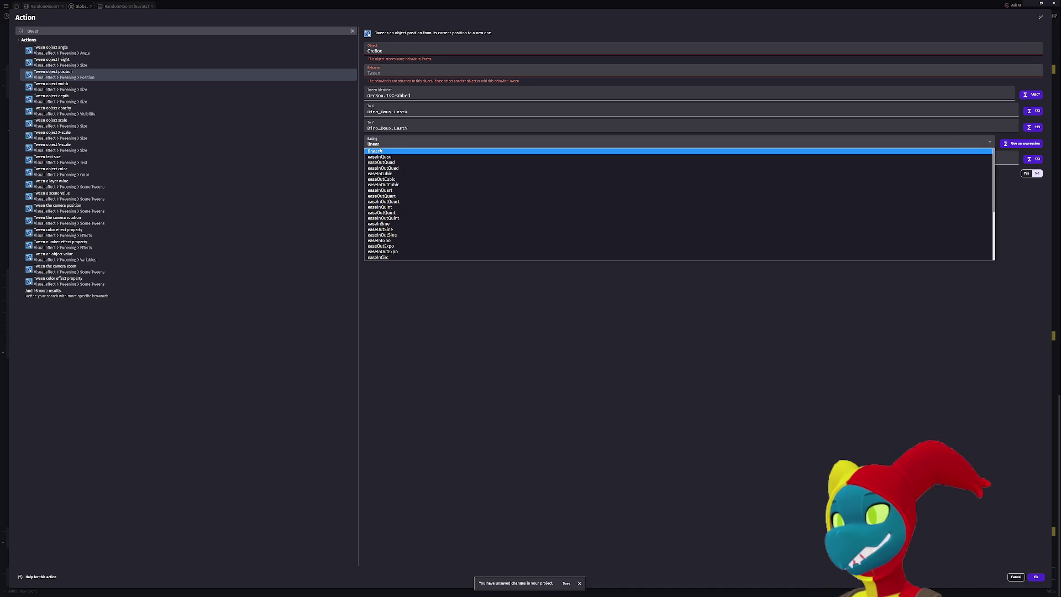
scroll(388, 177, down, 3)
scroll(388, 177, down, 2)
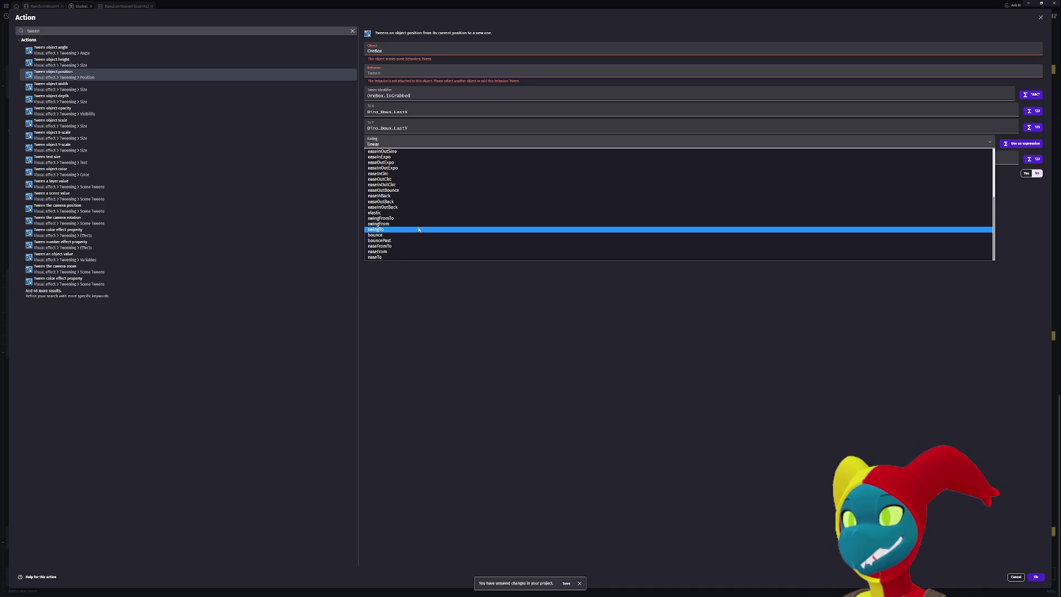
scroll(420, 224, up, 5)
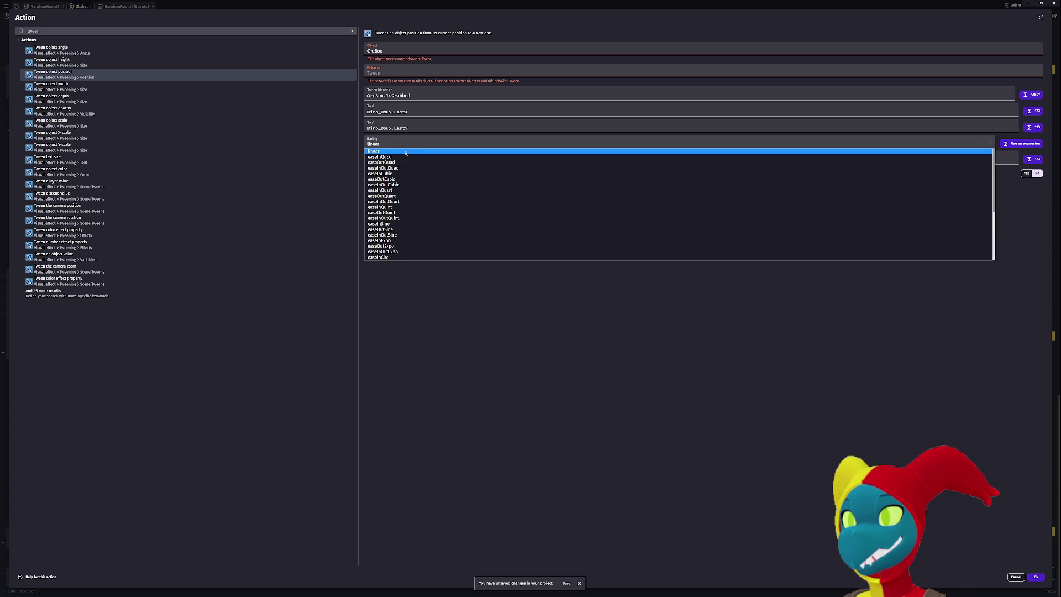
click(404, 174)
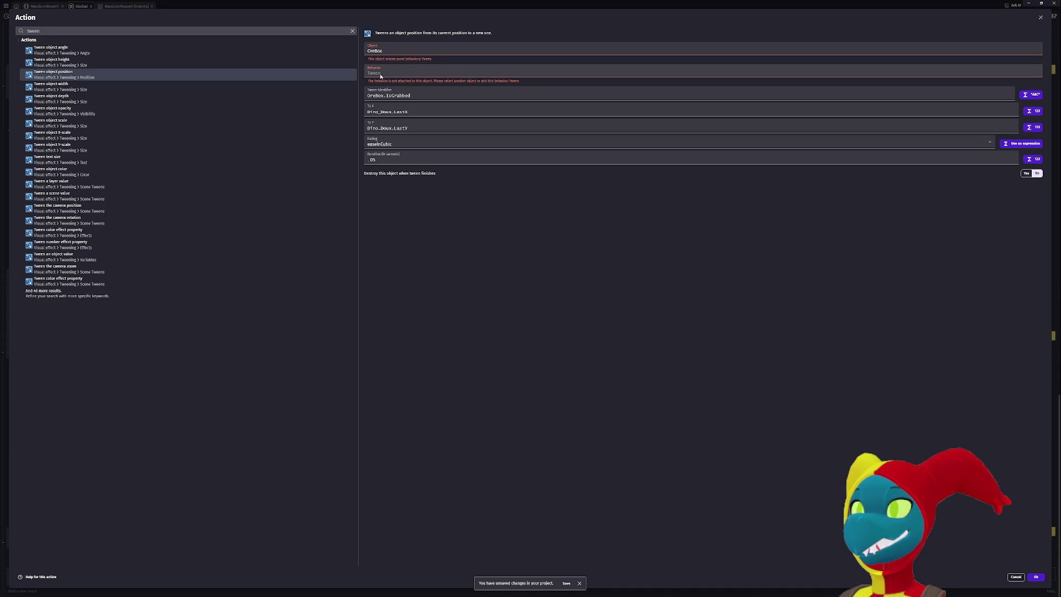
click(1037, 577)
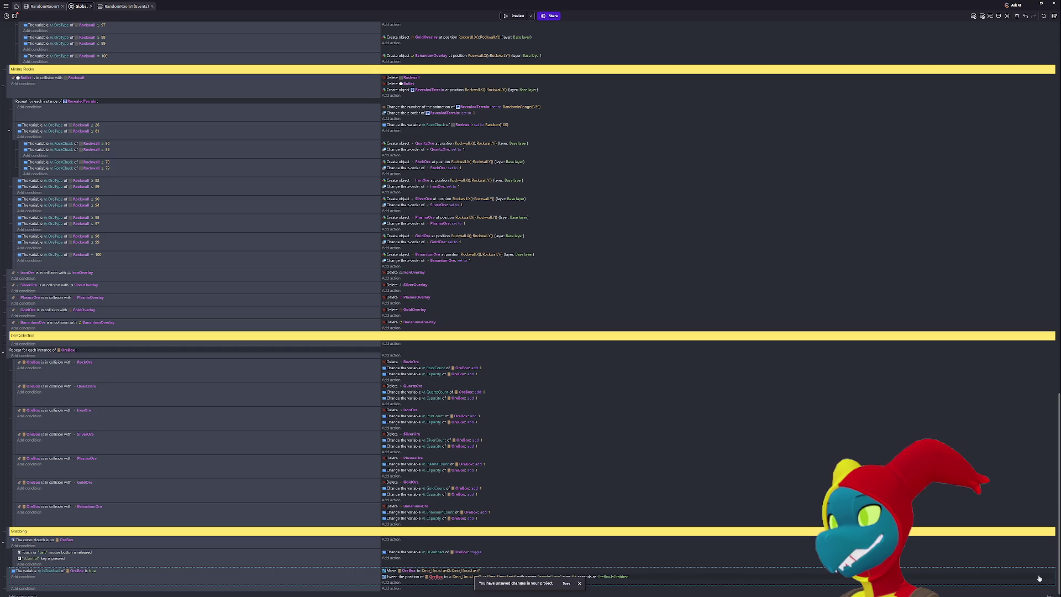
Open OreBox's behaviors in the RandomRoom1 scene and search for a tween behavior.
click(44, 6)
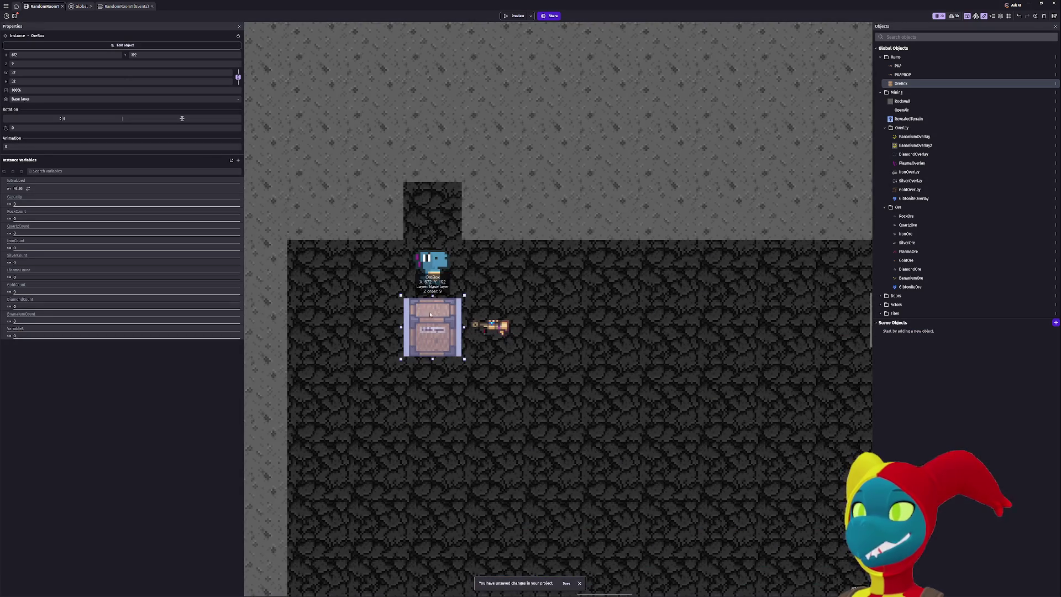
double_click(430, 314)
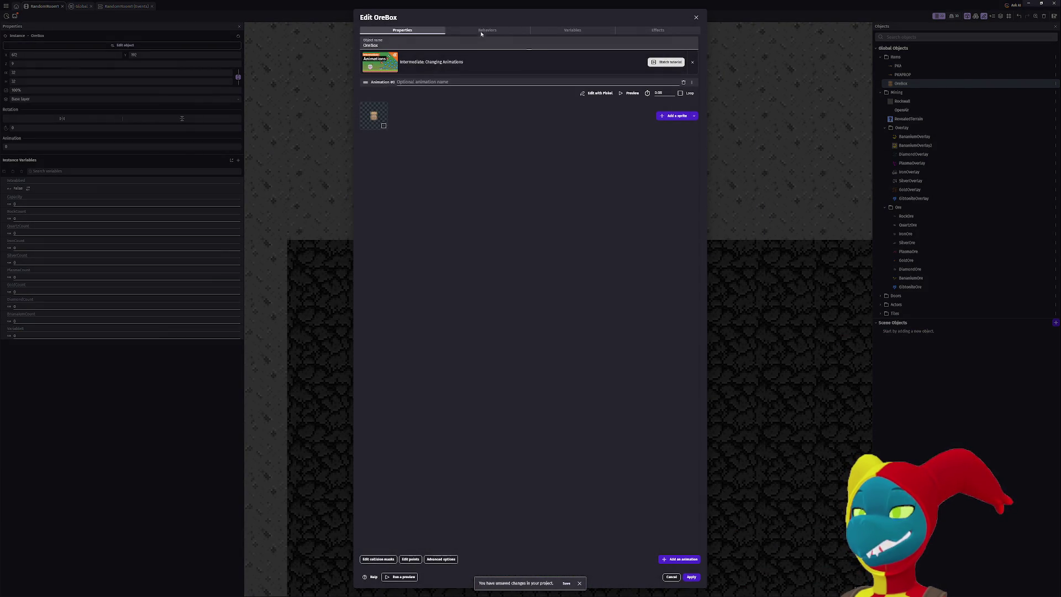
click(482, 33)
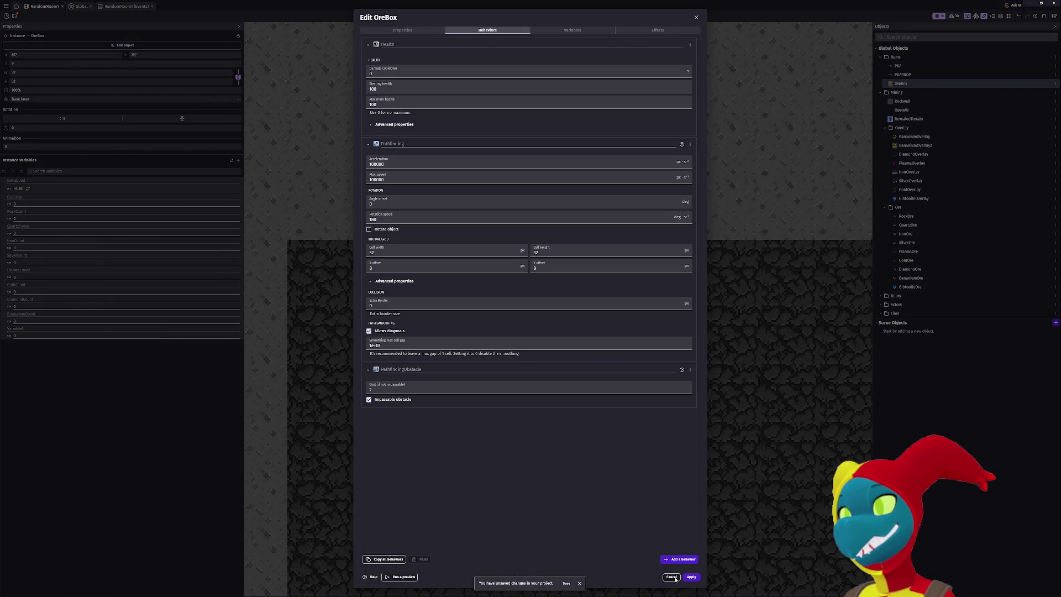
click(682, 559)
text(twee)
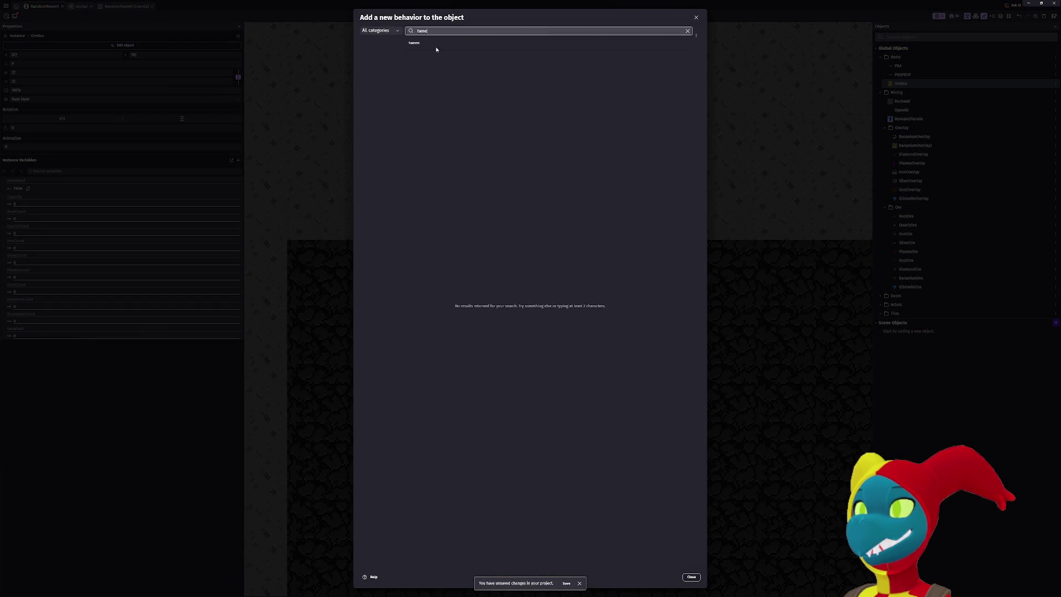
key(BackSpace)
key(BackSpace)
key(BackSpace)
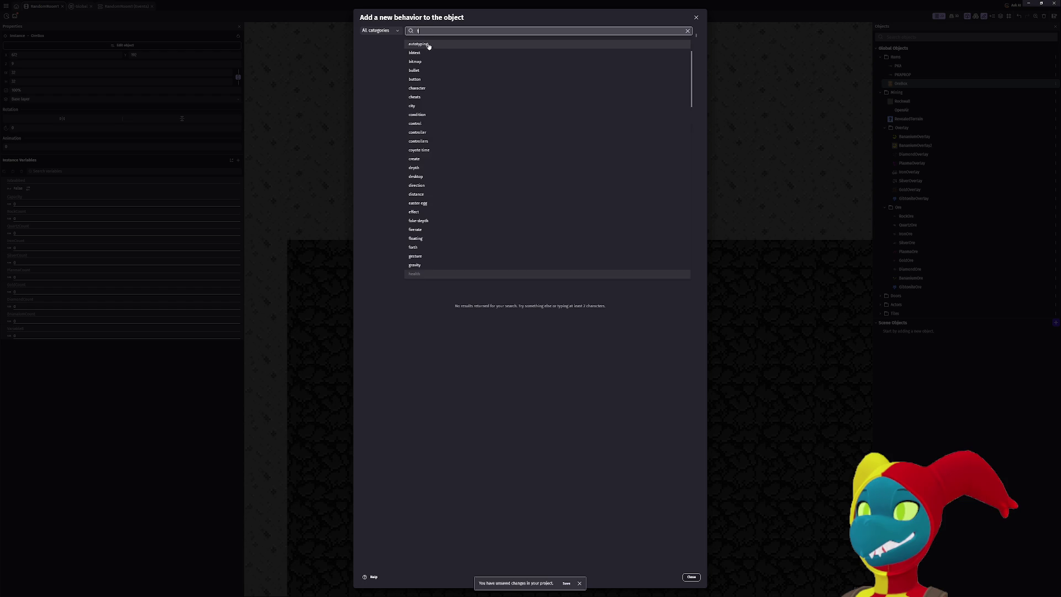
click(415, 274)
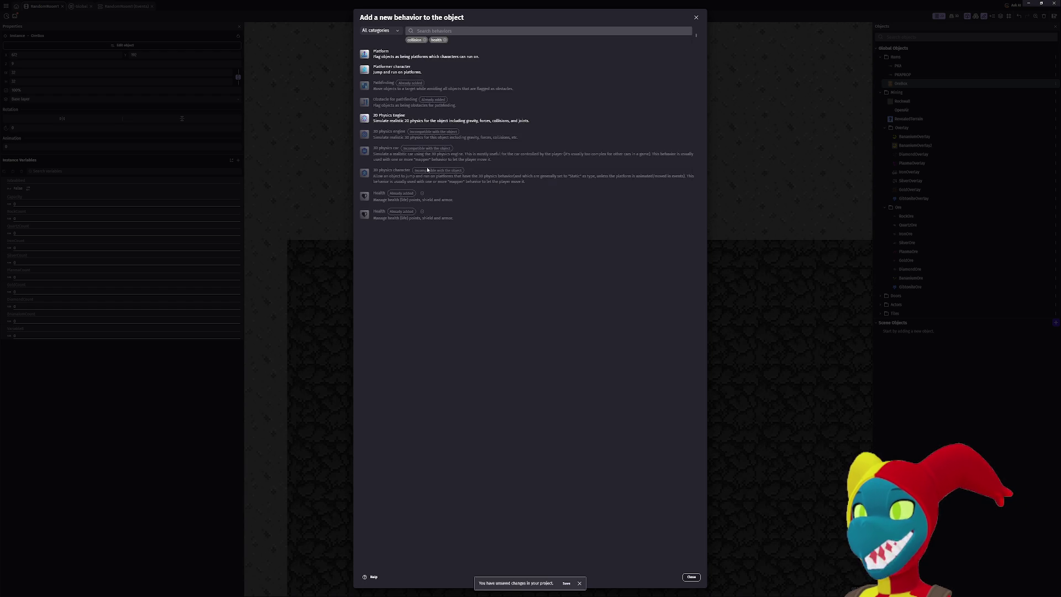
Add the Tween behavior to OreBox and apply the change.
click(424, 40)
click(425, 40)
click(424, 31)
text(twe)
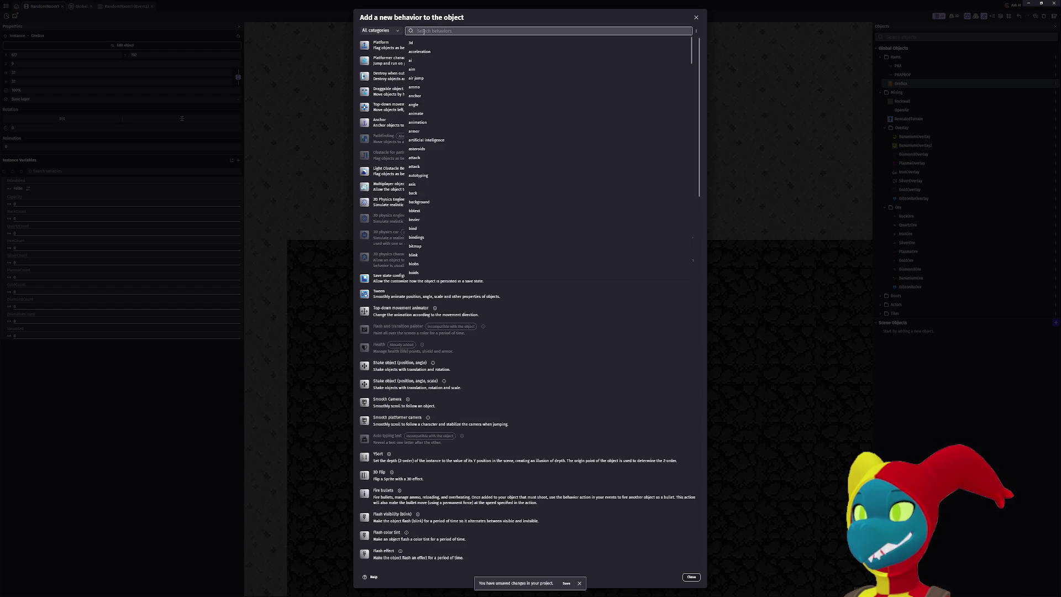
click(414, 42)
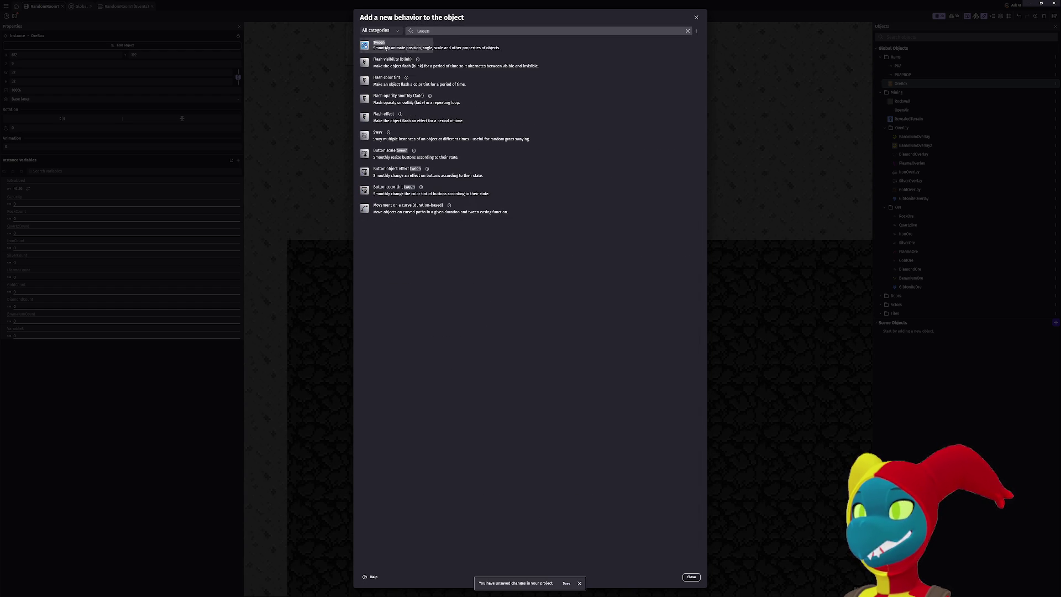
click(385, 48)
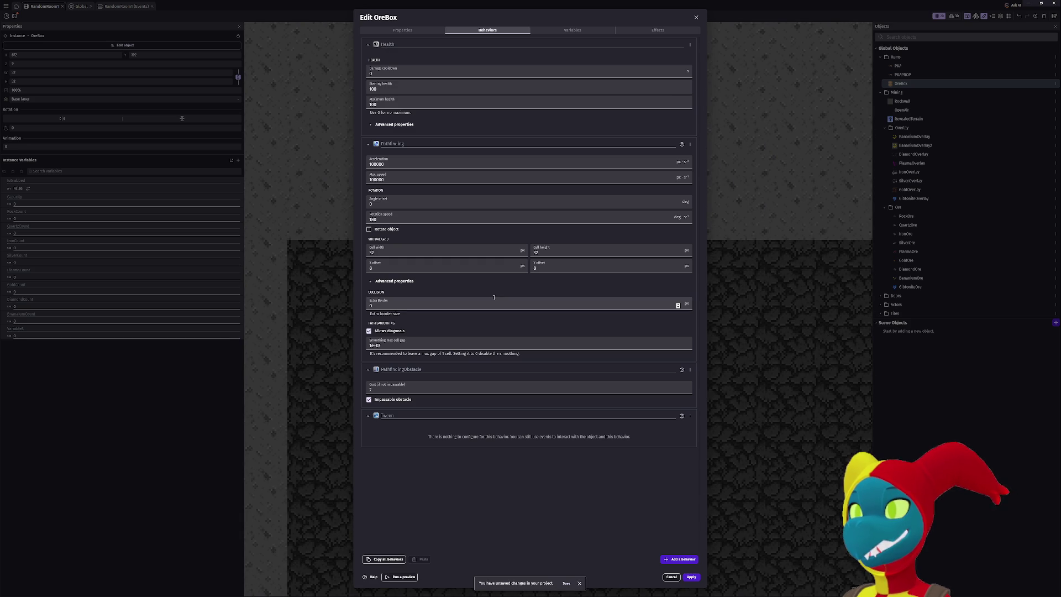
click(381, 417)
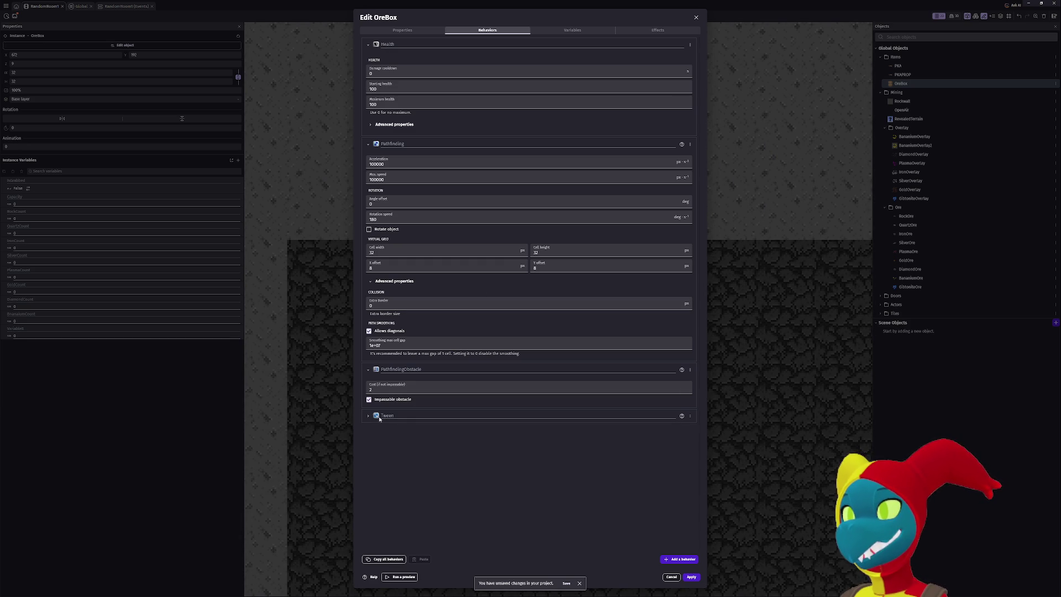
click(402, 419)
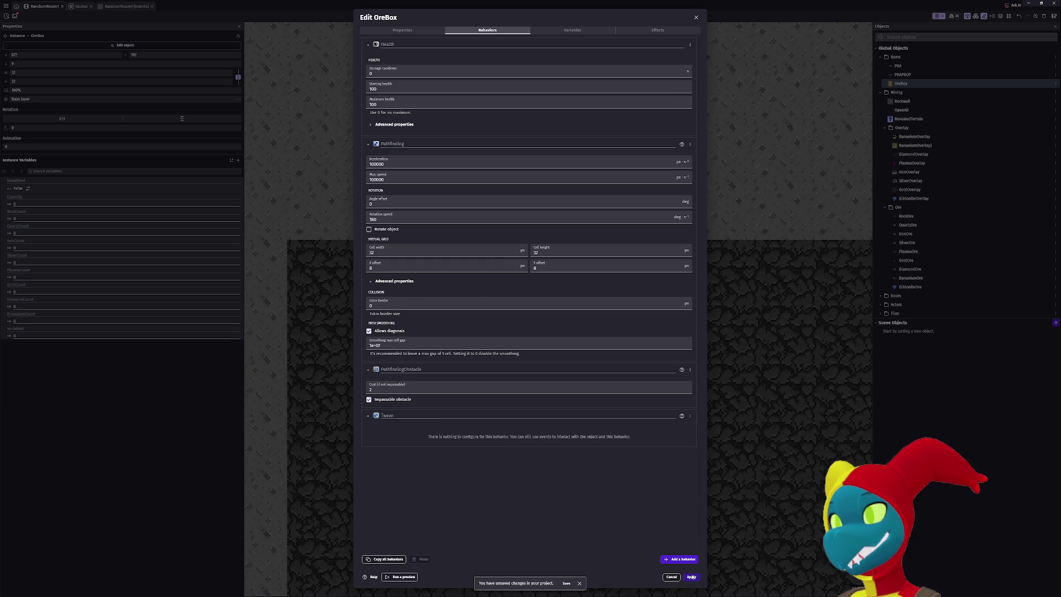
click(692, 577)
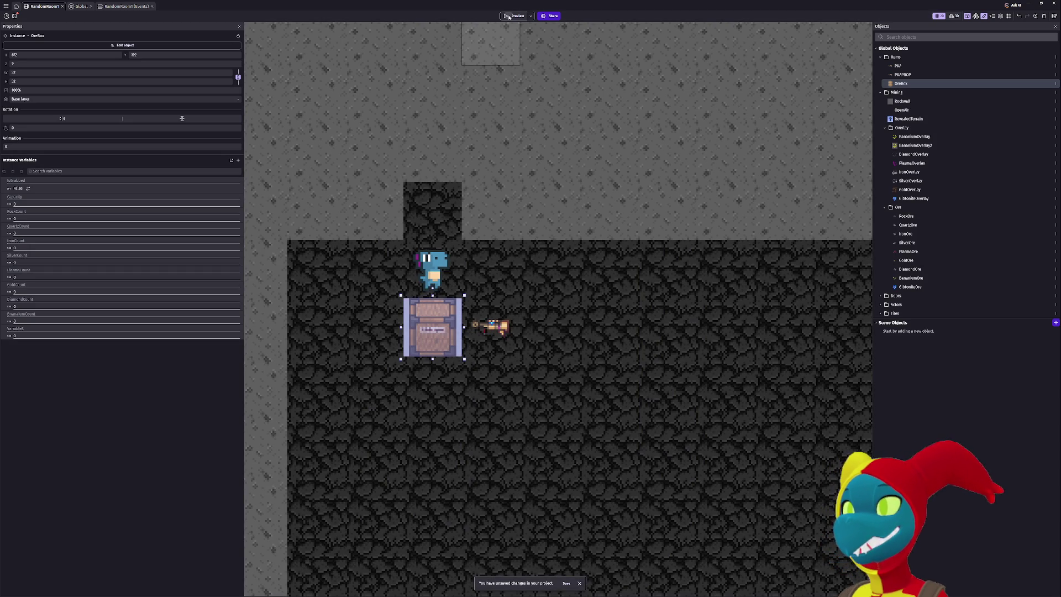
Return to the Global events sheet and scroll down to the Grabbing event.
click(437, 387)
click(433, 152)
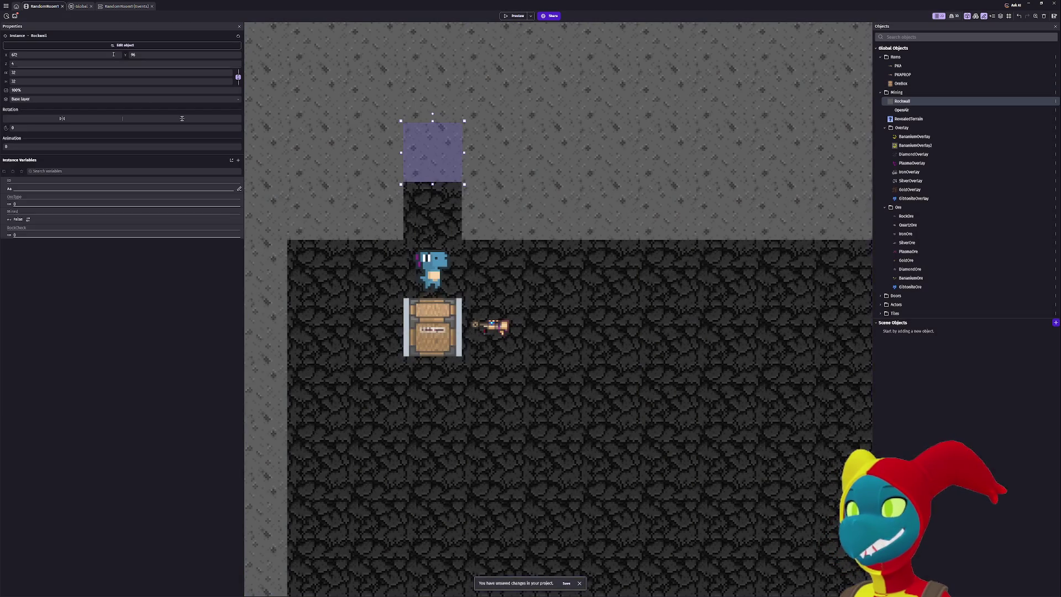
click(81, 8)
scroll(369, 508, down, 1)
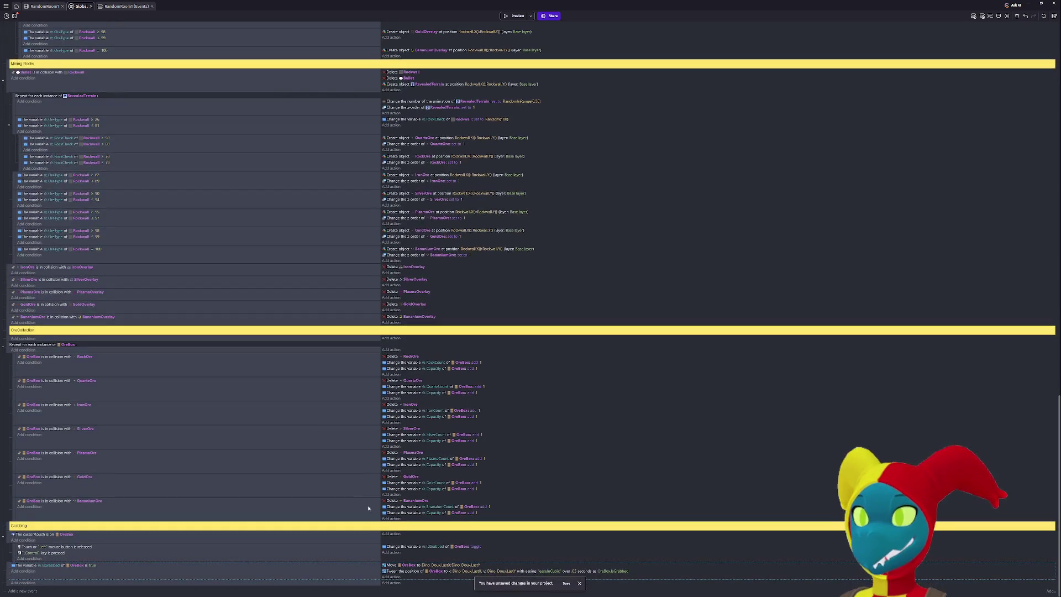
Move the Move OreBox action below the tween, disable its sub-event, and launch a preview.
click(390, 566)
drag(391, 584, 390, 580)
click(12, 576)
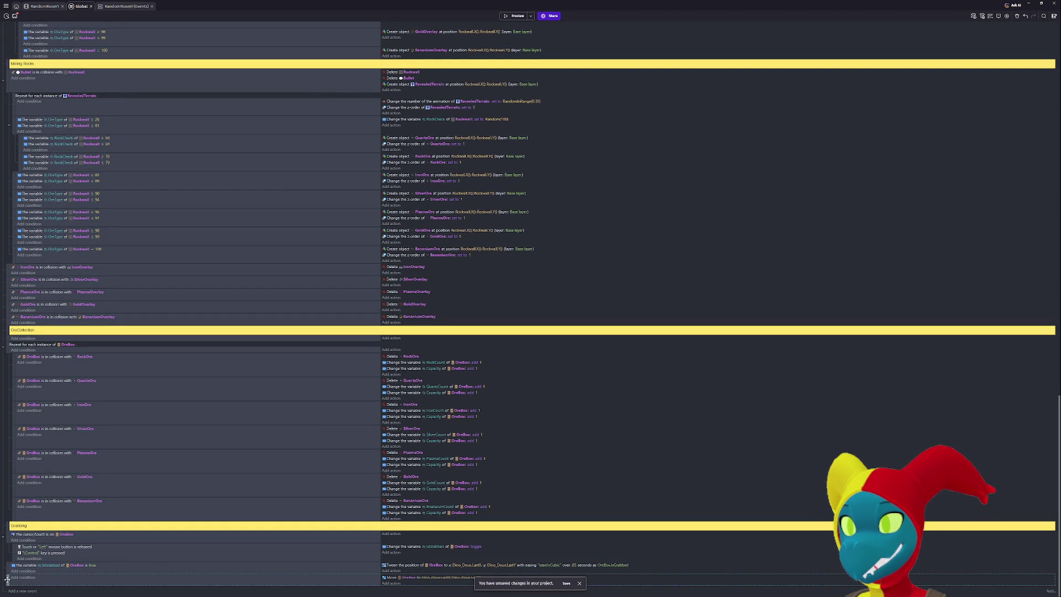
key(d)
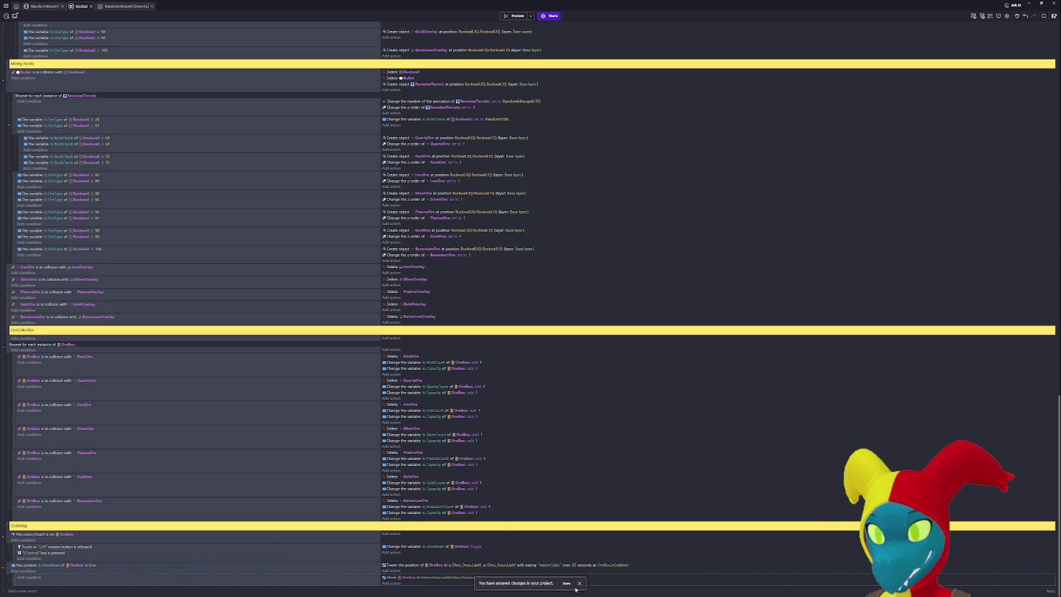
click(513, 16)
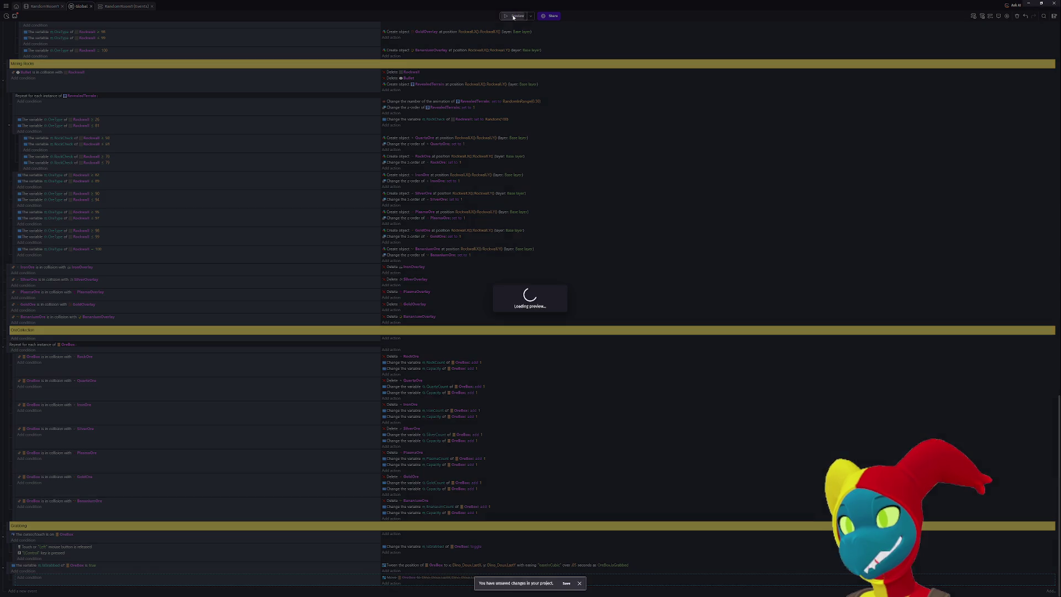
Grab the crate in the preview, walk it left and right, then close the preview.
key(Right)
key(Down)
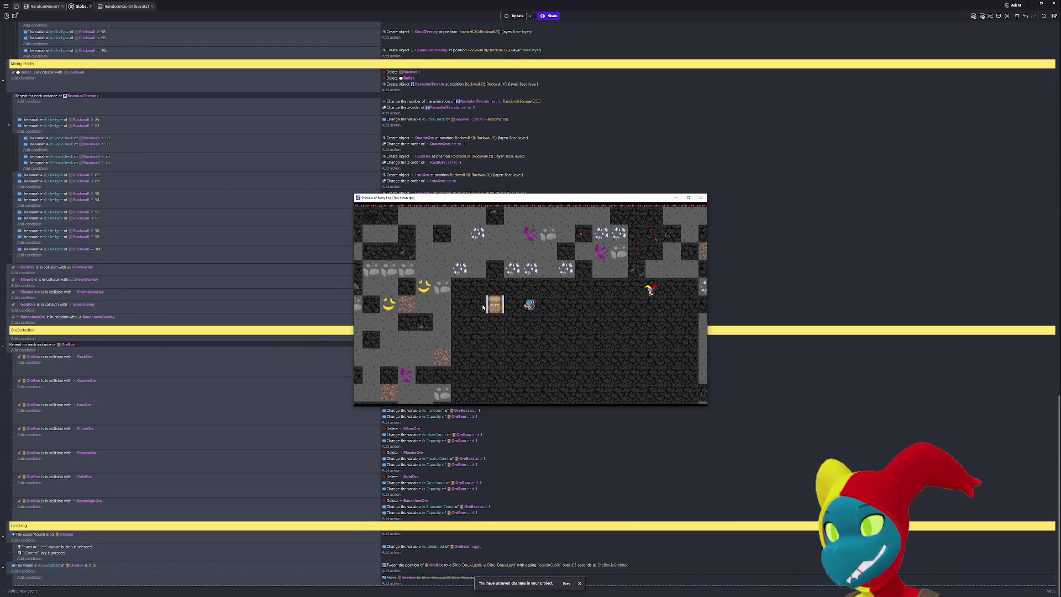
ctrl+click(492, 306)
key(Right)
key(Right)
key(Left)
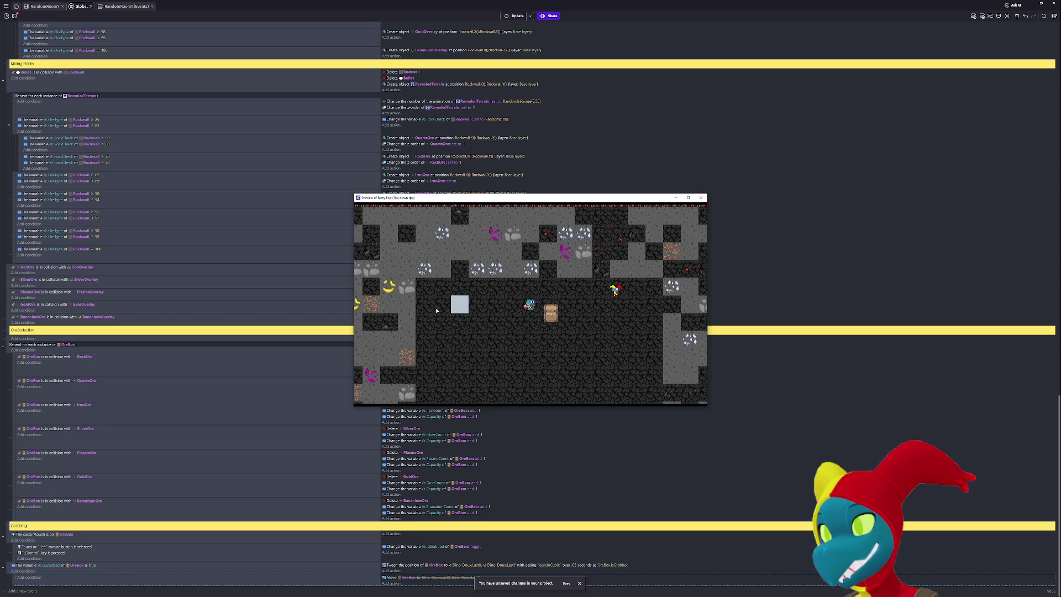
key(Left)
key(Right)
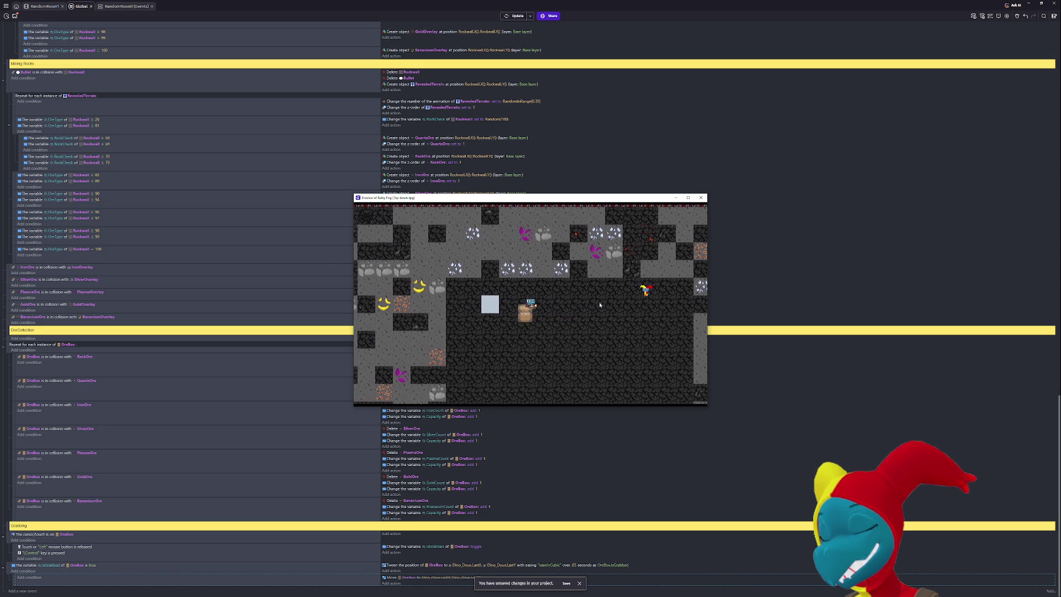
key(Right)
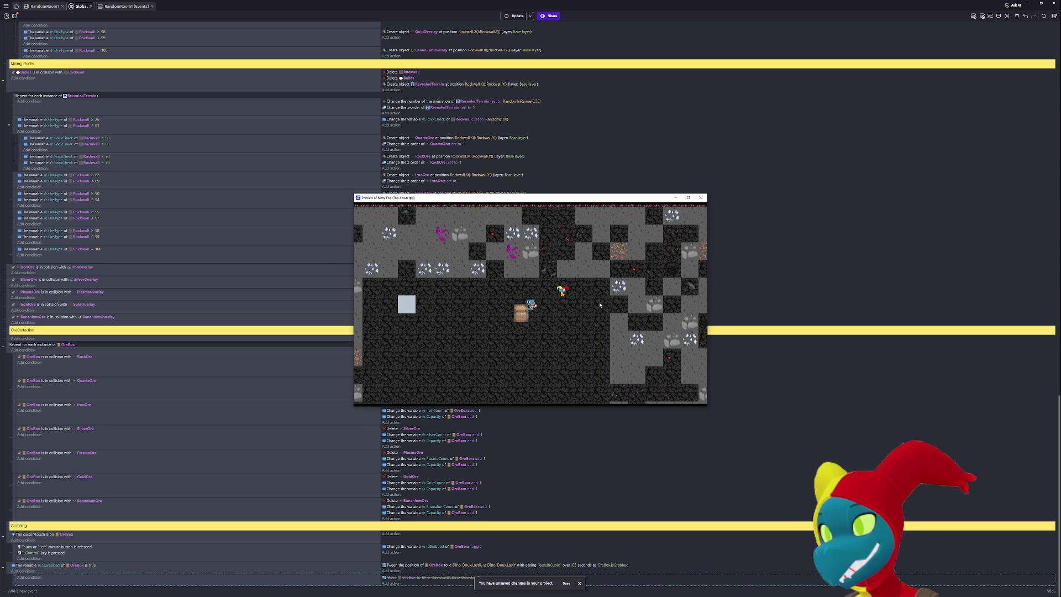
key(Left)
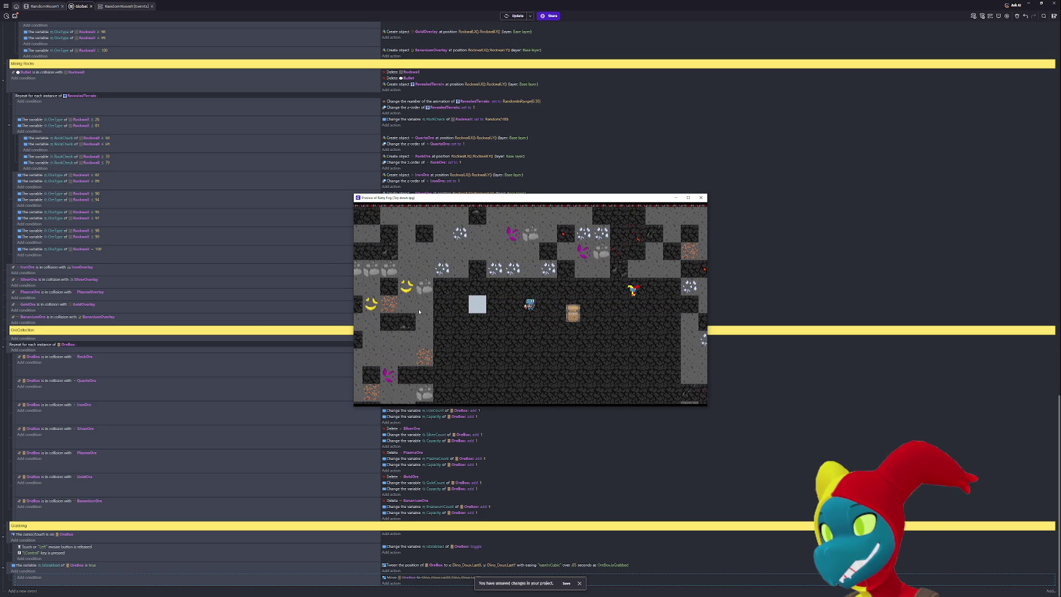
click(701, 198)
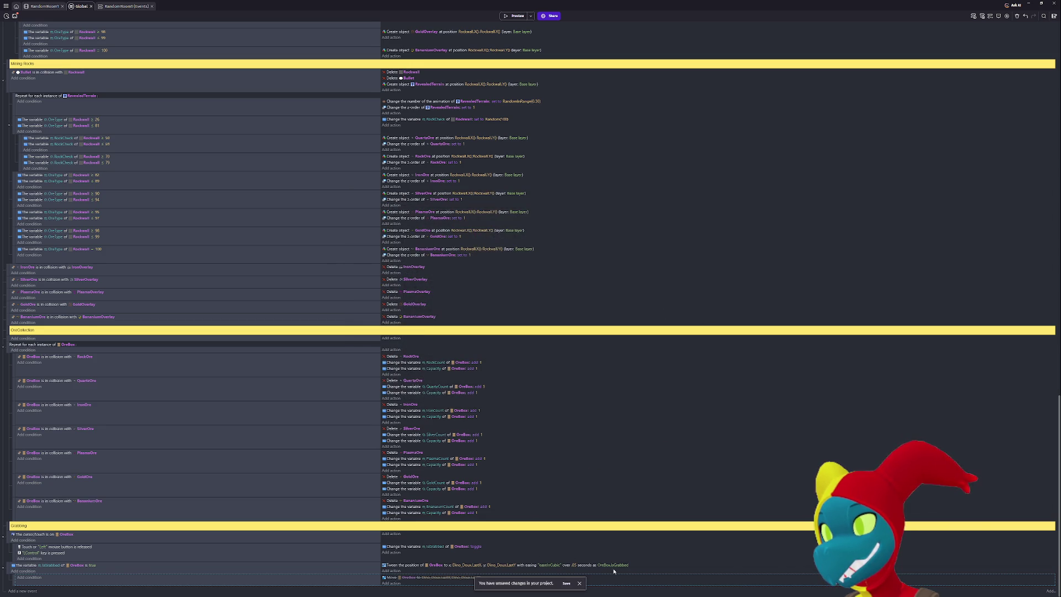
Save the project with Ctrl+S and change the tween's duration.
click(575, 566)
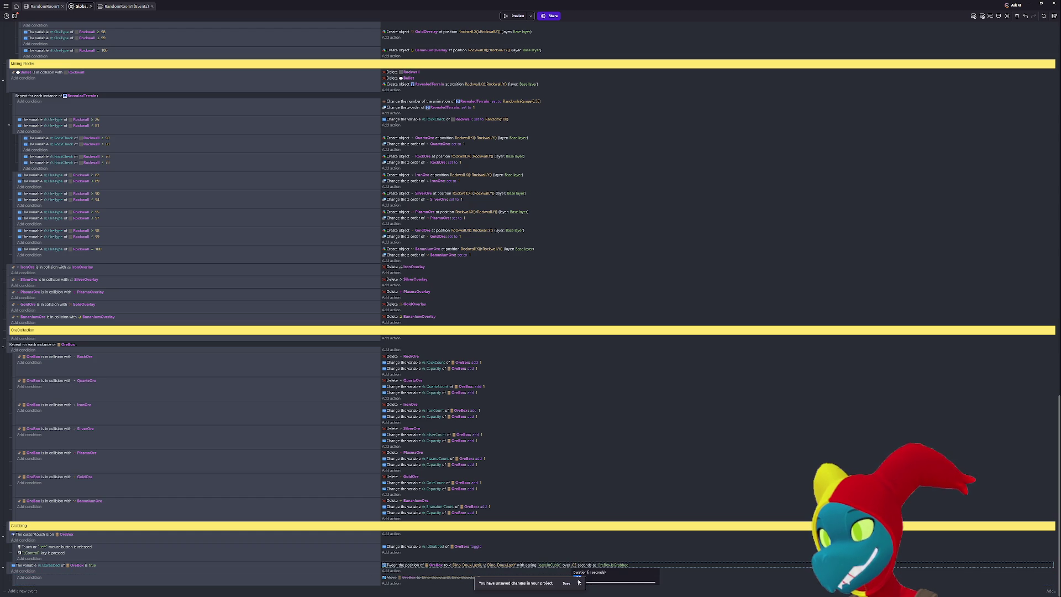
click(567, 584)
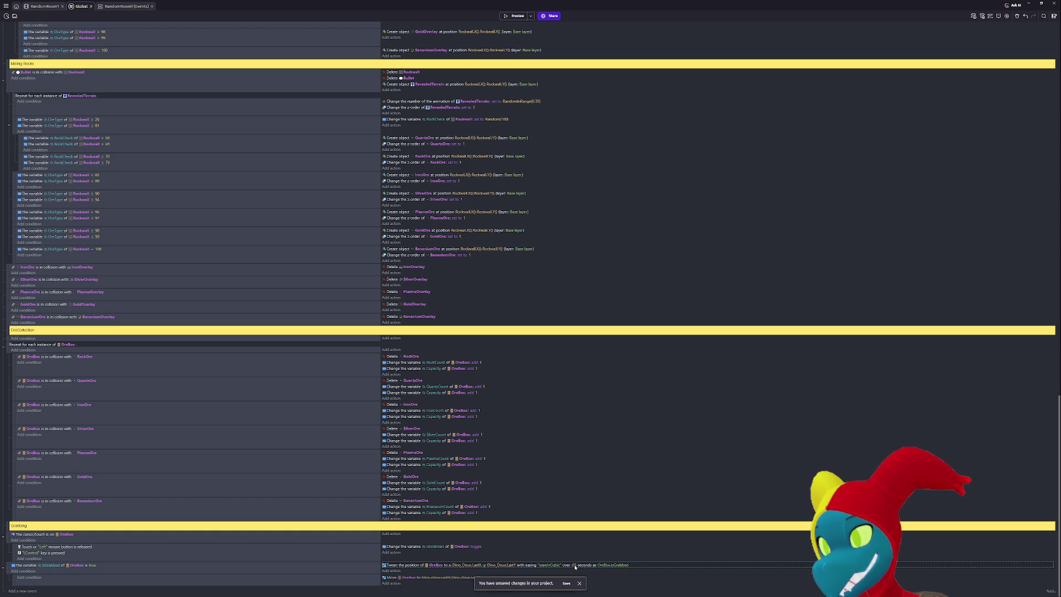
key(ctrl+s)
click(575, 565)
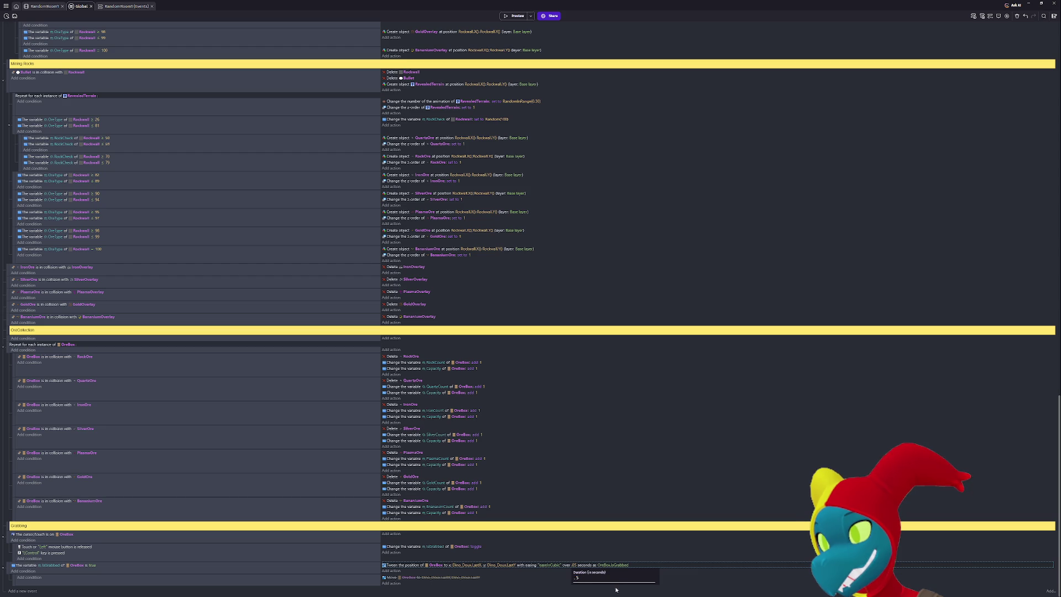
click(559, 579)
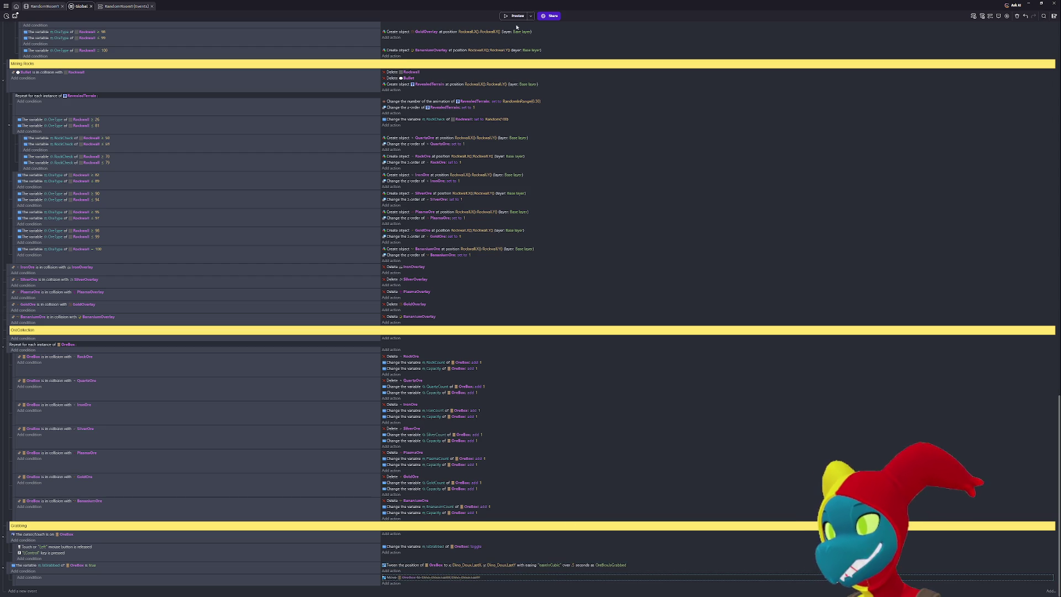
Preview again, grab the ore box twice while walking, then close the preview.
click(514, 16)
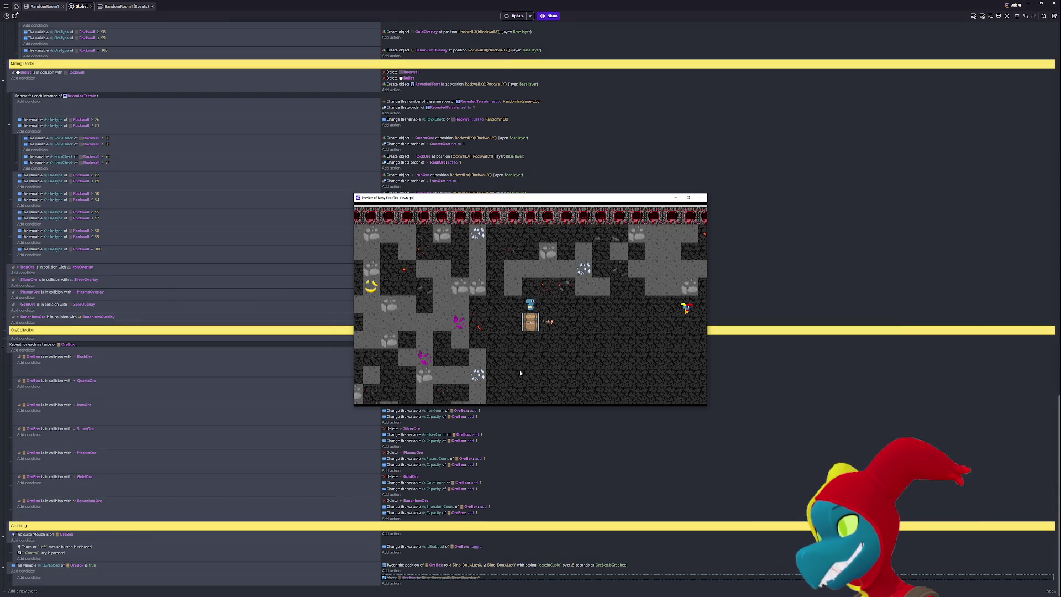
key(Right)
key(Down)
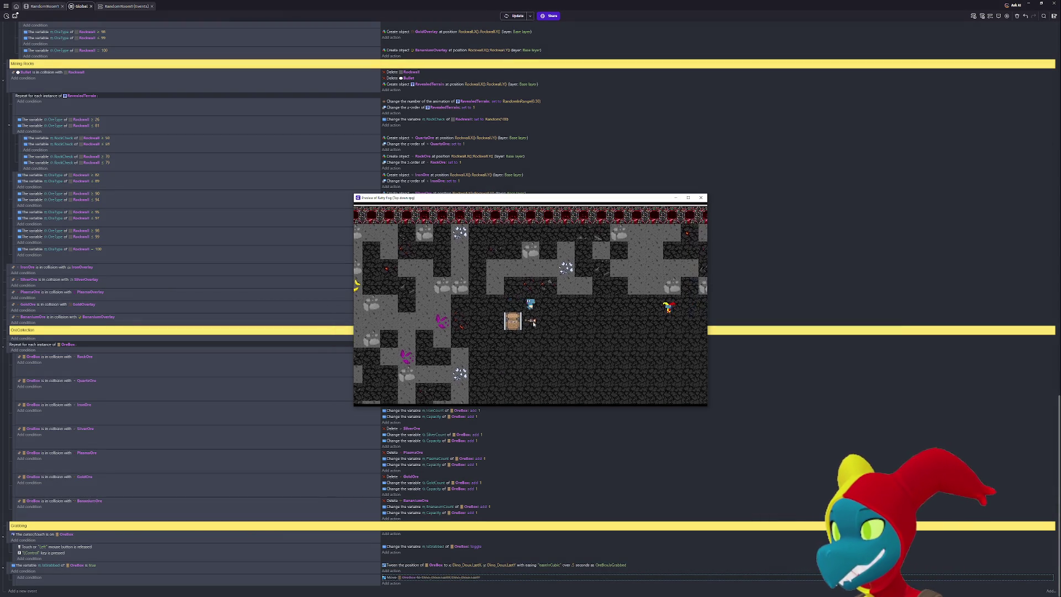
ctrl+click(498, 311)
key(Right)
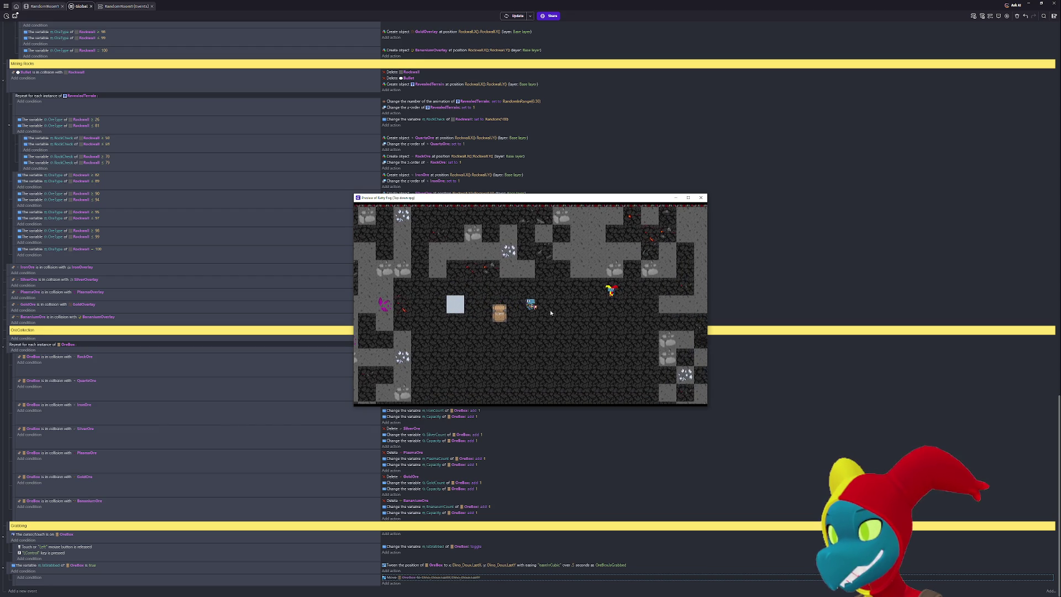
key(Right)
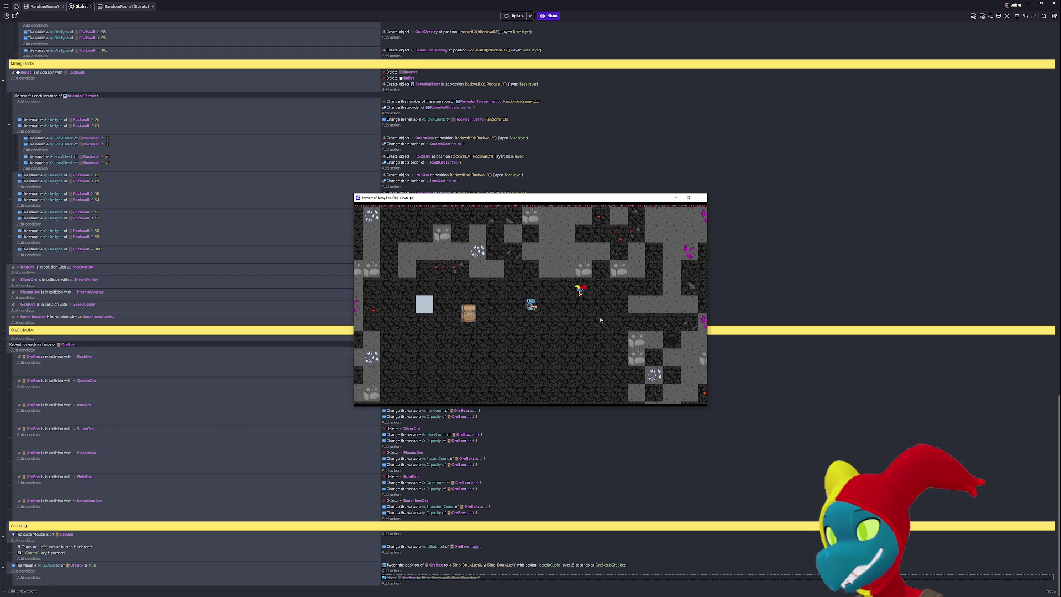
key(Left)
key(Left)
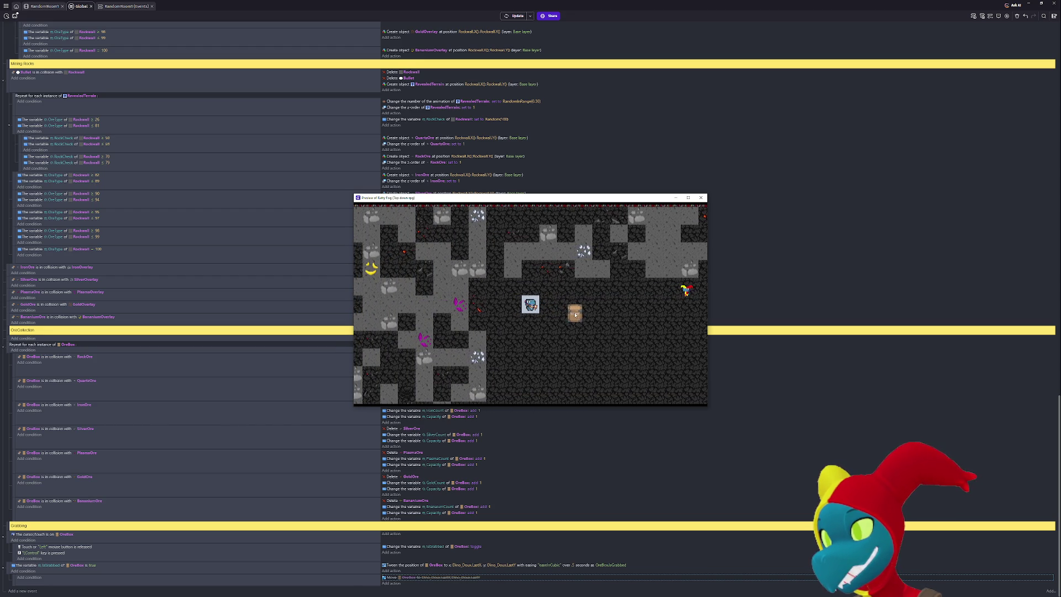
ctrl+click(575, 315)
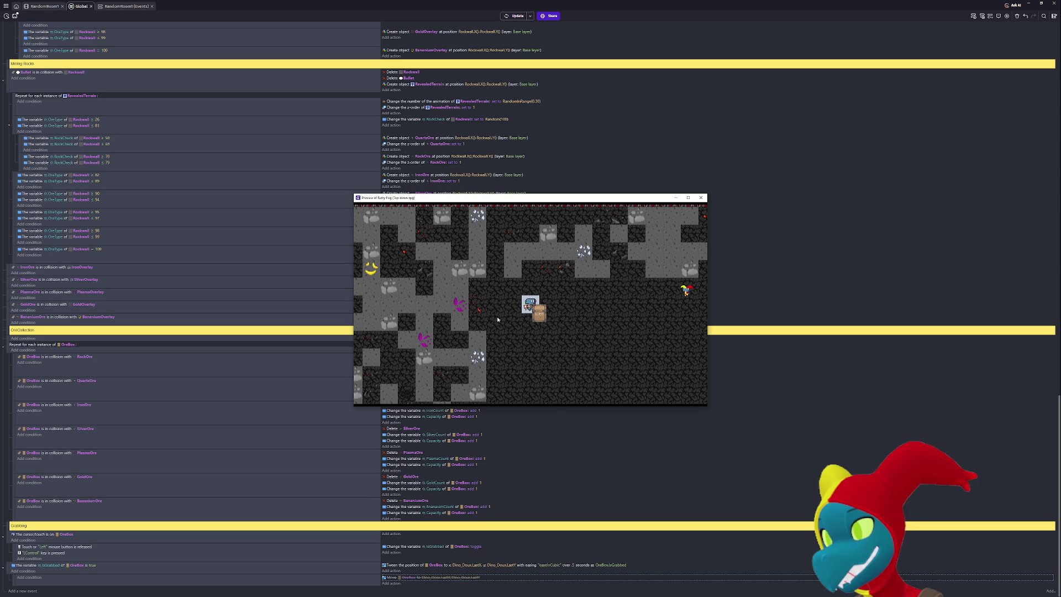
key(Right)
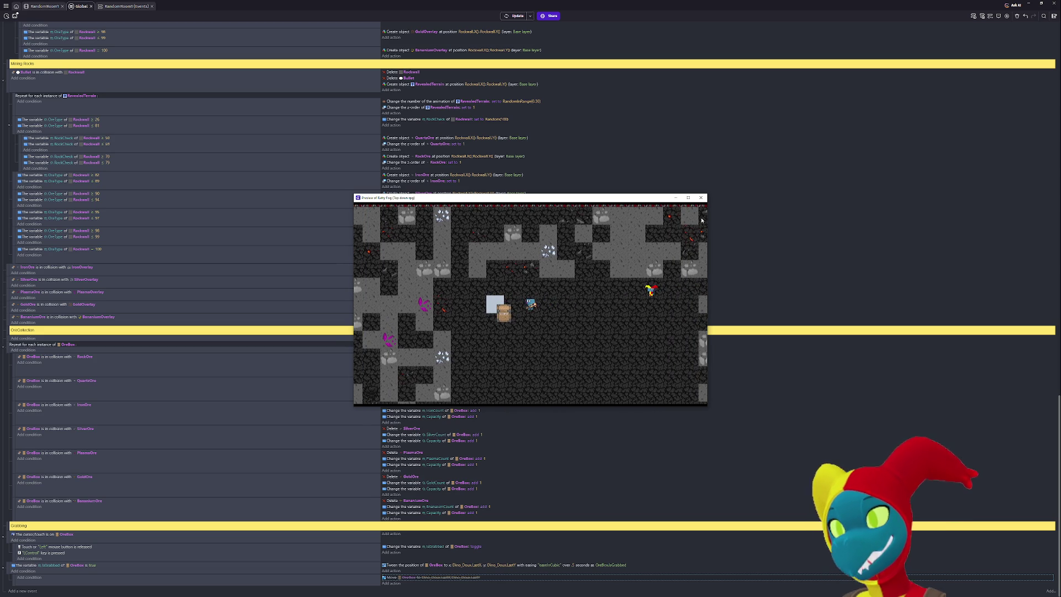
click(701, 198)
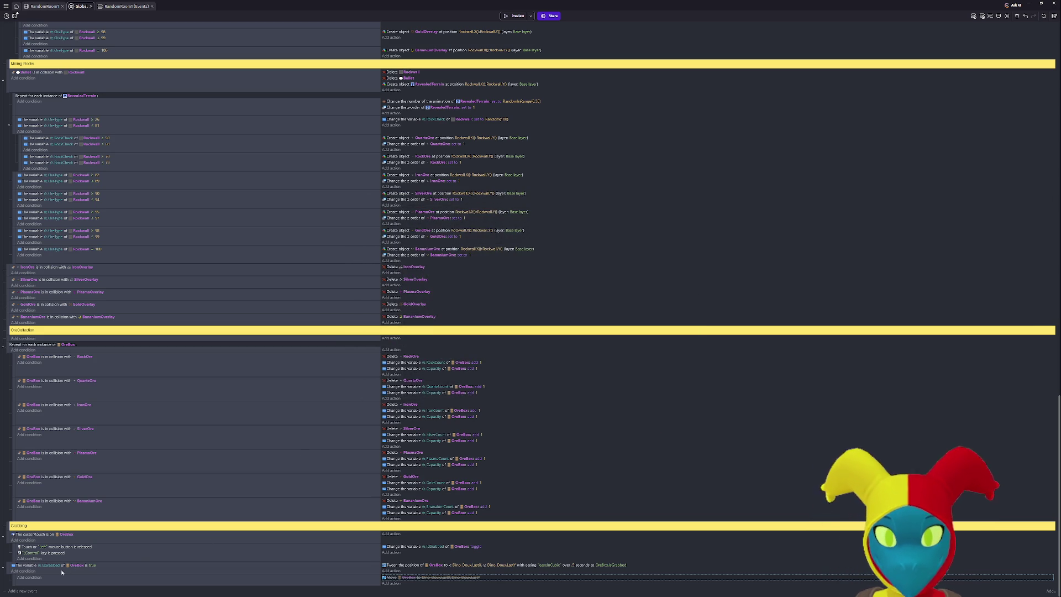
Set the tween duration to 0.5 seconds and launch a preview.
click(574, 566)
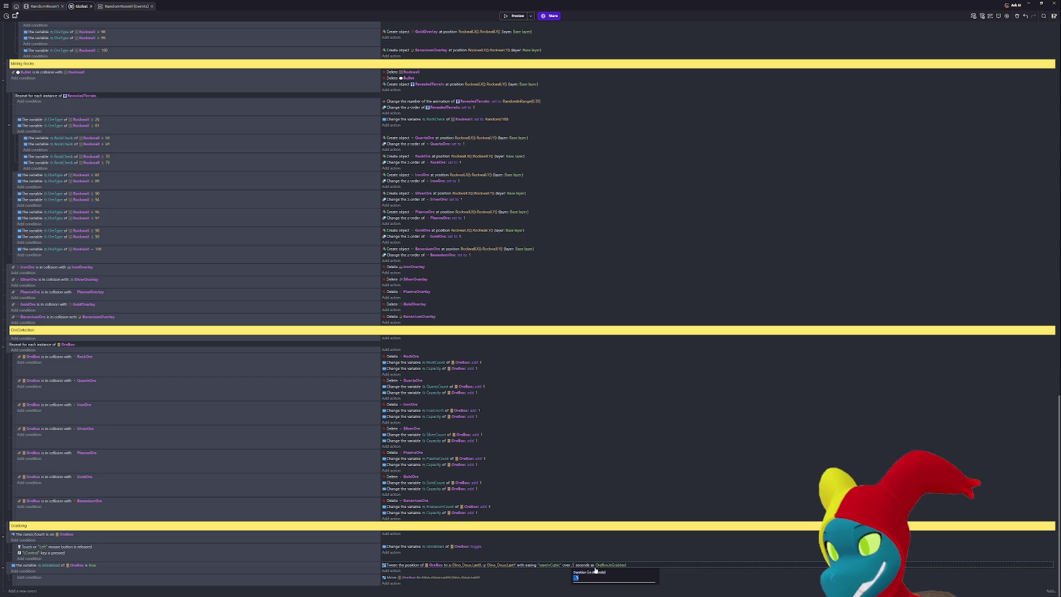
text(0.5)
key(Return)
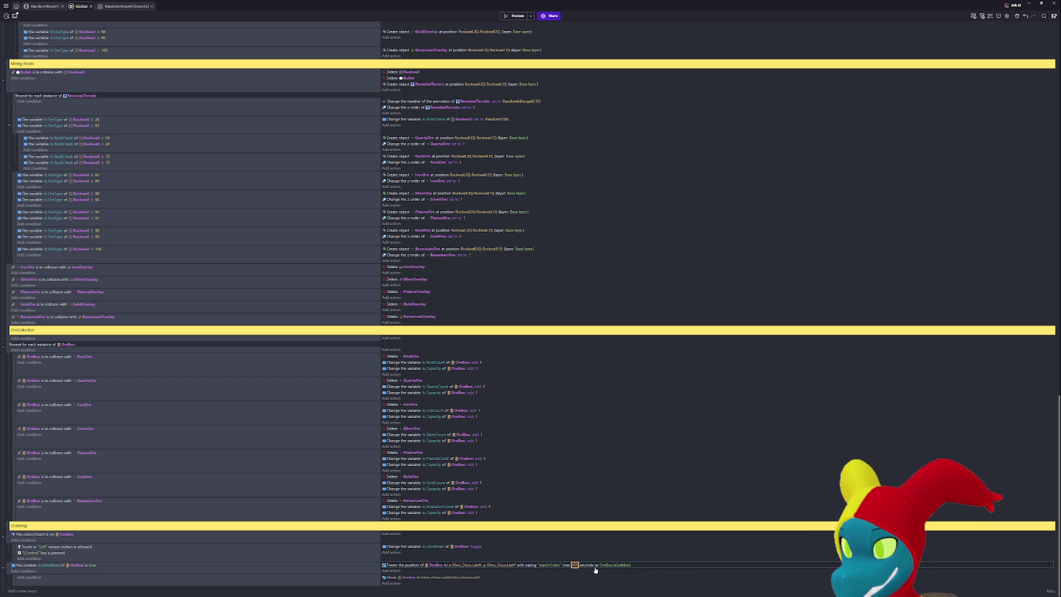
click(514, 15)
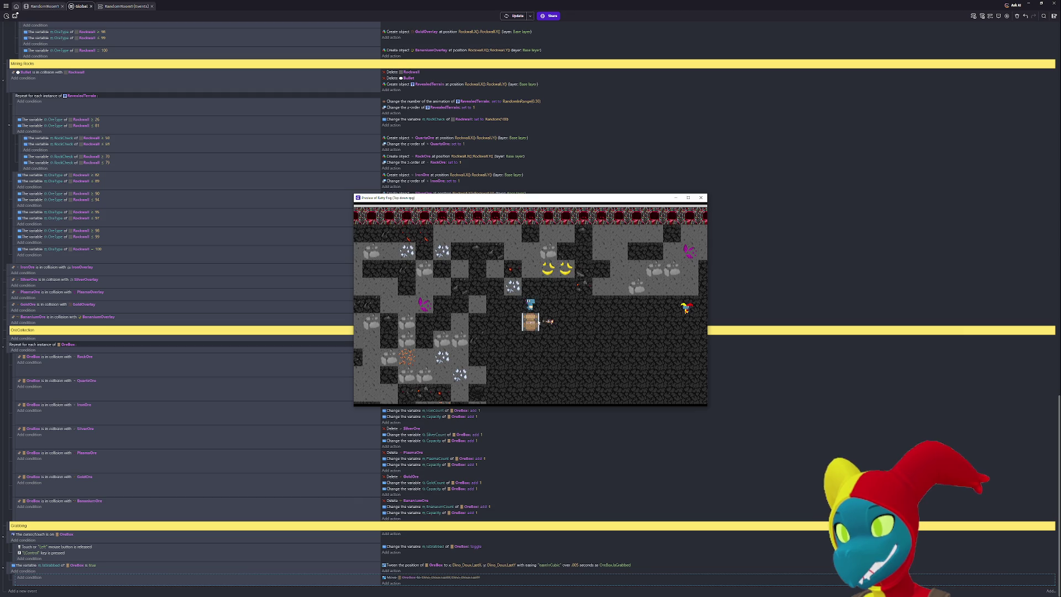
Grab the crate and walk it around with WASD, then close the preview.
key(d)
ctrl+click(460, 305)
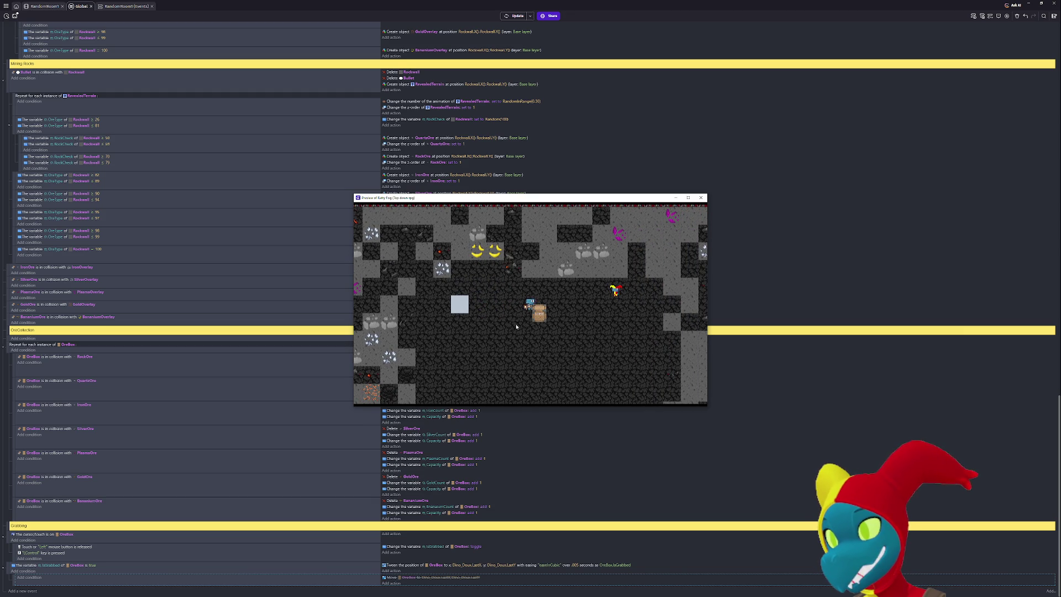
key(d)
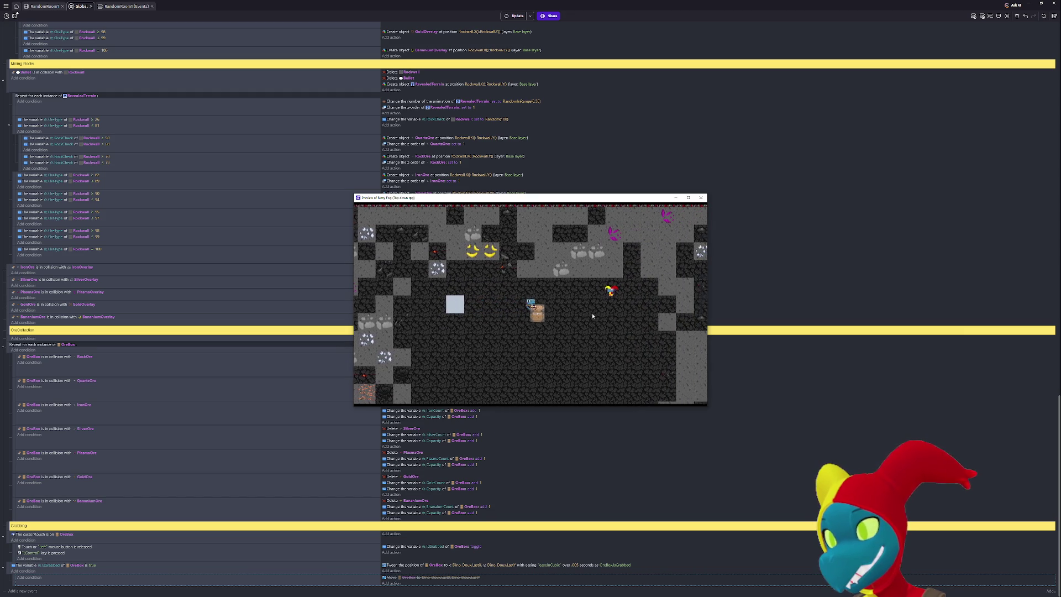
key(a)
key(s)
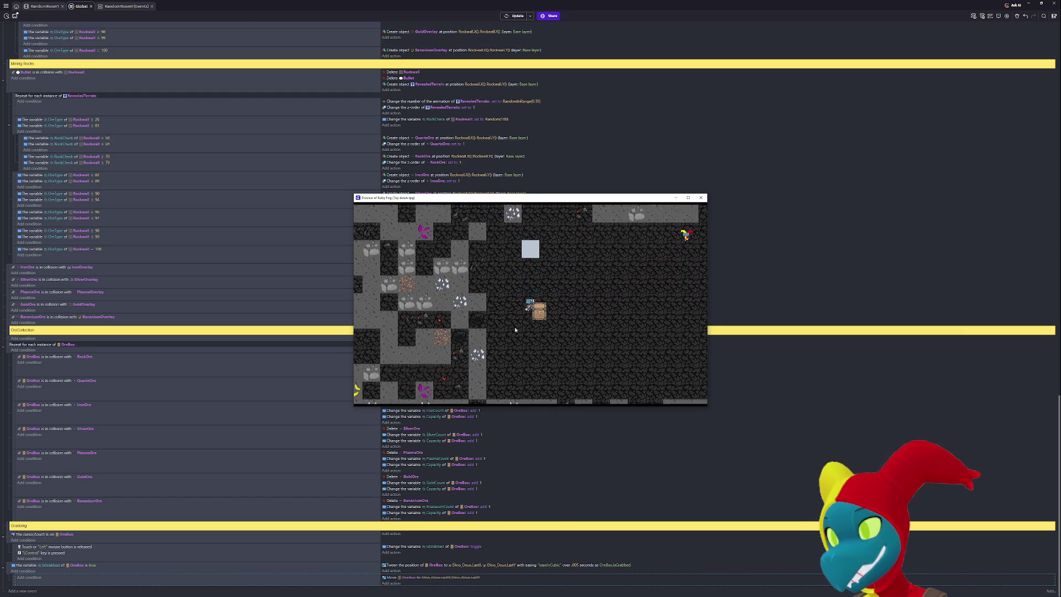
key(w)
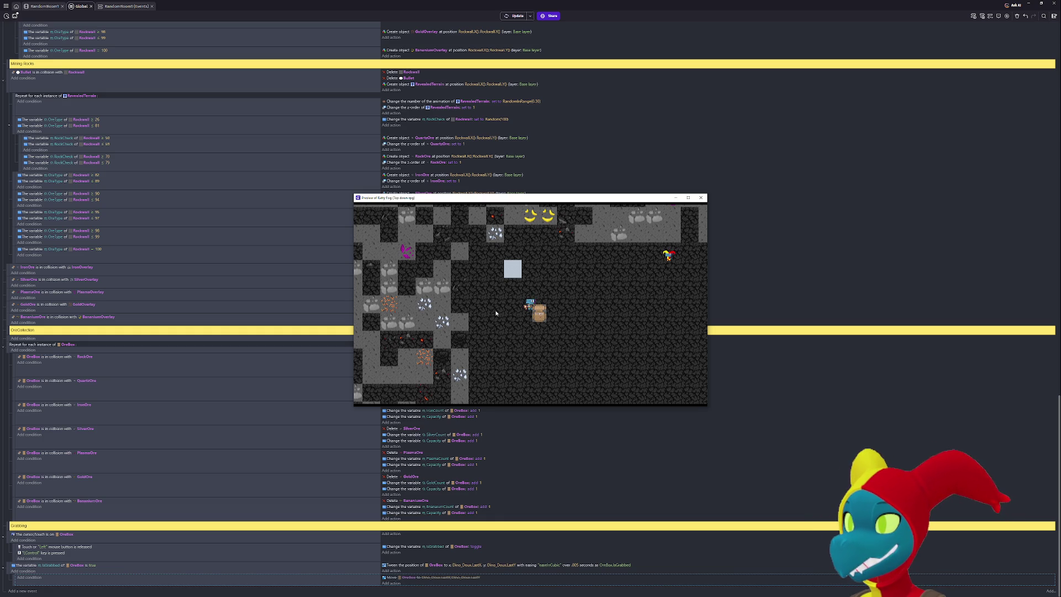
key(d)
key(a)
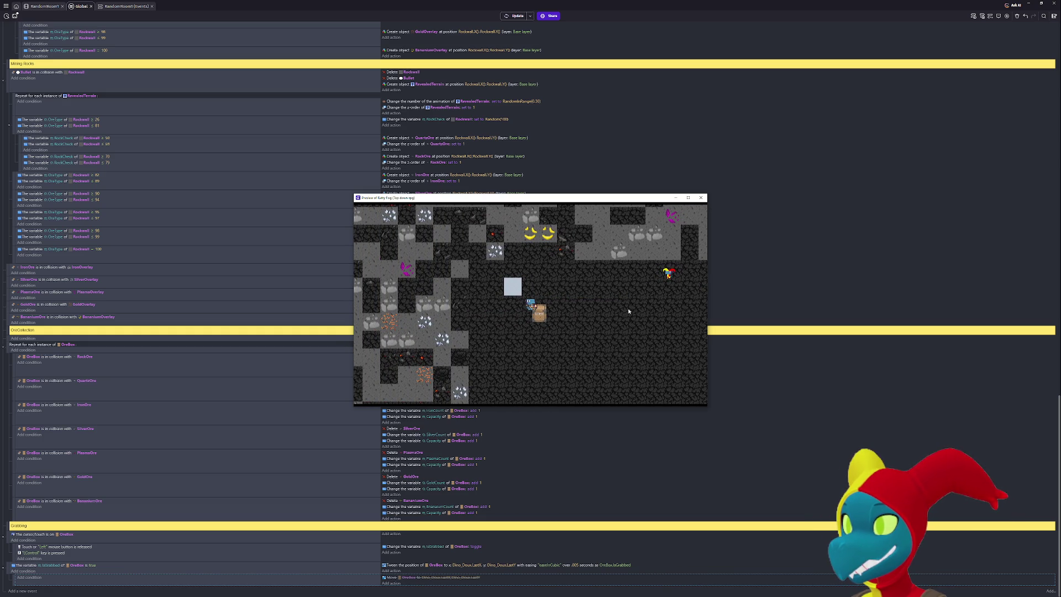
click(705, 200)
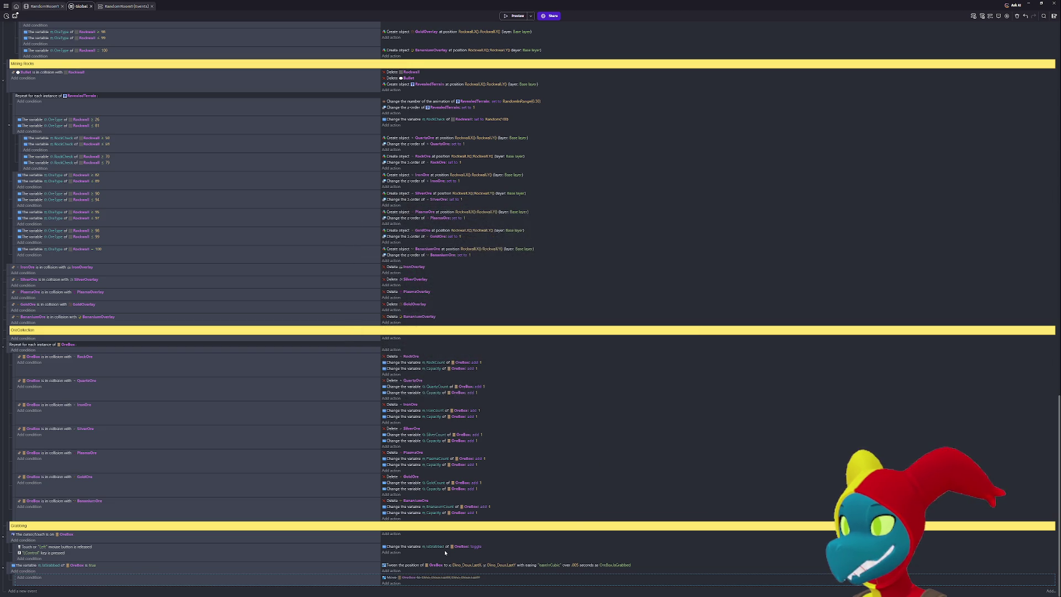
Change the tween's target expression to Dino_Doux.X().
click(511, 565)
click(517, 578)
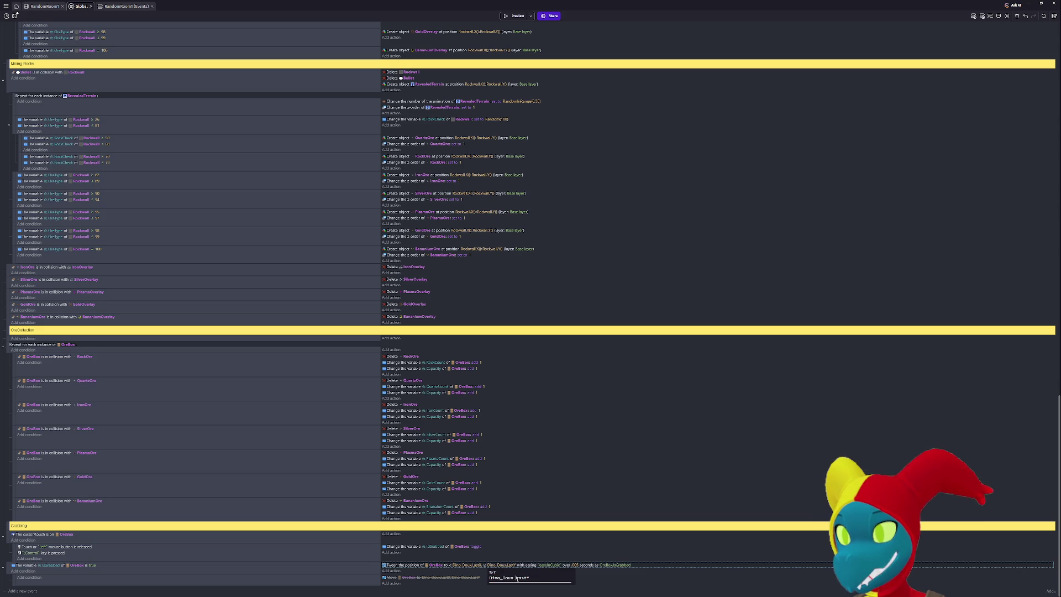
key(BackSpace)
text(.)
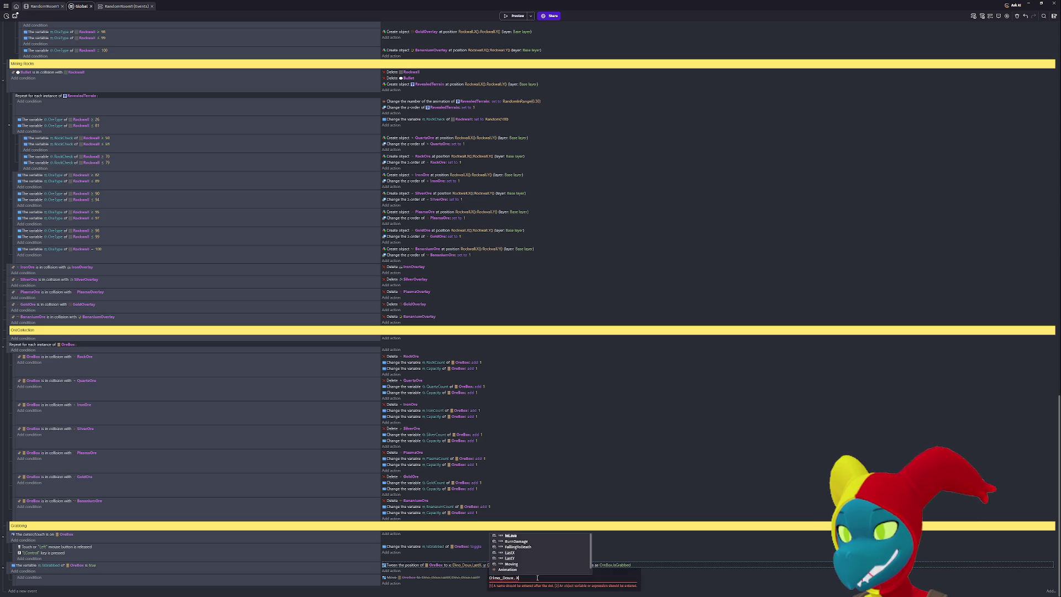
key(BackSpace)
text(X()
key(Return)
key(Return)
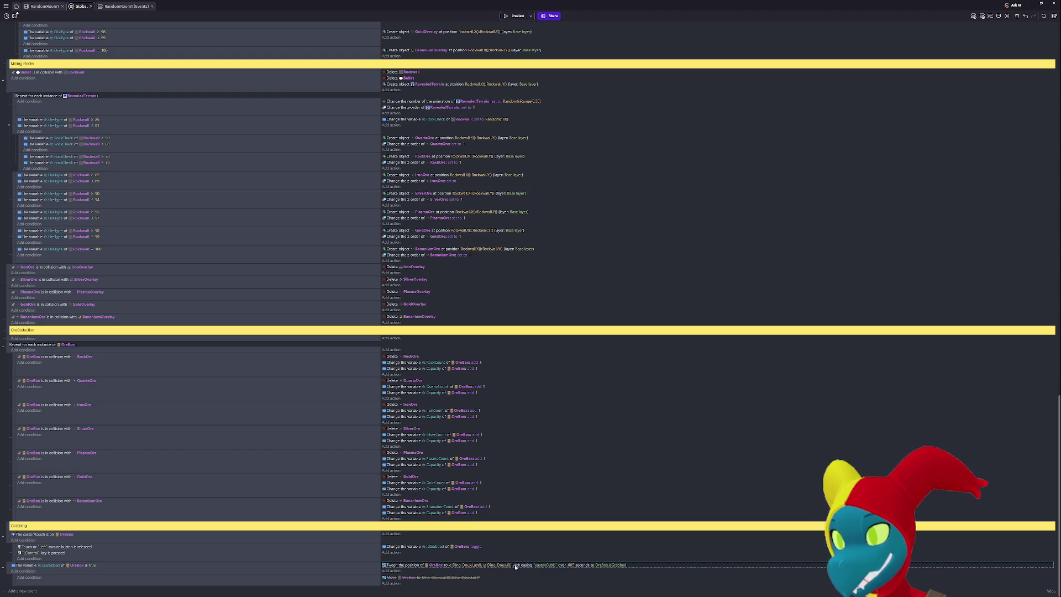
Fix the remaining target so the tween heads to Dino_Doux.X() and Dino_Doux.Y().
click(479, 565)
click(512, 564)
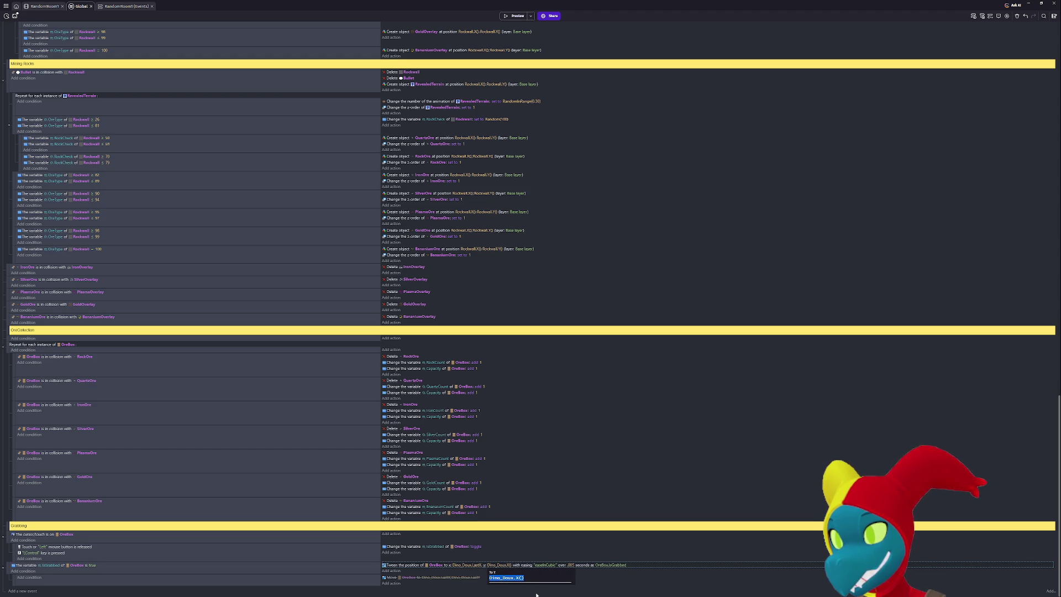
key(Left)
key(Left)
key(BackSpace)
text(U)
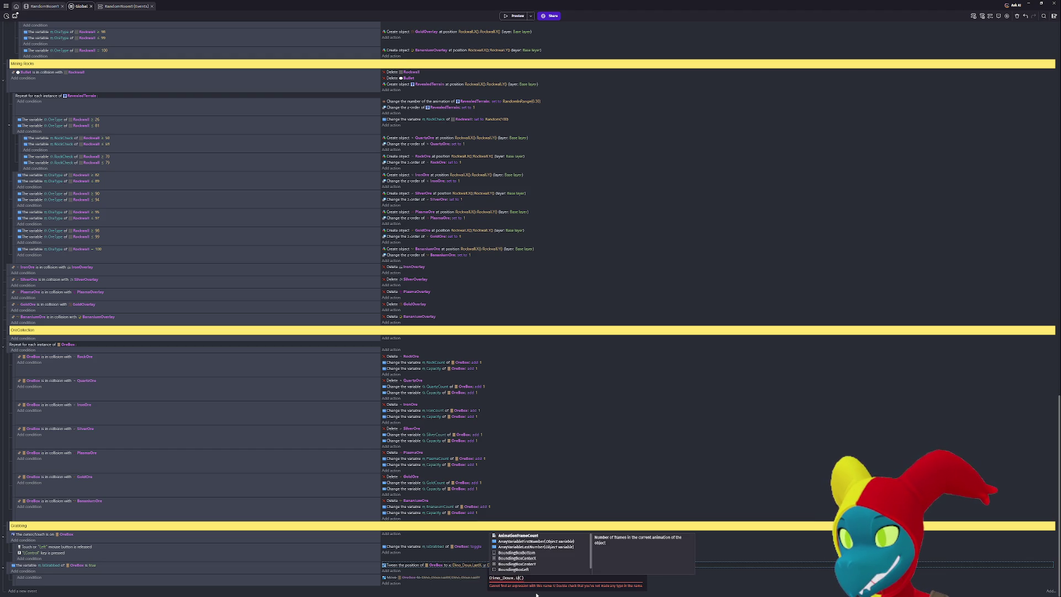
scroll(540, 591, up, 1)
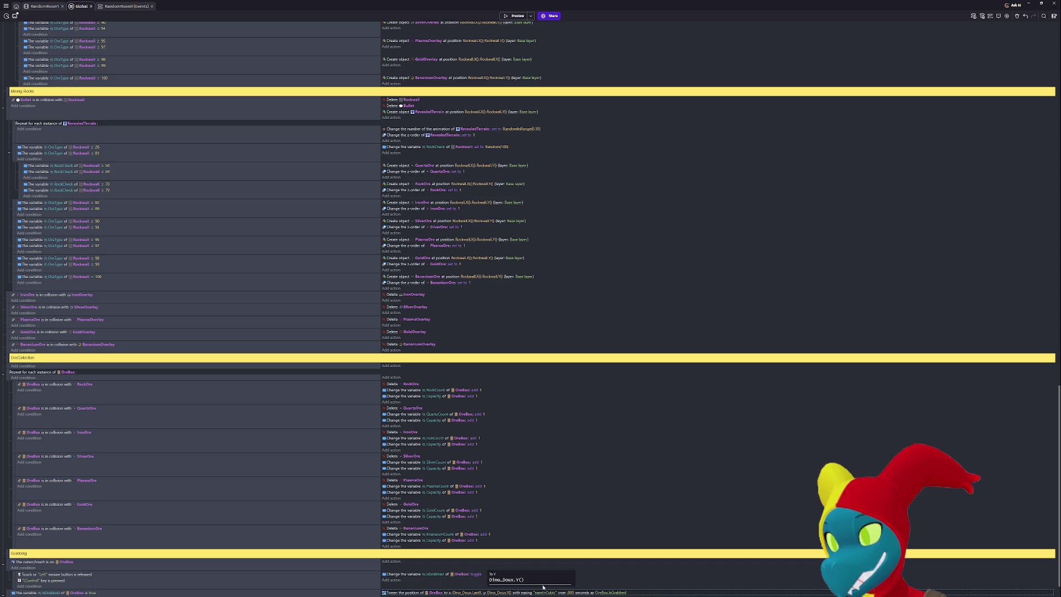
scroll(623, 567, down, 1)
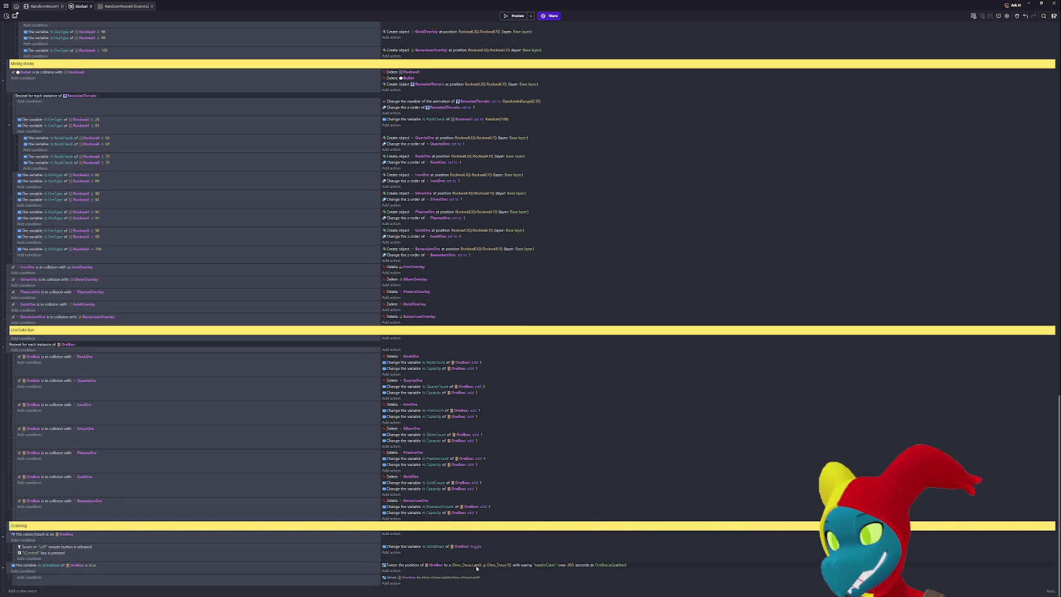
click(480, 566)
key(End)
key(shift+Left)
key(shift+Left)
key(shift+Left)
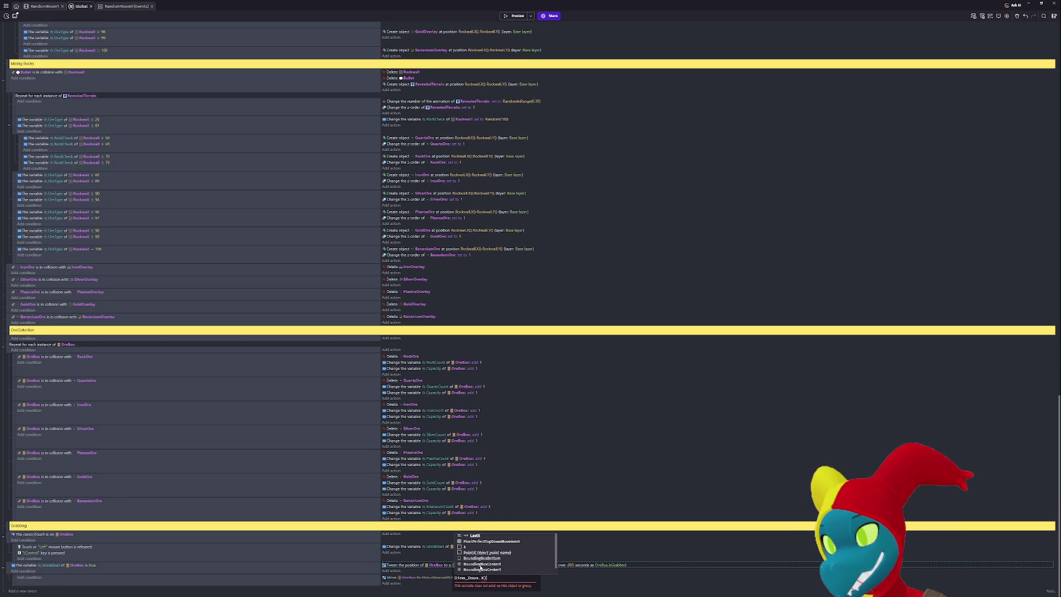
key(Escape)
text())
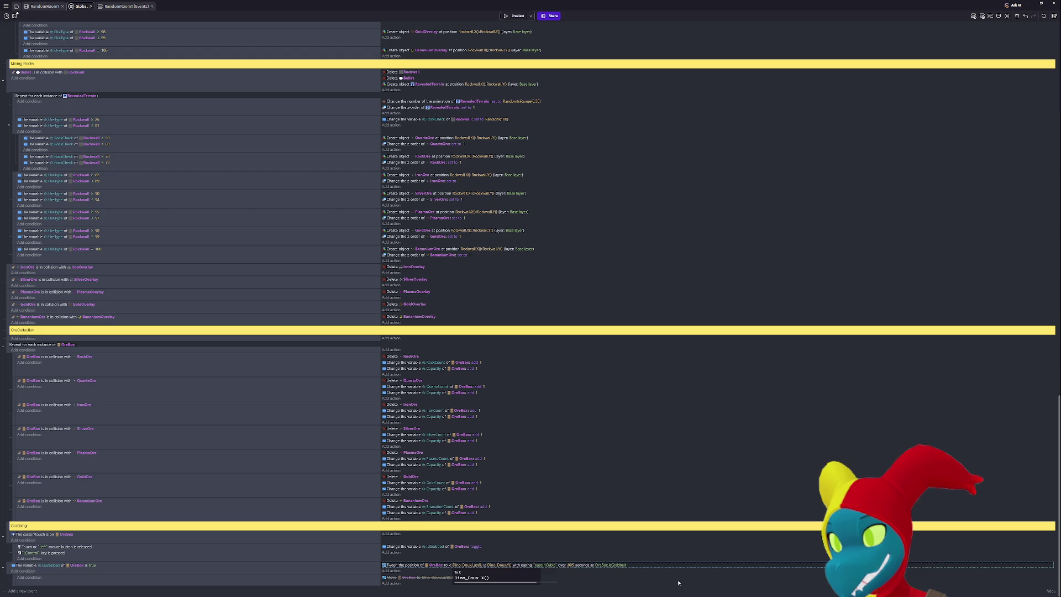
click(680, 582)
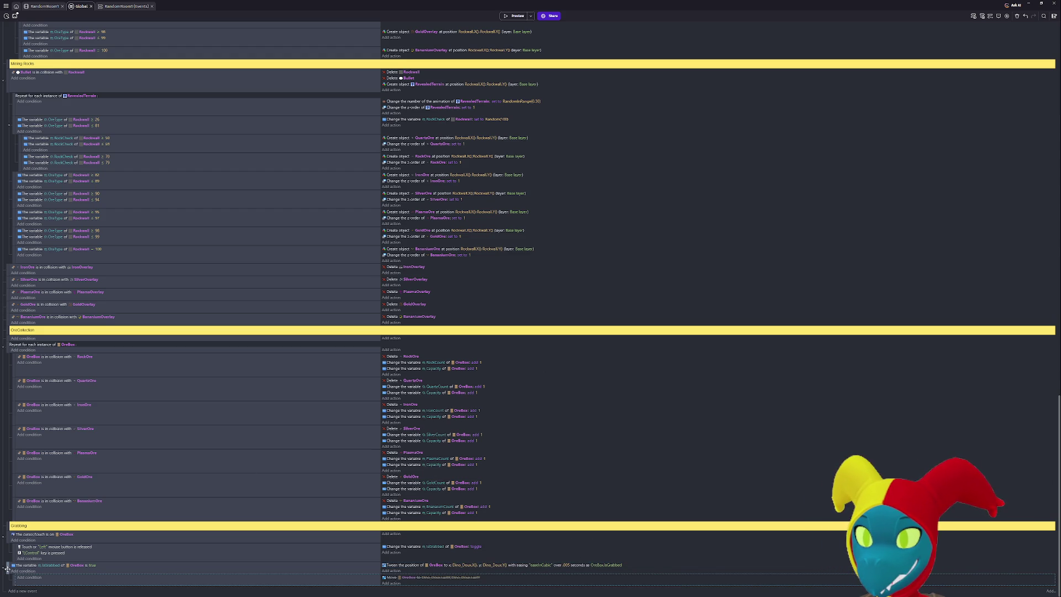
click(28, 577)
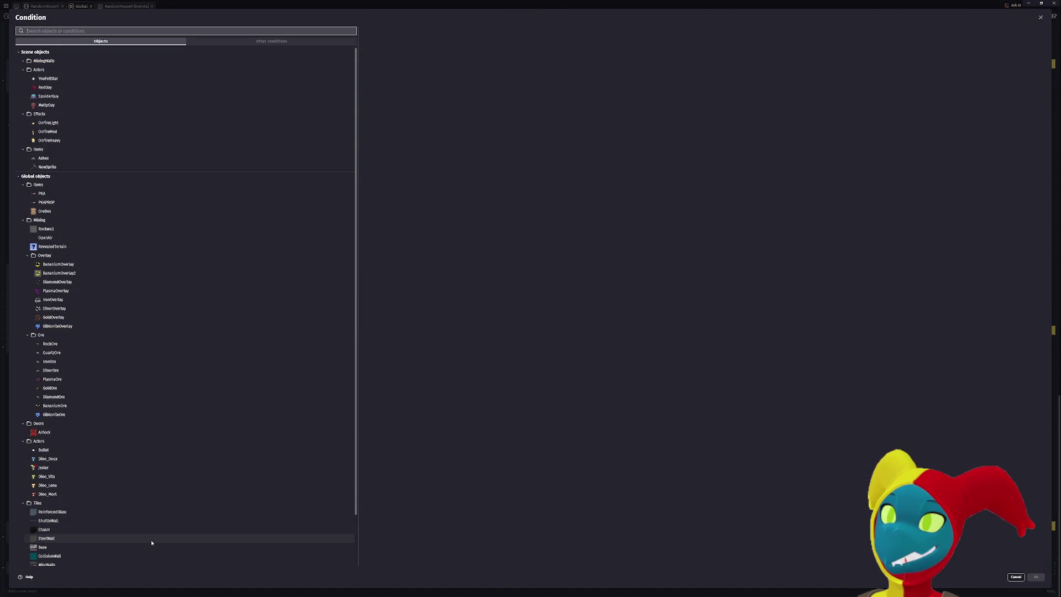
Add a Dino_Doux Collision condition with OreBox as the other object.
text(dino)
click(64, 60)
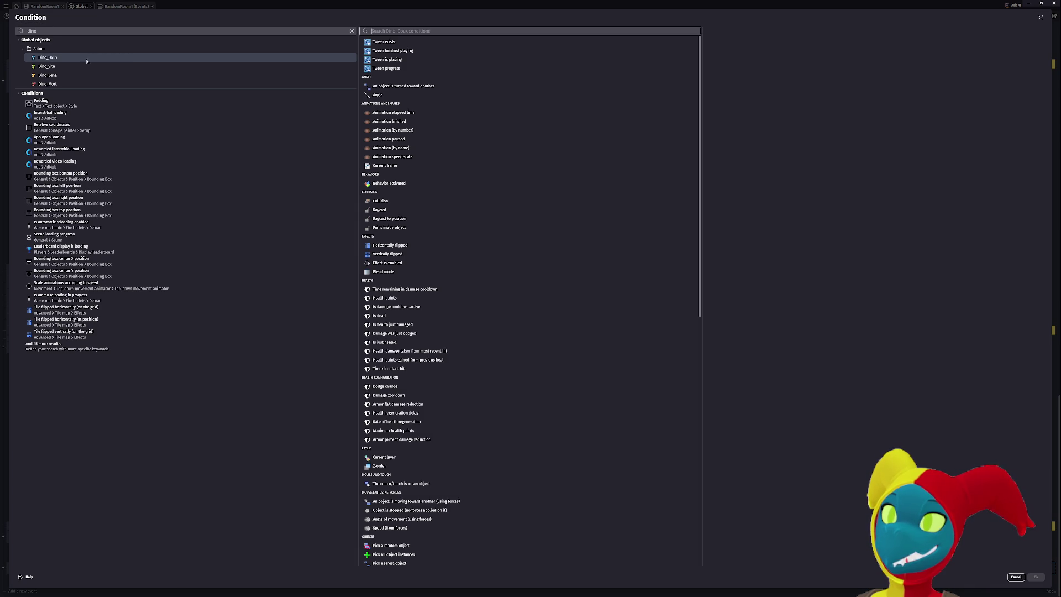
text(coll)
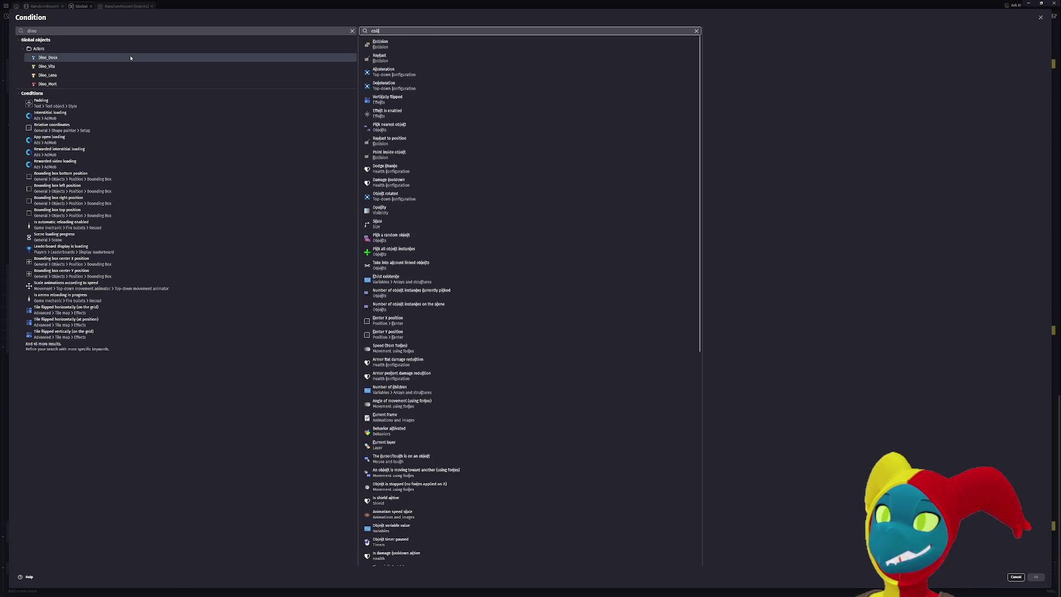
click(642, 45)
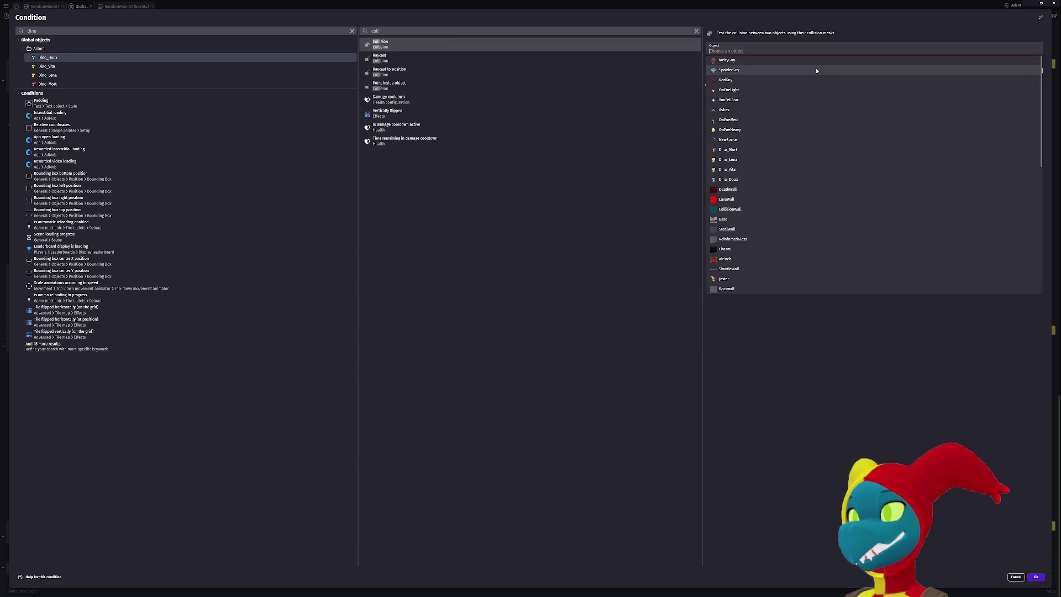
text(ore)
click(748, 148)
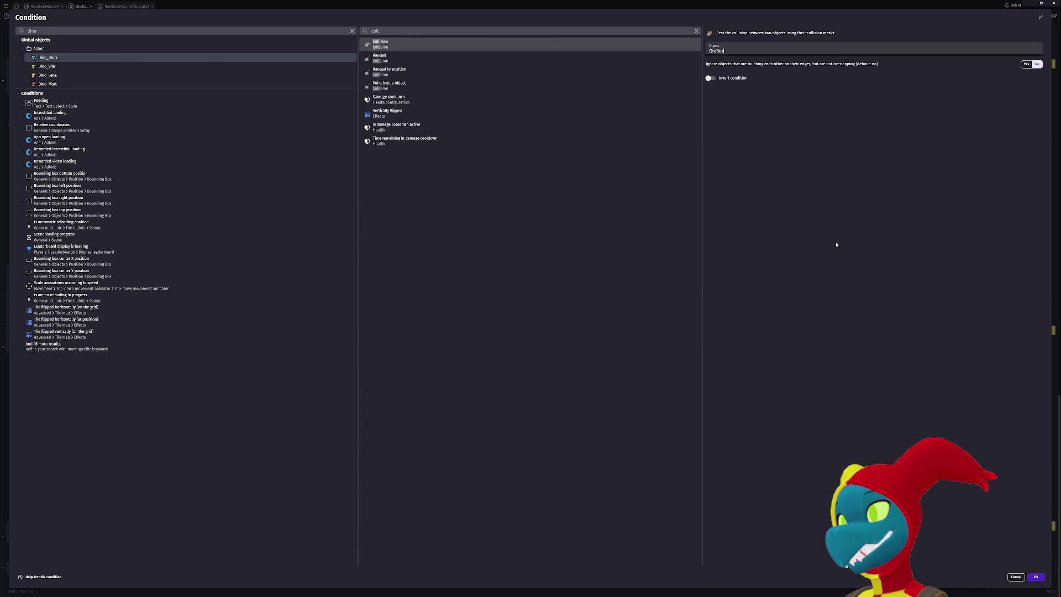
click(1037, 577)
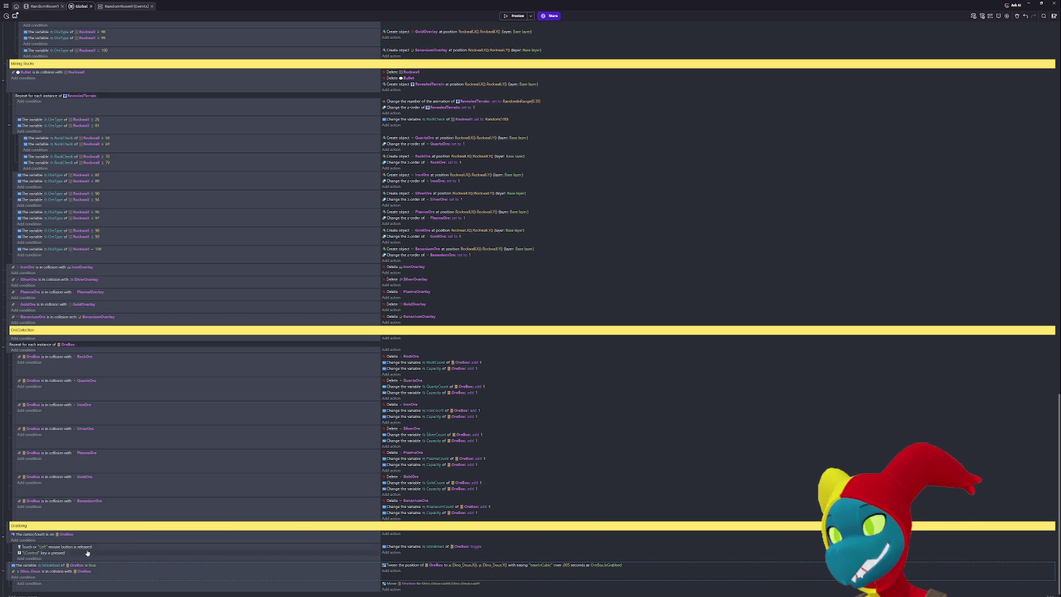
Drag the collision condition into the Grabbing event's conditions and launch a preview.
scroll(221, 563, down, 1)
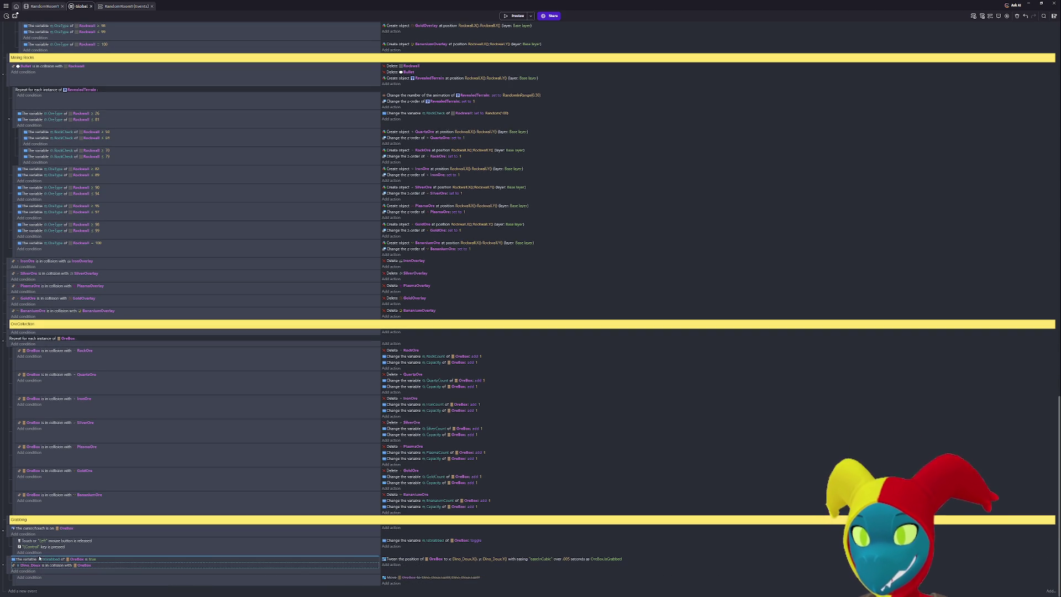
drag(29, 547, 30, 548)
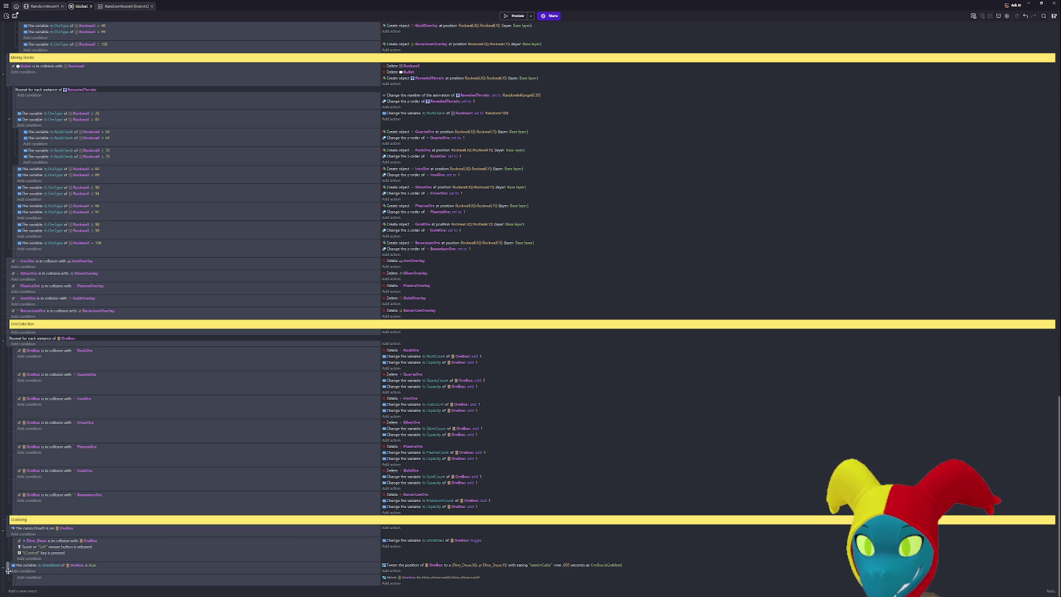
click(514, 16)
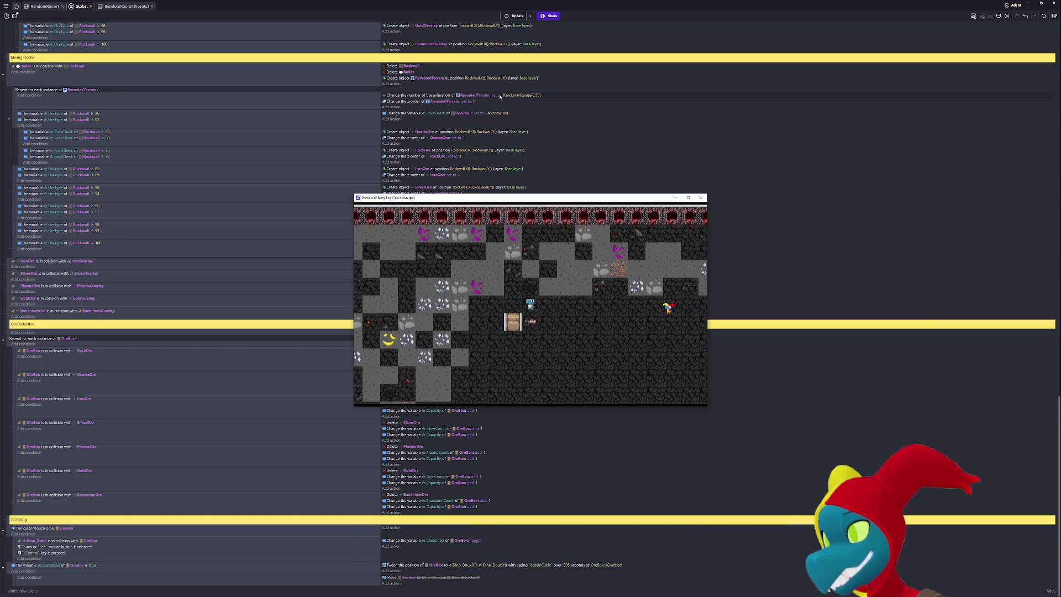
Walk the player onto the ore box and around with it, then close the preview.
key(Right)
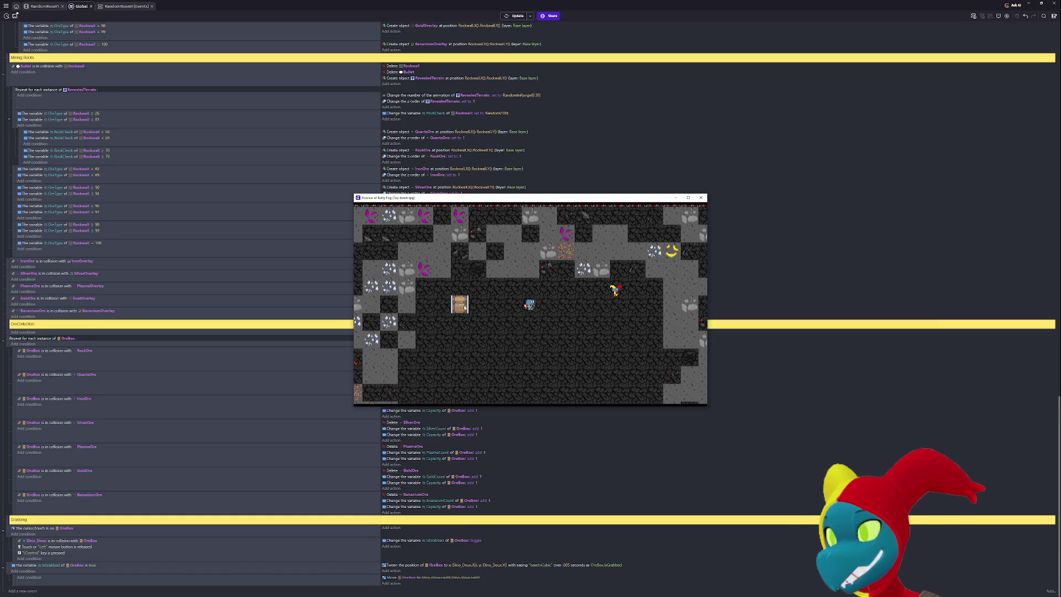
key(Left)
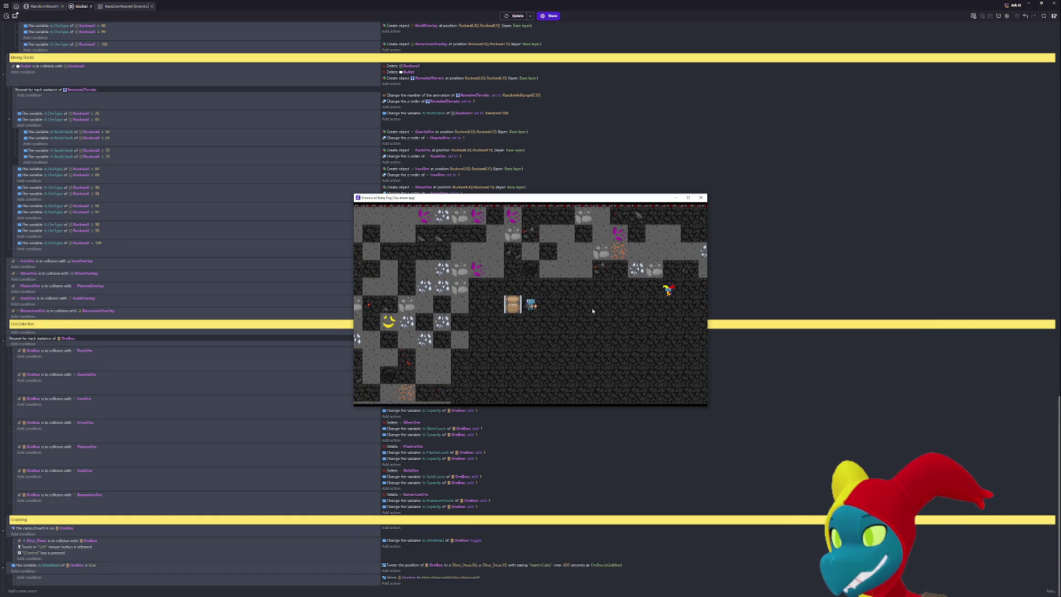
key(Right)
key(Left)
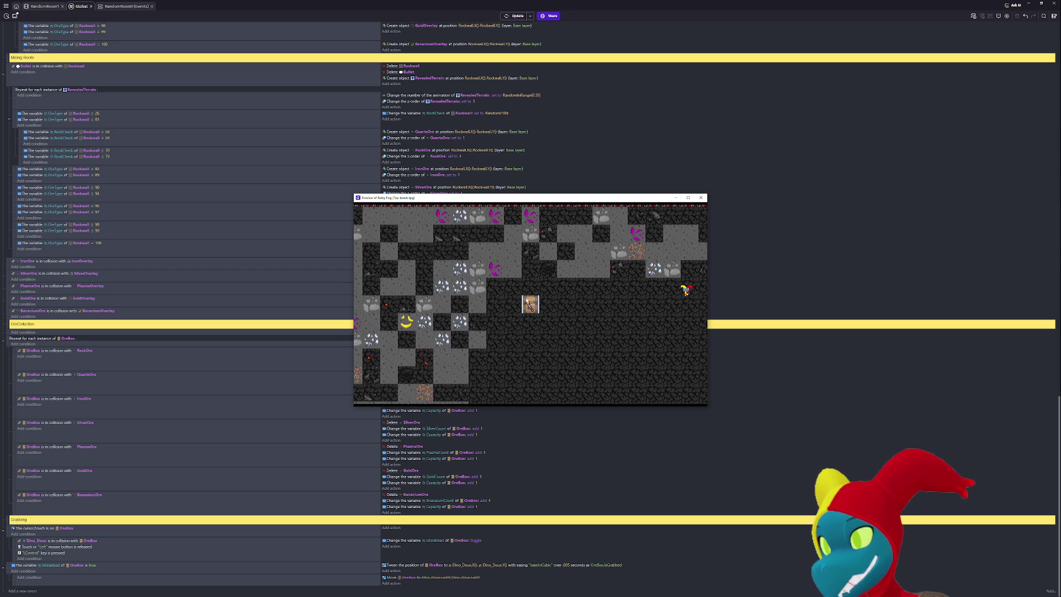
key(Right)
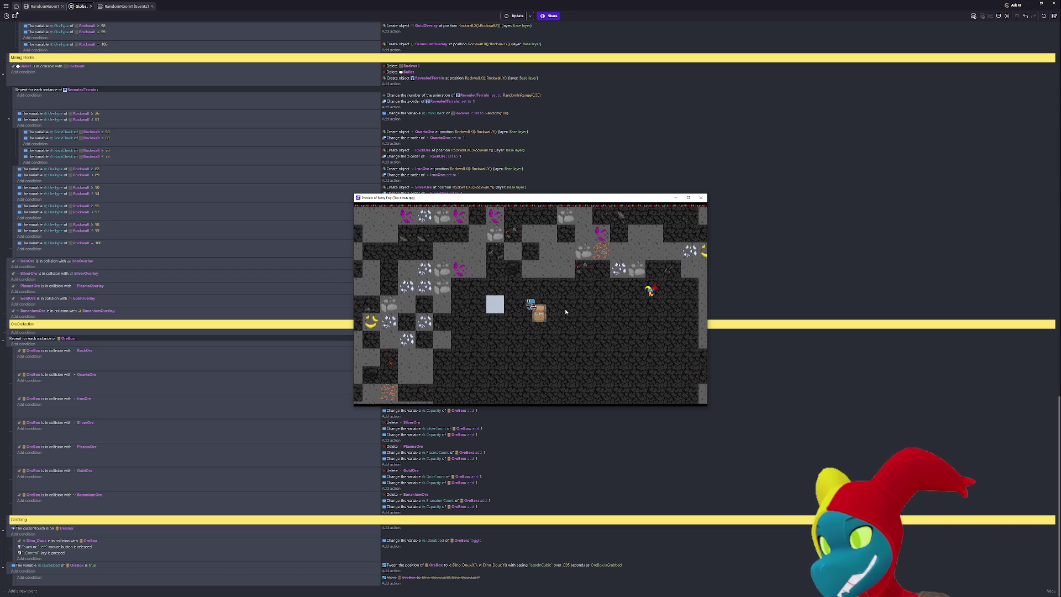
key(Down)
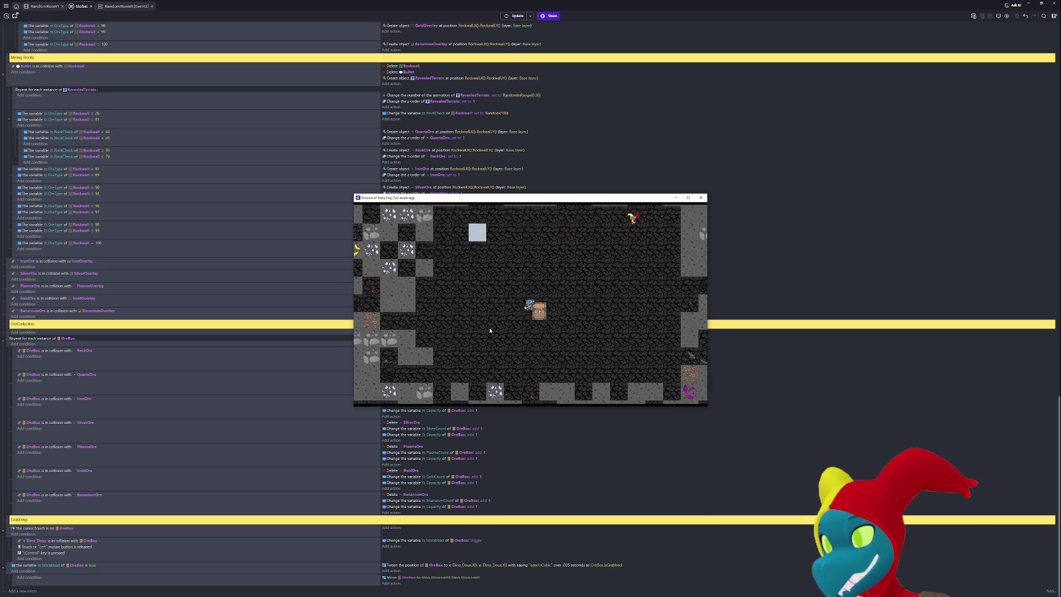
key(Up)
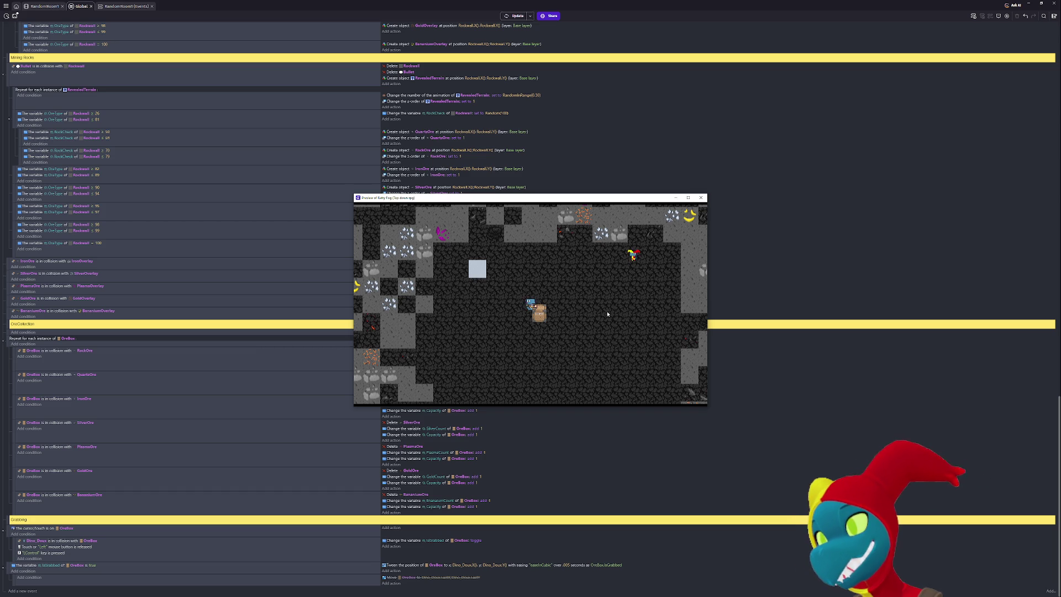
key(Left)
key(Up)
key(Right)
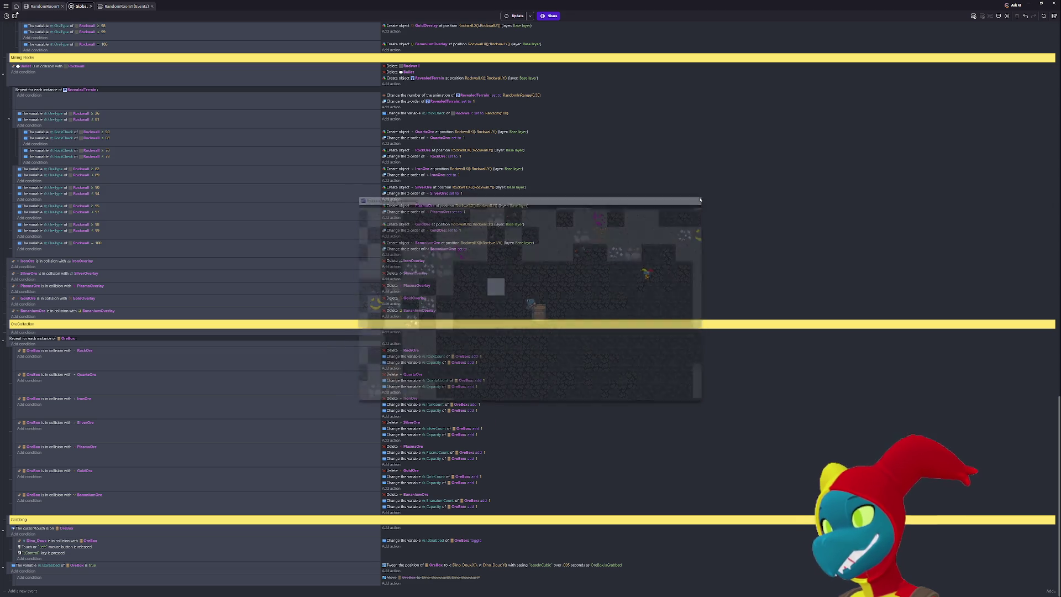
click(701, 197)
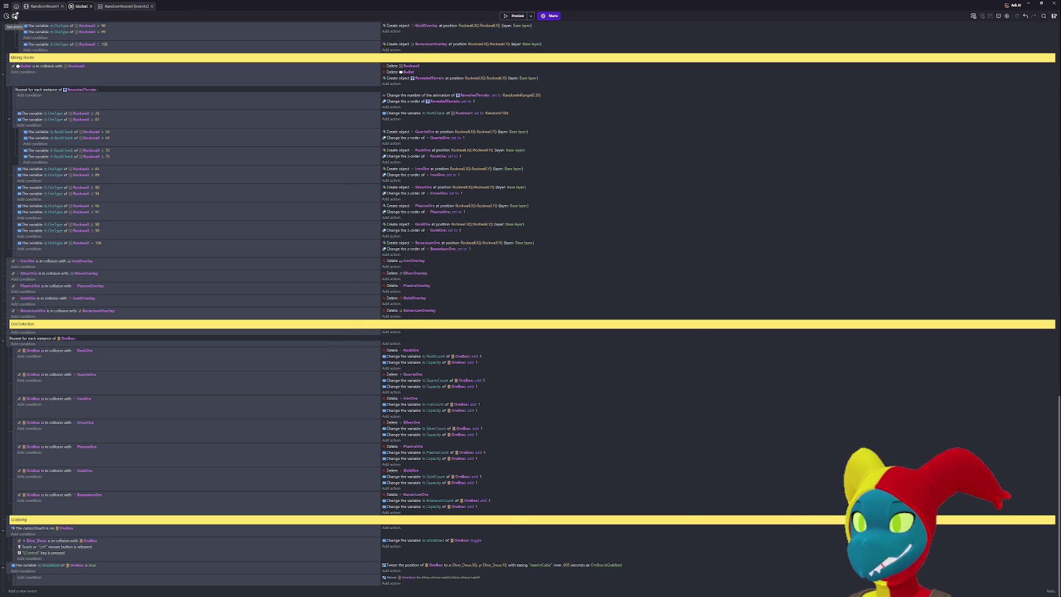
Save the project, then return to the RandomRoom1 scene and select the OreBox crate.
key(ctrl+s)
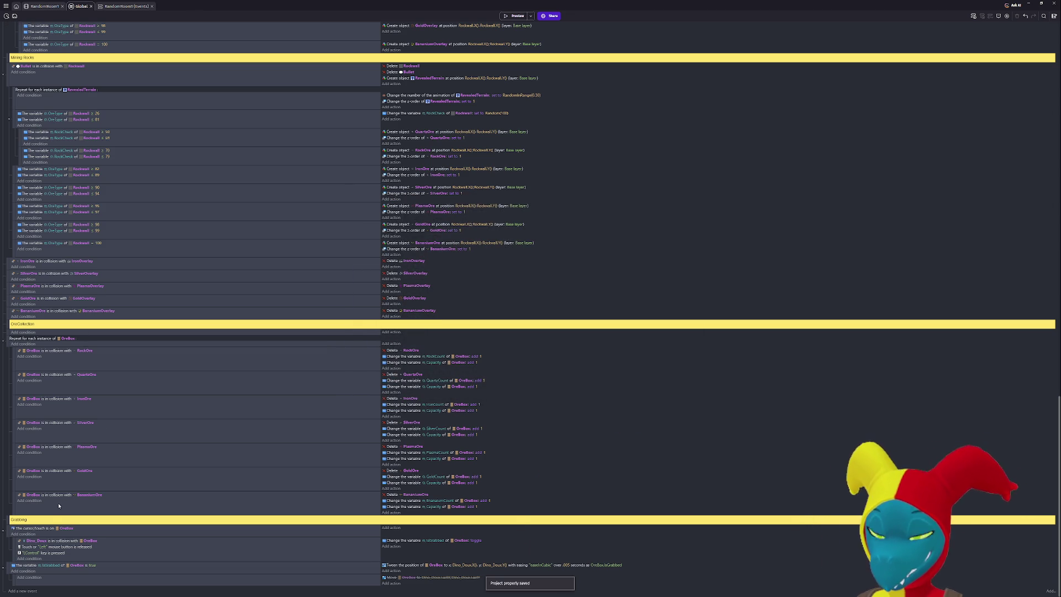
scroll(18, 543, up, 5)
scroll(18, 544, down, 5)
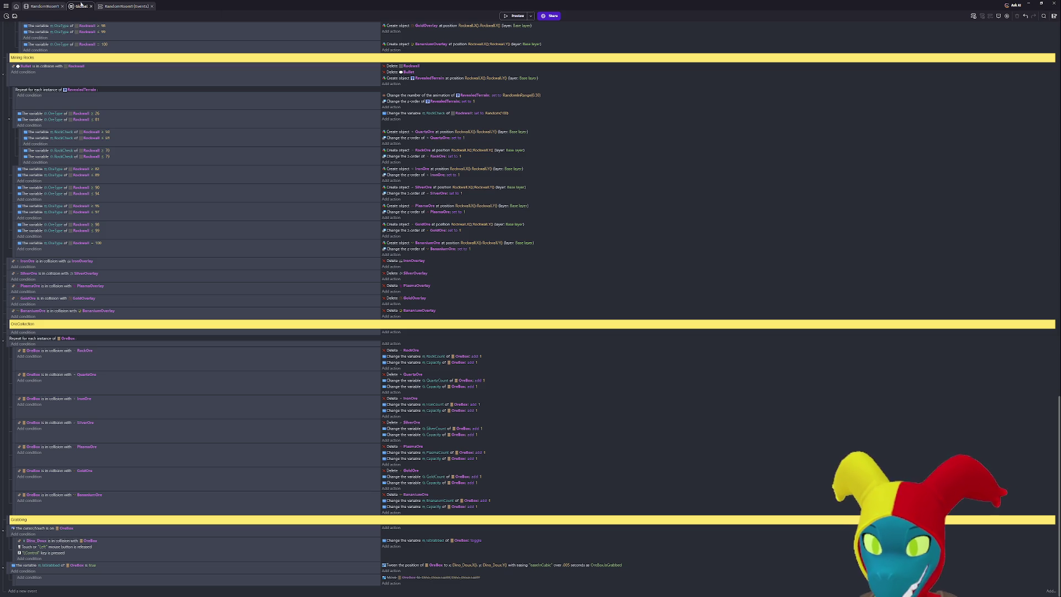
click(51, 8)
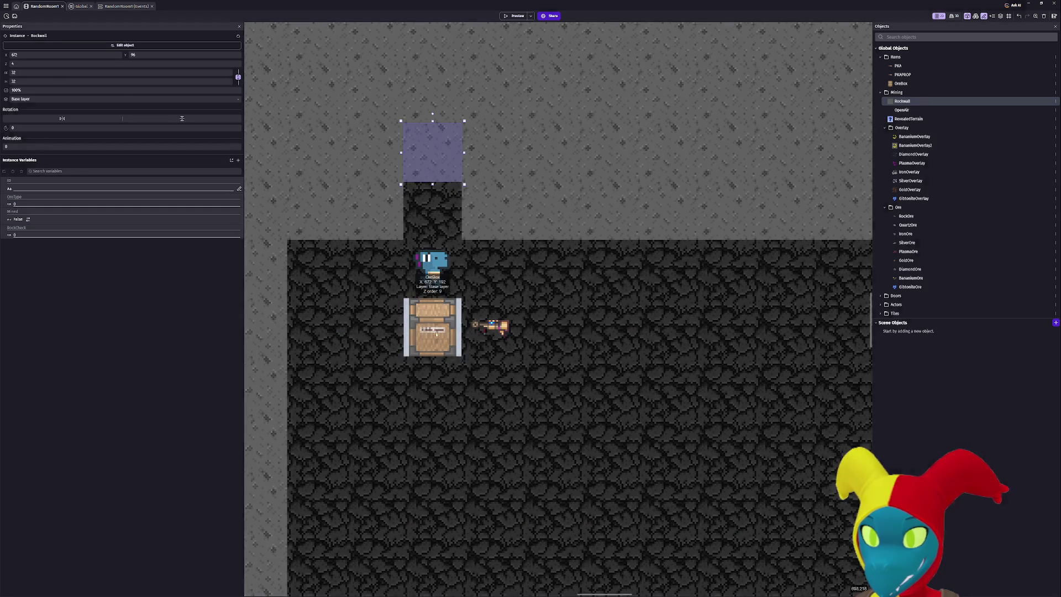
click(433, 328)
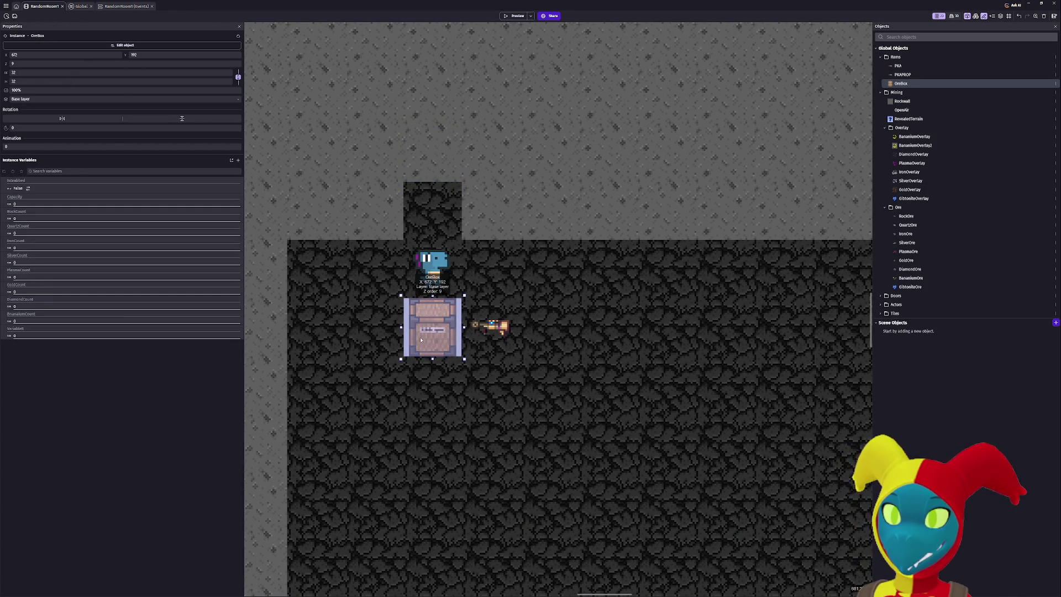
Give OreBox a custom collision mask with its left corners moved to the sprite edge.
double_click(425, 336)
click(378, 559)
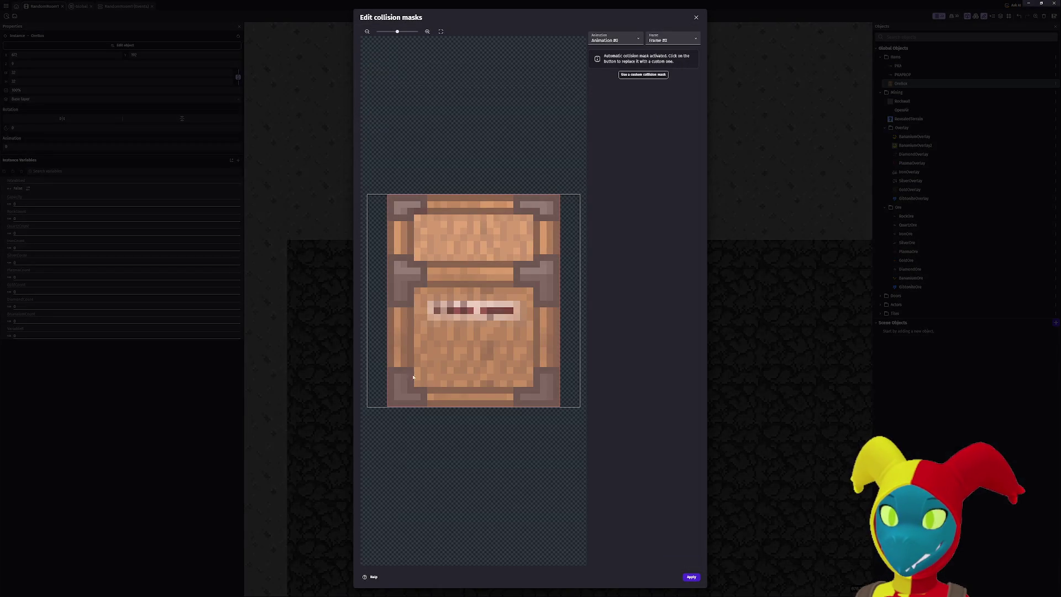
click(643, 74)
drag(388, 195, 367, 195)
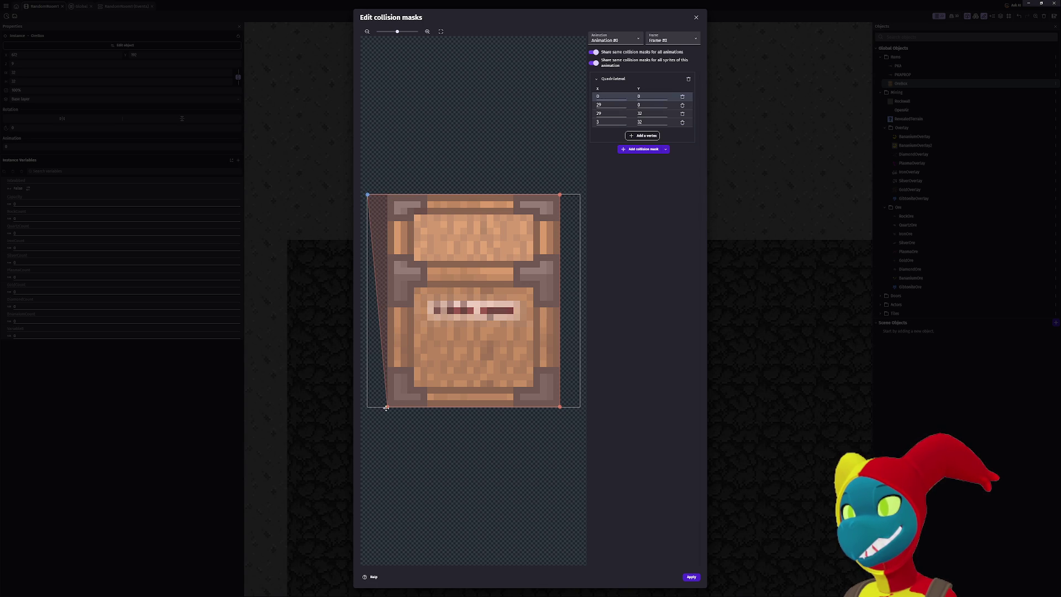
drag(388, 407, 367, 408)
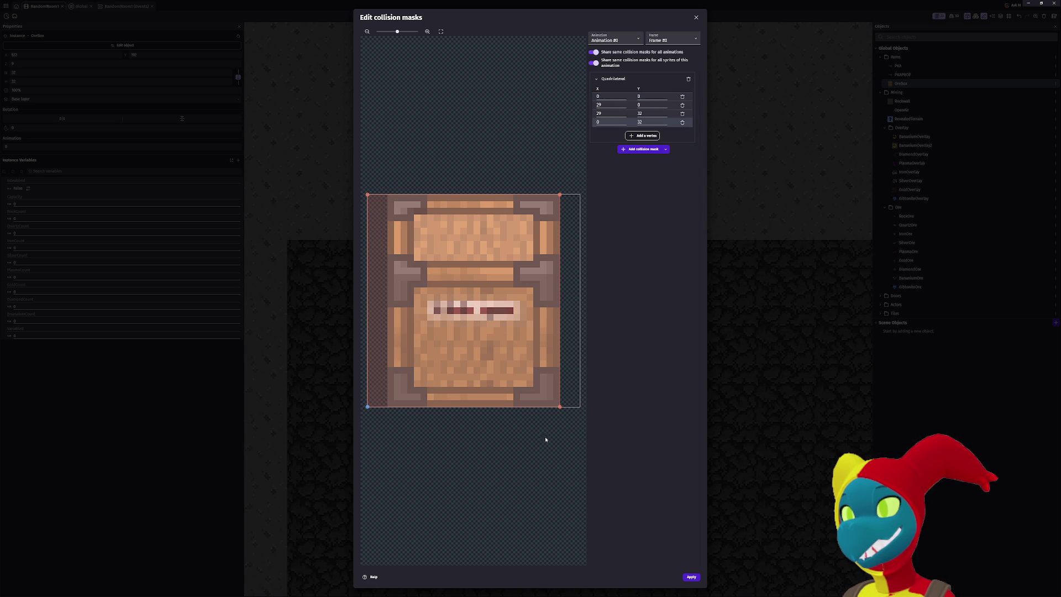
Set the mask vertices to a full 32×32 square, apply both dialogs, and start a preview.
click(647, 104)
text(32)
key(BackSpace)
key(BackSpace)
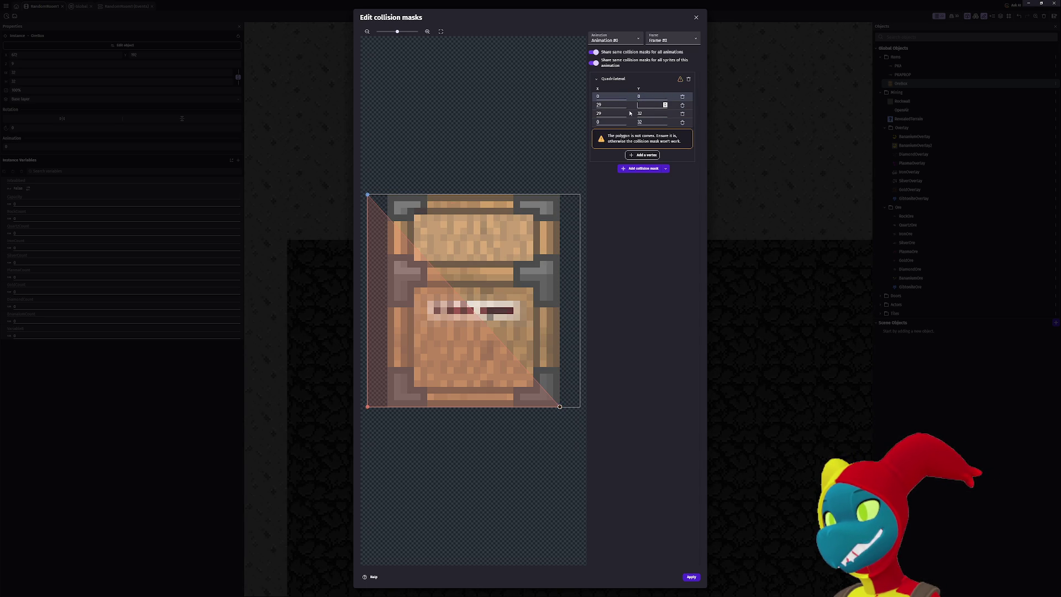
text(0)
double_click(602, 105)
text(32)
double_click(606, 114)
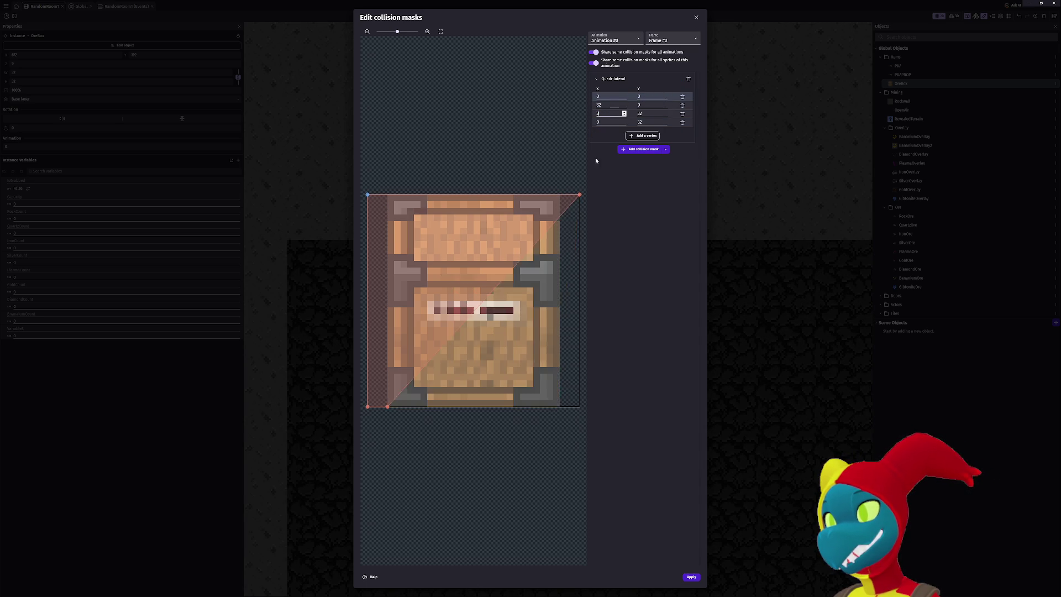
text(32)
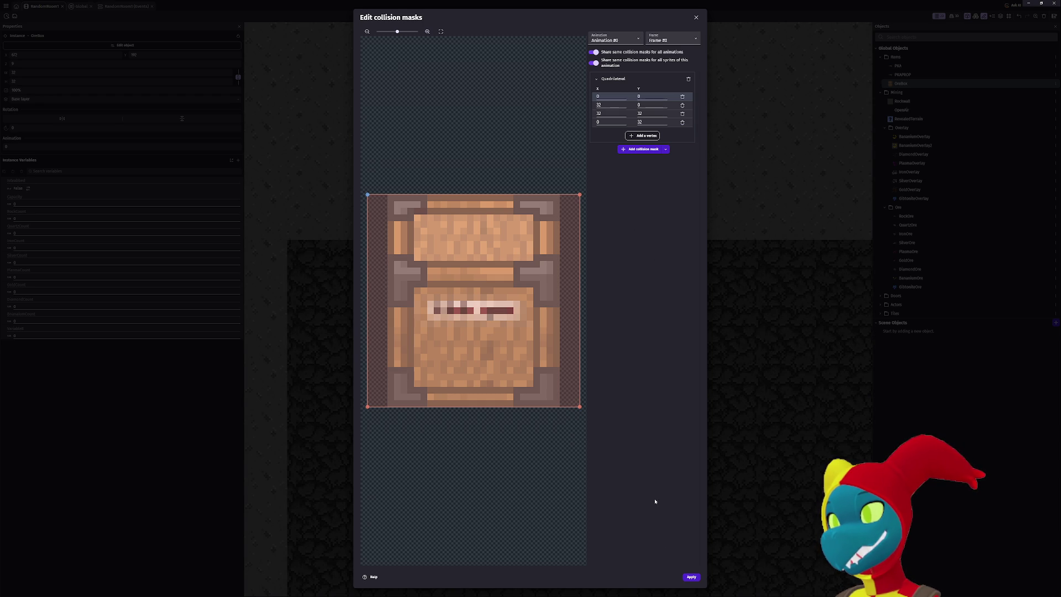
click(691, 578)
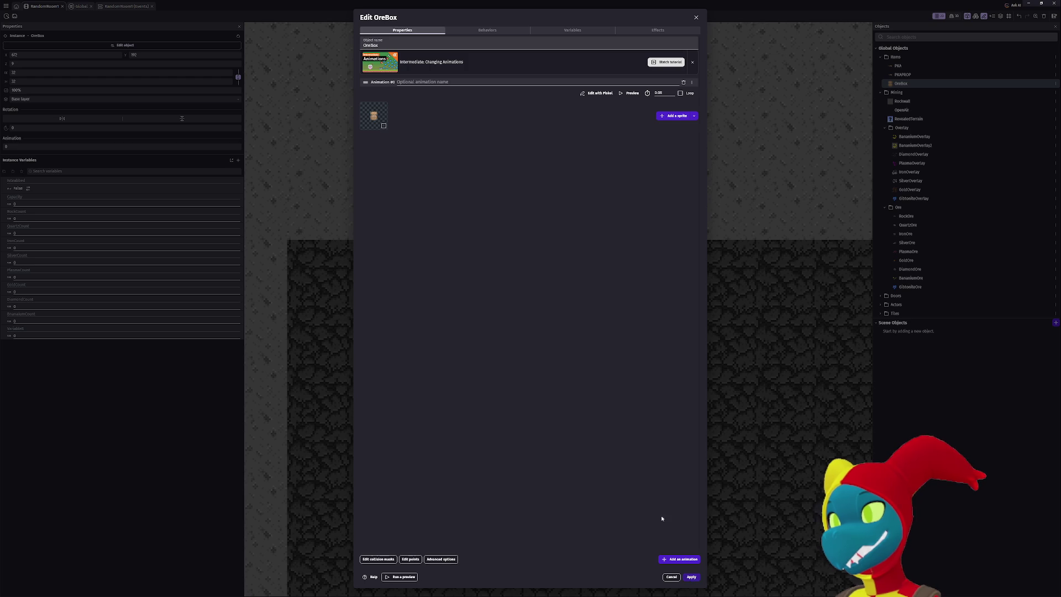
click(691, 577)
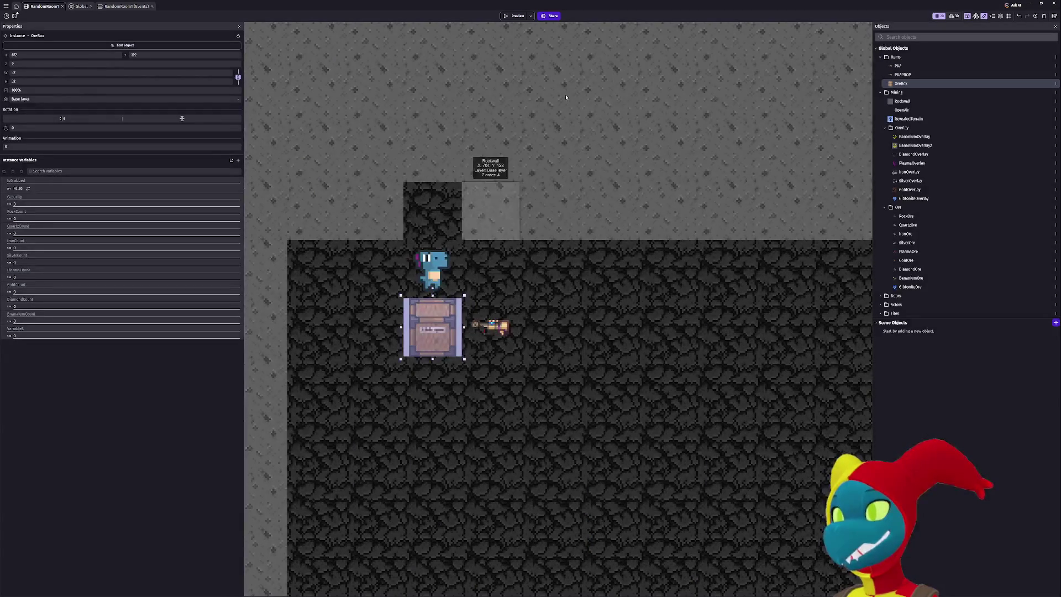
click(516, 16)
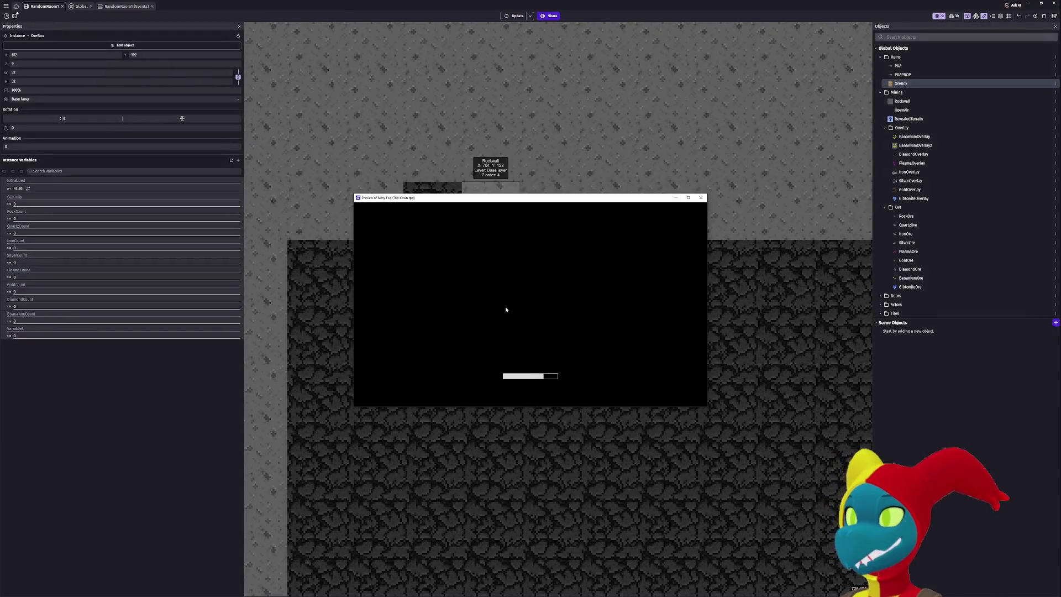
Walk the player down, sideways and up around the OreBox crate in the preview.
key(Down)
key(Right)
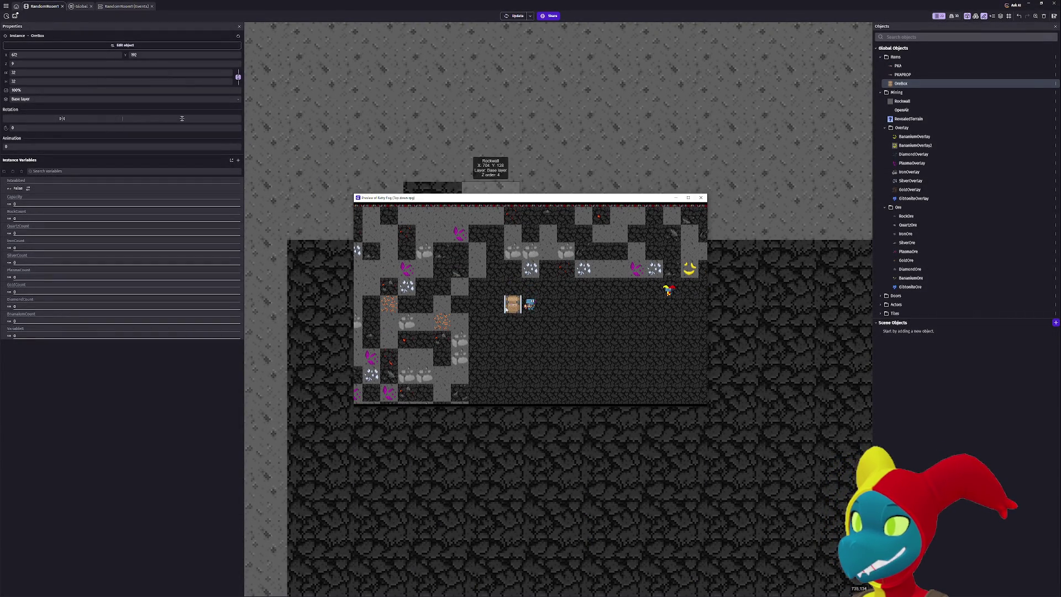
key(Right)
key(Left)
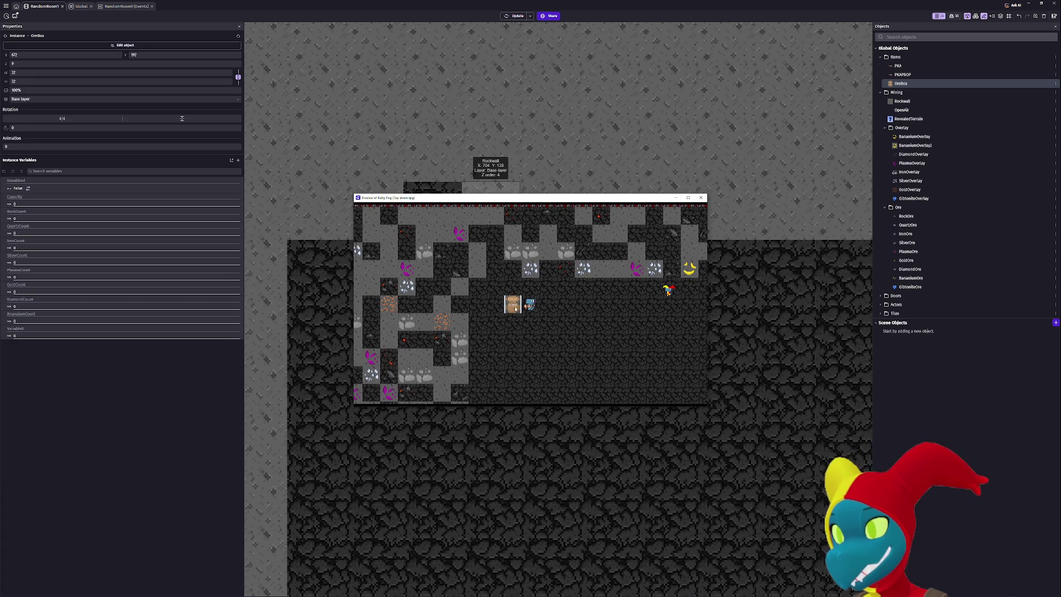
click(515, 305)
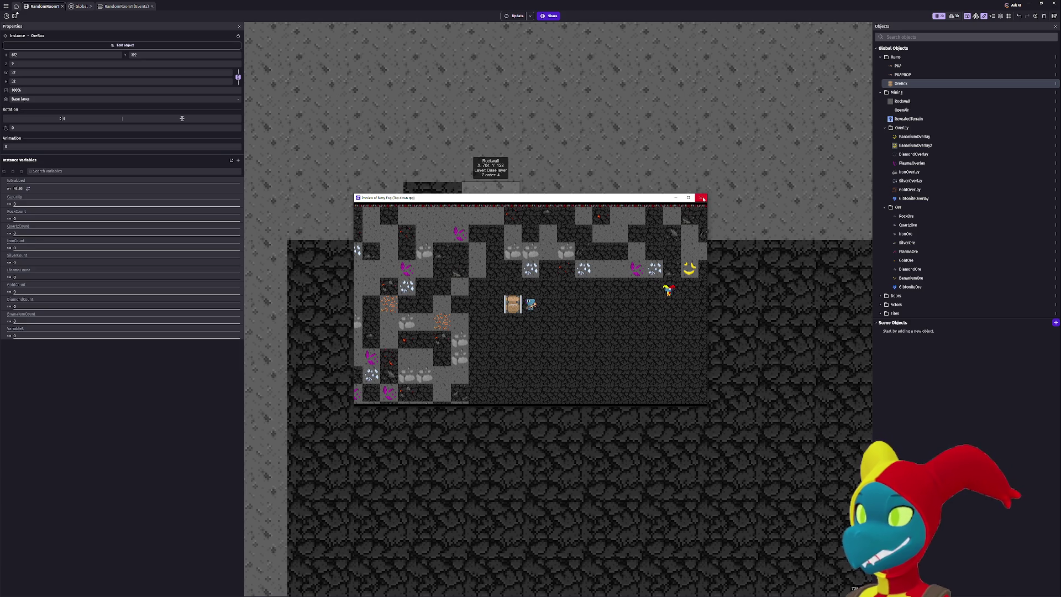
key(Up)
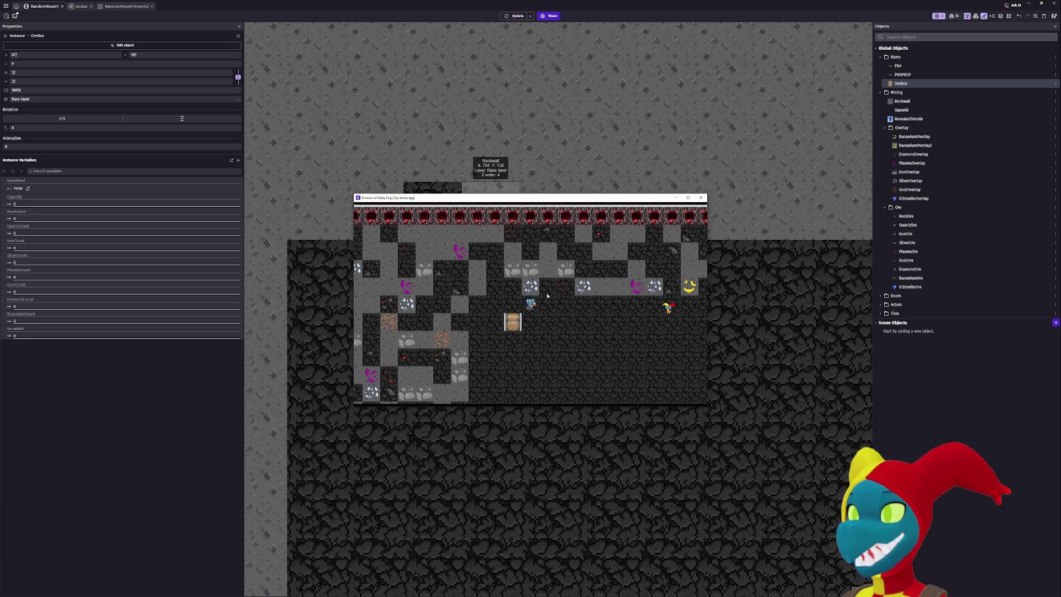
key(Down)
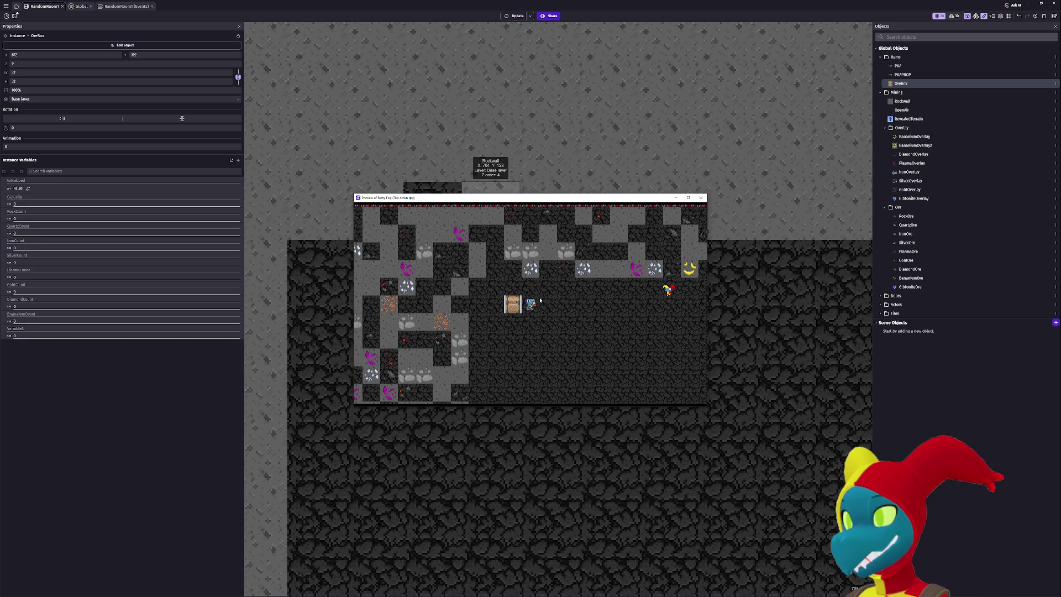
key(Left)
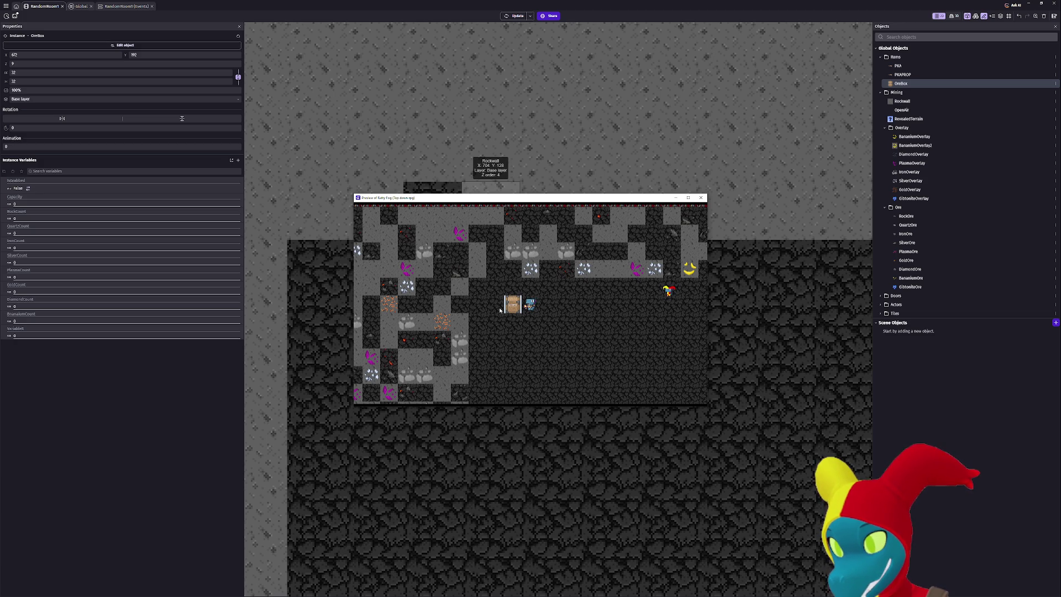
key(Up)
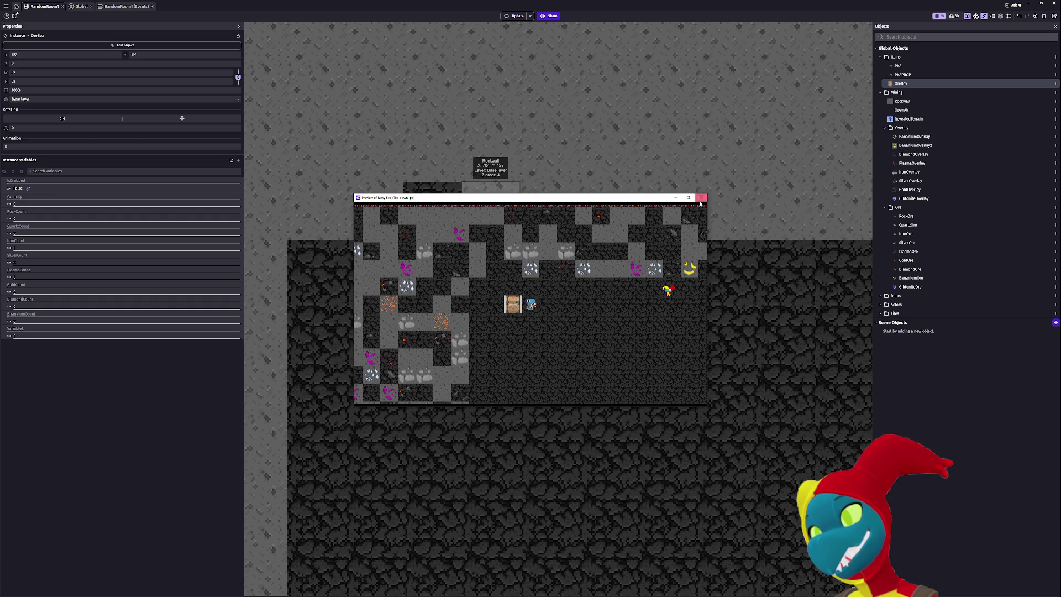
Close the preview and select the Dino_Doux player instance in the scene.
click(701, 197)
click(429, 267)
scroll(426, 264, up, 5)
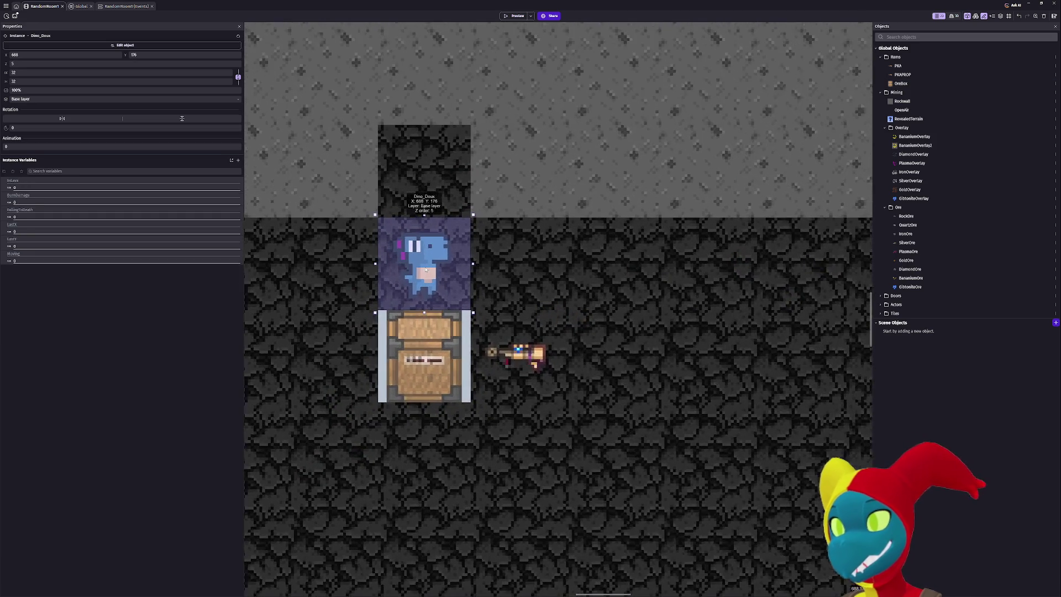
Enlarge the Dino_Doux instance and move it back down beside the crate.
drag(370, 209, 349, 190)
drag(414, 254, 418, 152)
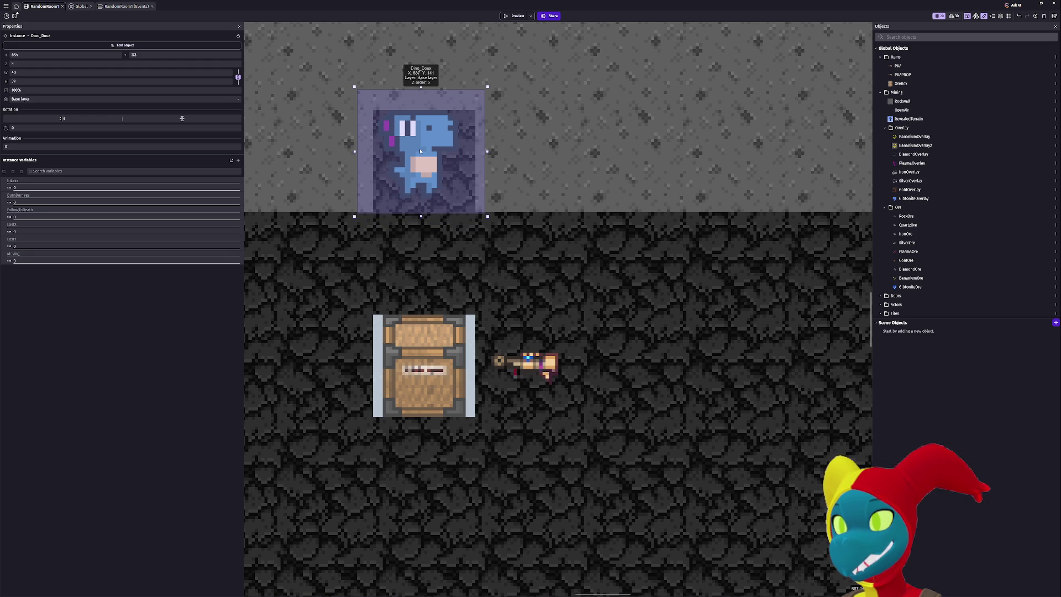
mouse_move(485, 216)
mouse_down()
mouse_move(510, 229)
mouse_move(510, 249)
mouse_up()
mouse_move(465, 215)
mouse_down()
mouse_move(462, 206)
mouse_move(461, 409)
mouse_move(451, 398)
mouse_move(659, 406)
mouse_up()
Fine-tune Dino_Doux's size and position, widening it leftward, then preview with F5.
click(403, 372)
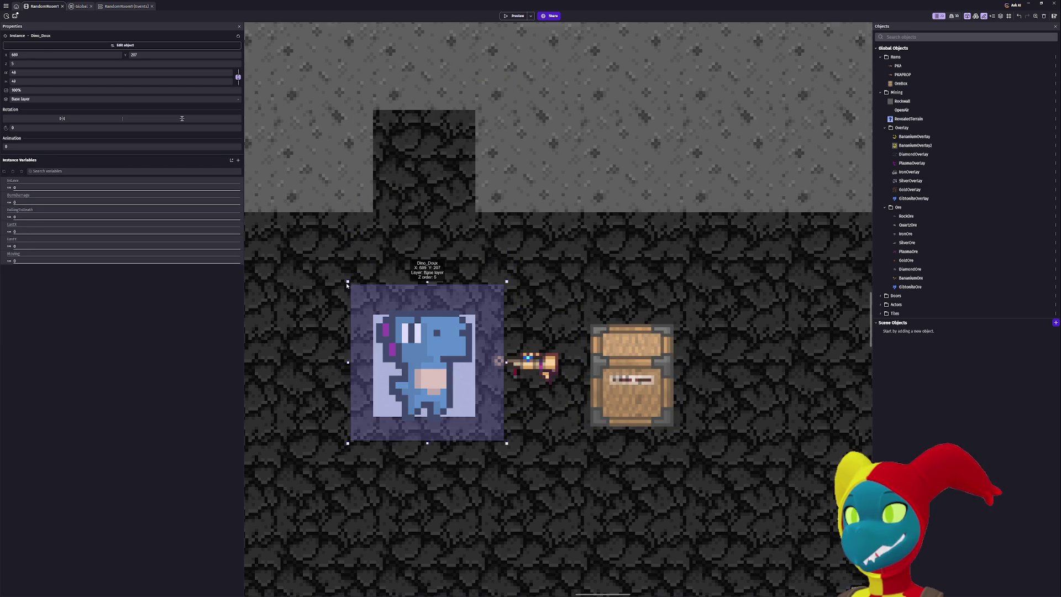
mouse_move(347, 280)
mouse_down()
mouse_move(347, 292)
mouse_move(362, 292)
mouse_move(341, 286)
mouse_up()
drag(413, 340, 418, 342)
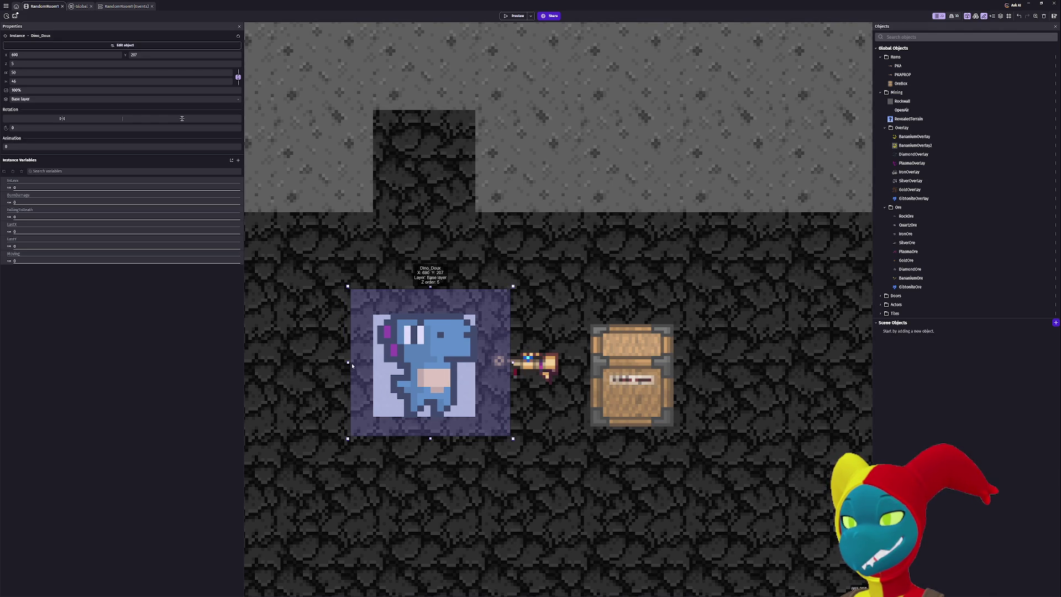
drag(346, 362, 342, 362)
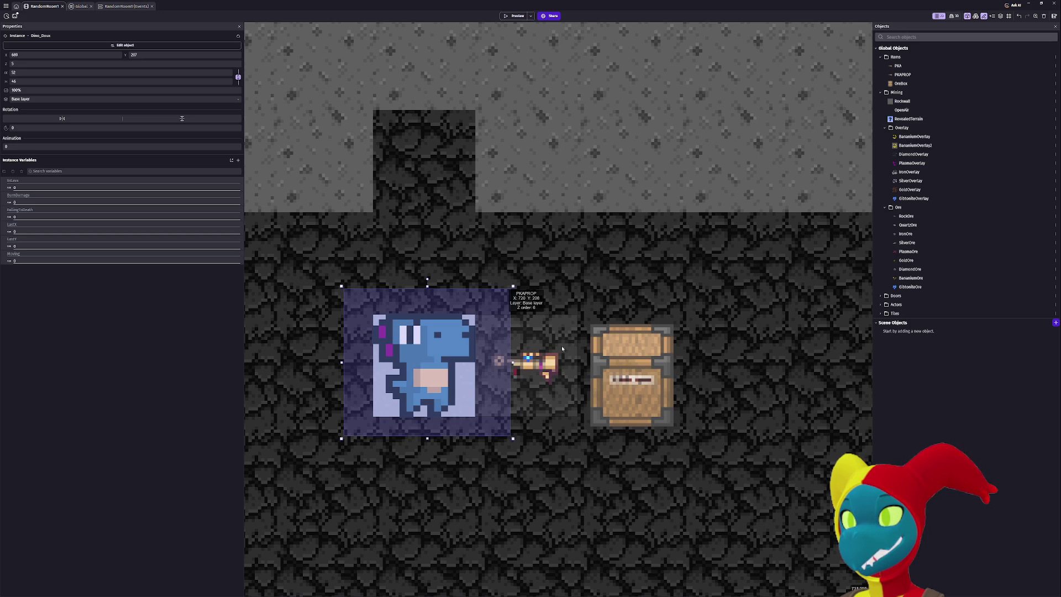
key(F5)
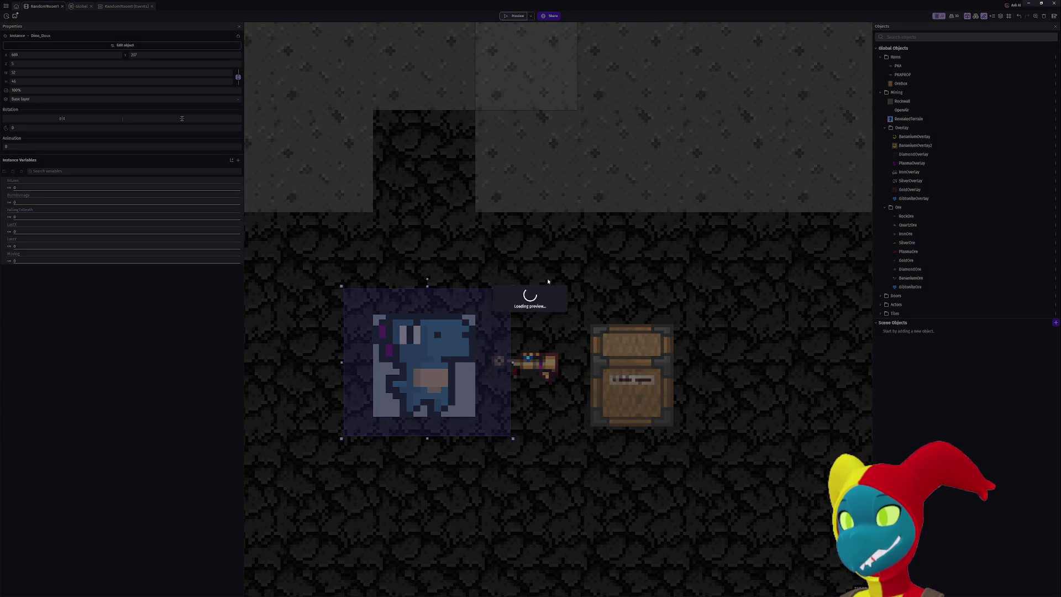
Walk the enlarged player right, up-left and left with the crate following, then close the preview.
key(Right)
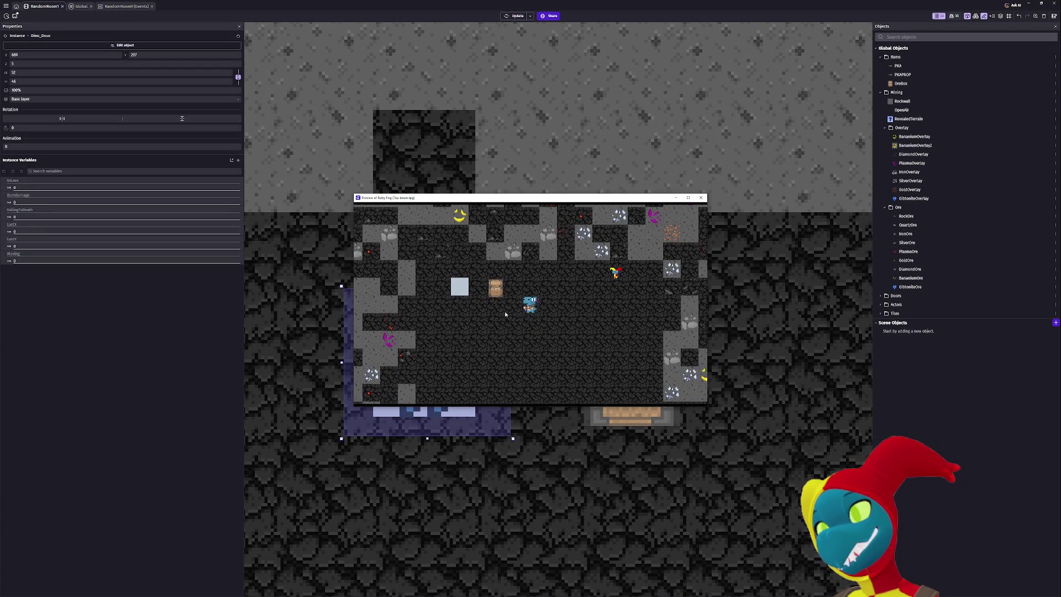
key(Up)
key(Left)
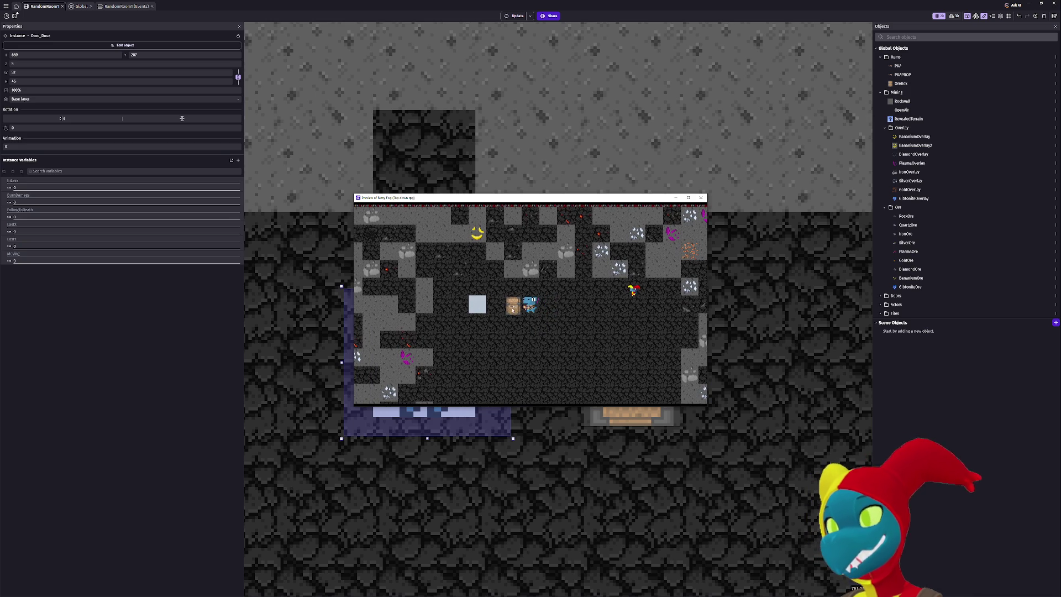
key(Left)
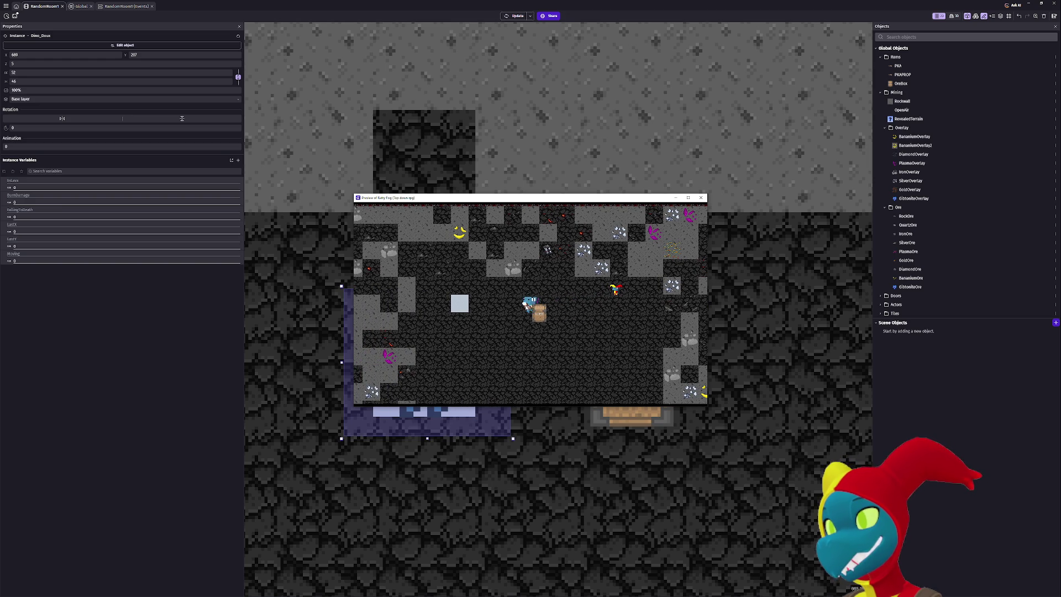
key(alt+F4)
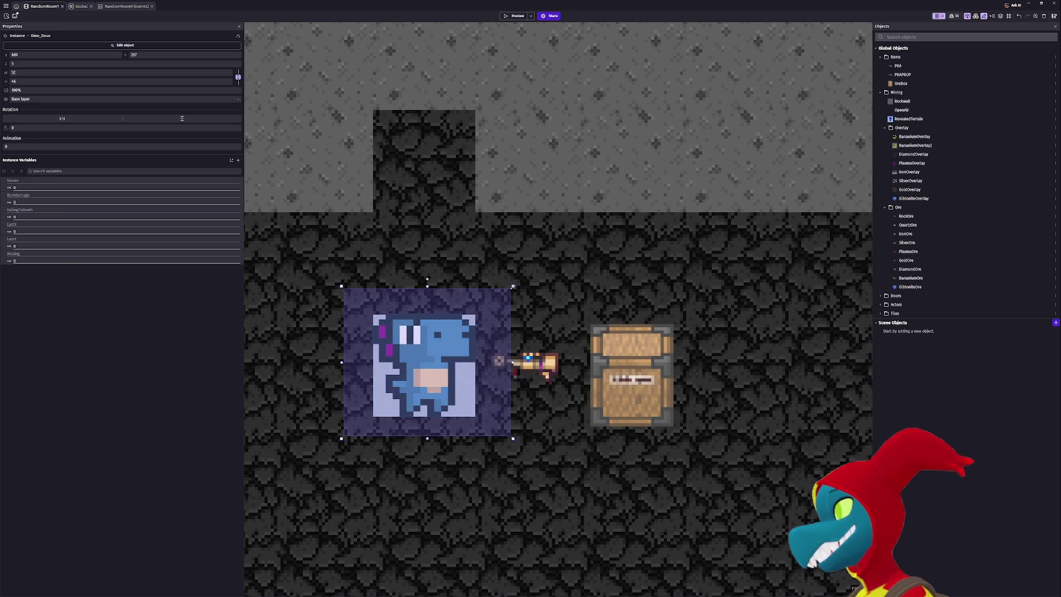
Shrink Dino_Doux to about 33 by 34 pixels and start a preview.
drag(513, 286, 421, 354)
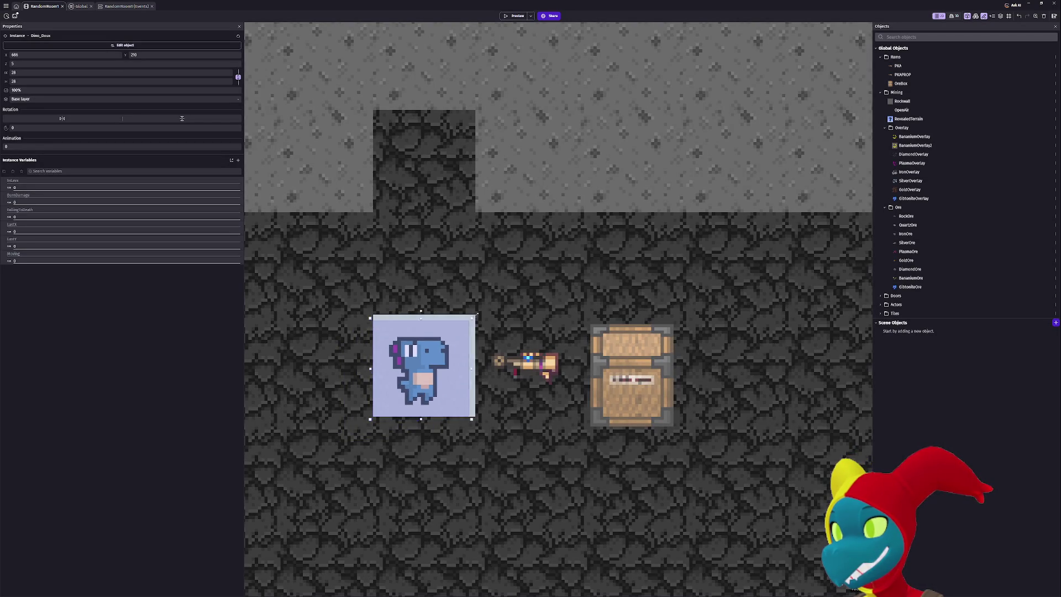
drag(477, 314, 481, 307)
drag(372, 419, 367, 425)
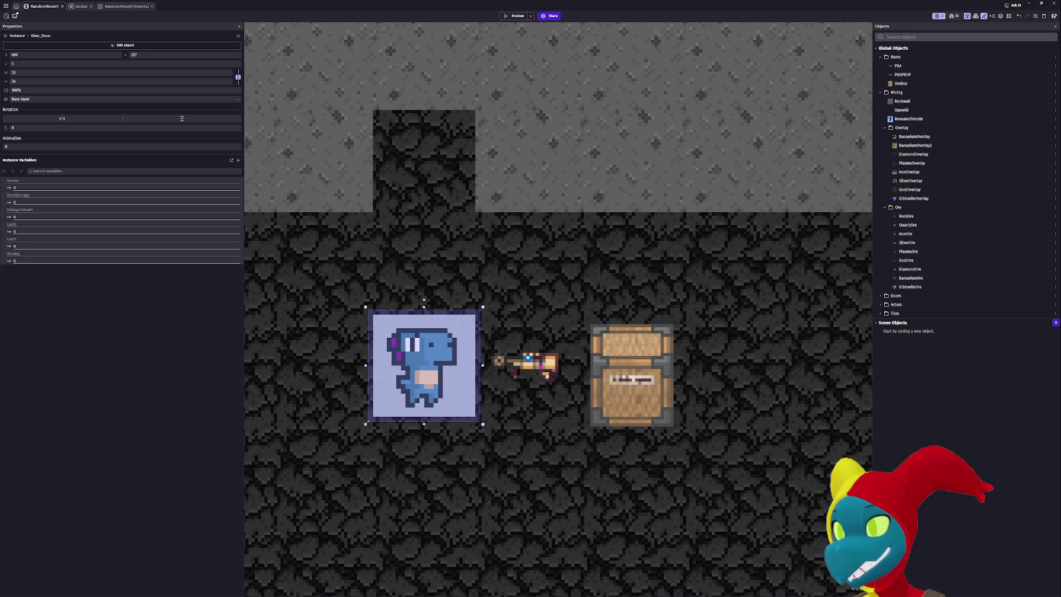
click(516, 17)
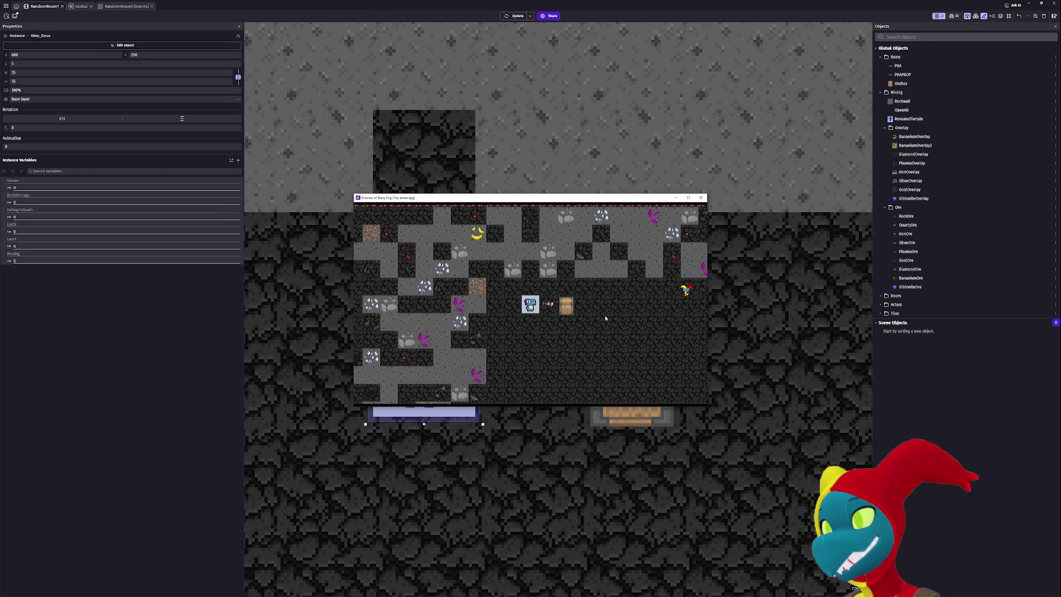
Step the player right and left beside the crate, then close the preview.
key(Right)
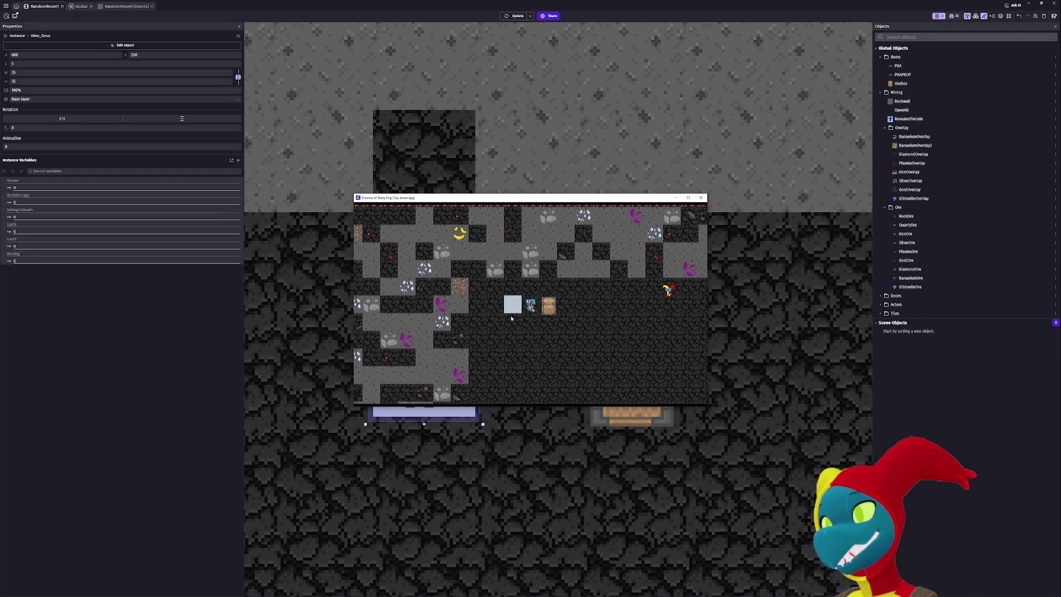
key(Left)
key(Right)
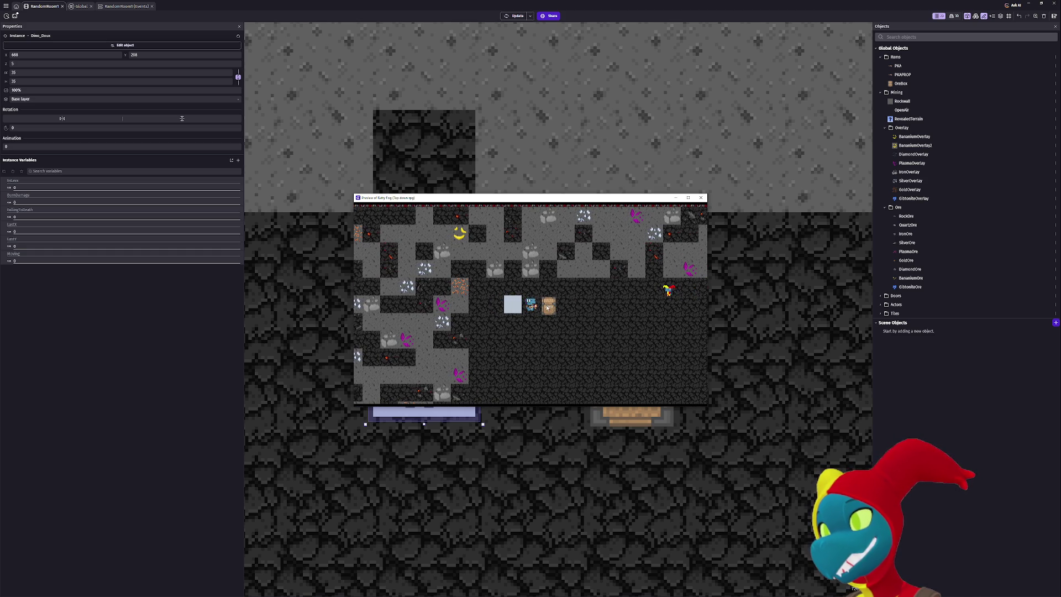
key(Left)
key(Right)
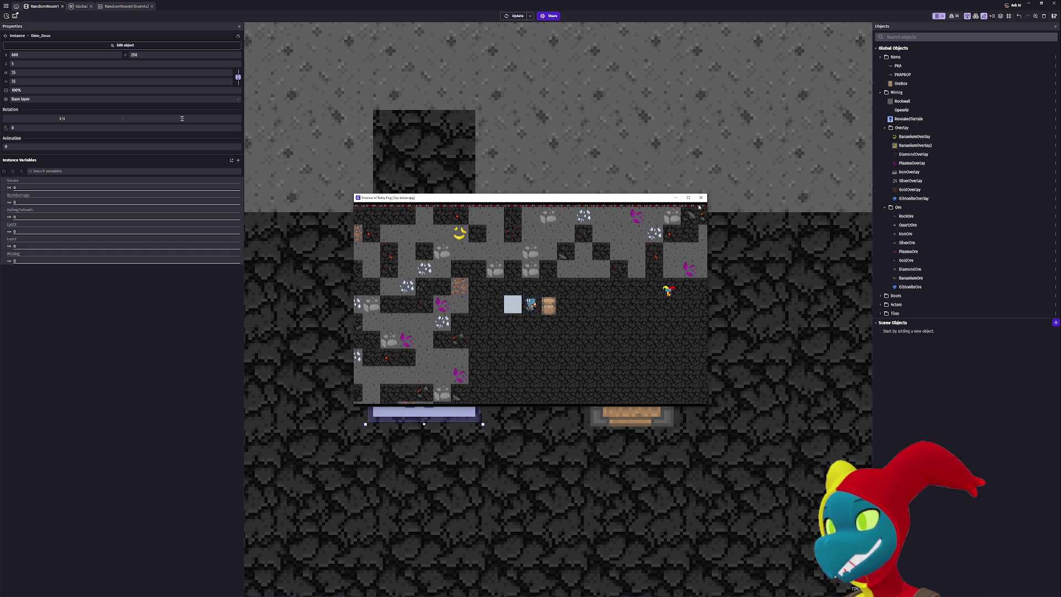
key(alt+F4)
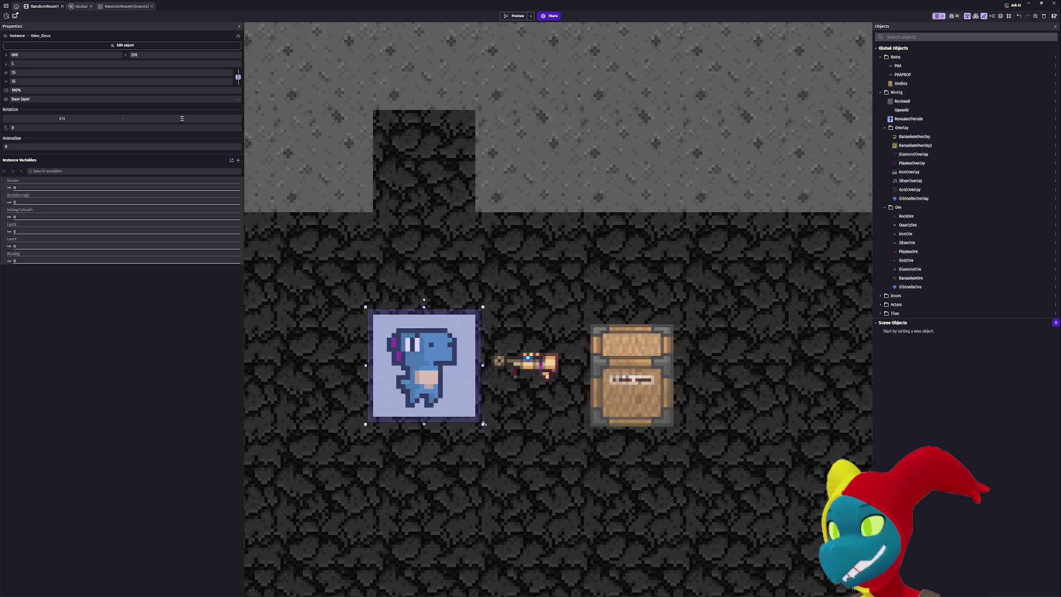
Enlarge Dino_Doux slightly toward 37 pixels and launch another preview.
drag(482, 425, 486, 426)
drag(361, 303, 363, 304)
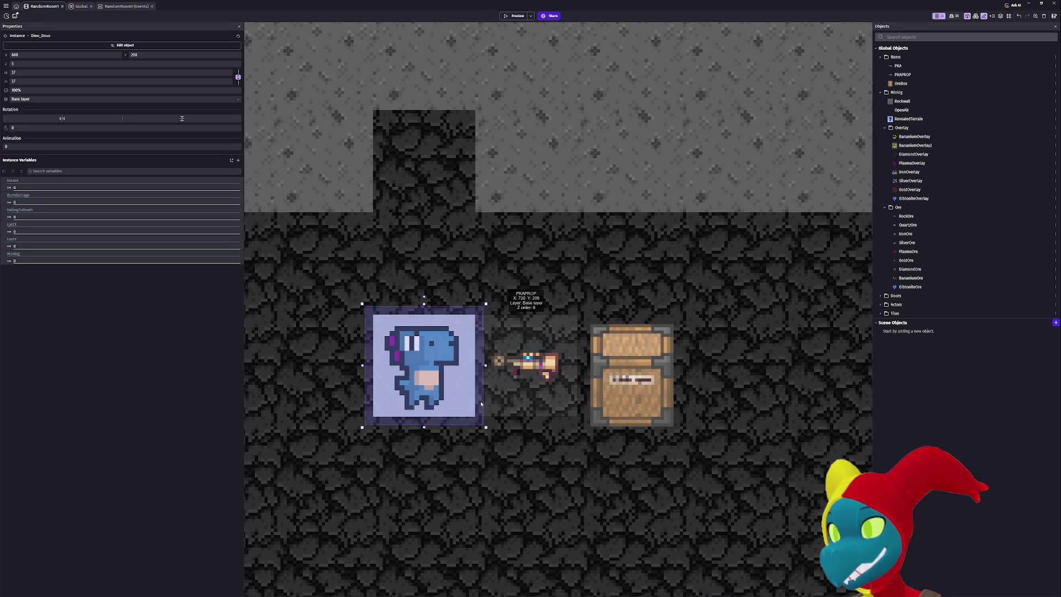
scroll(478, 398, up, 1)
scroll(478, 397, up, 5)
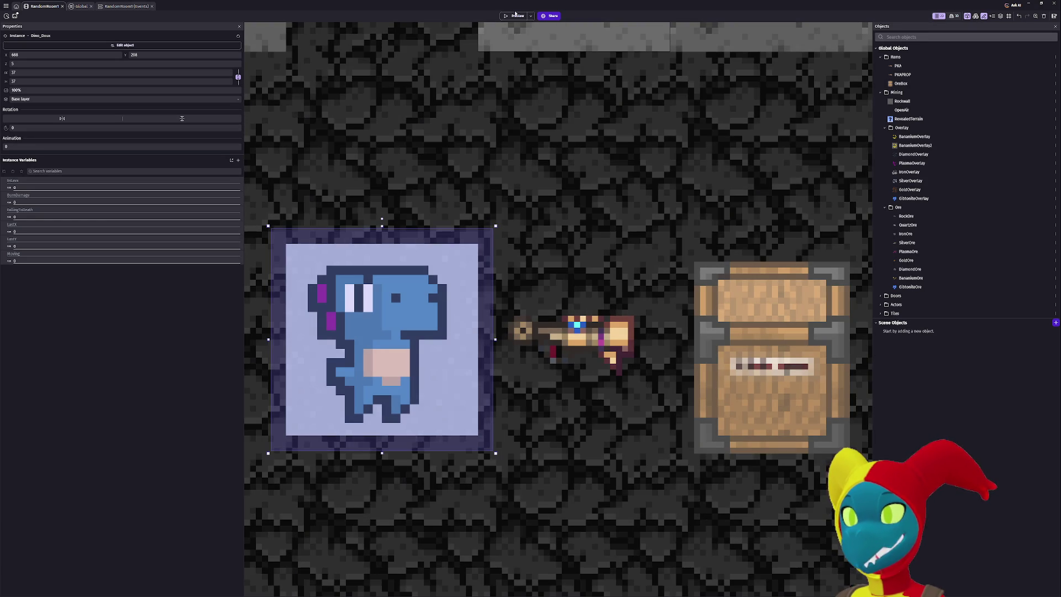
click(512, 17)
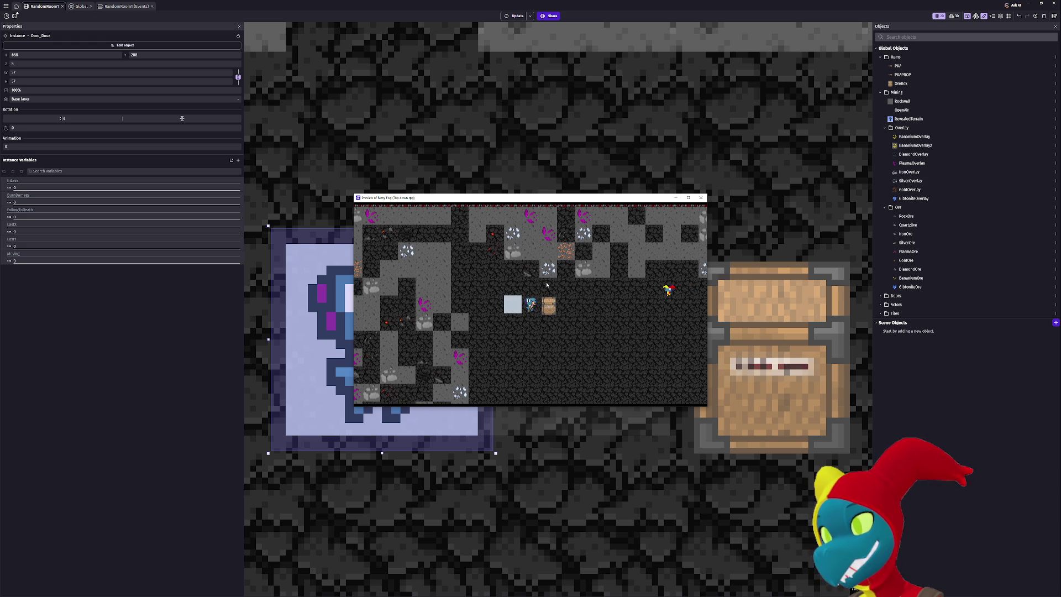
Walk the player onto the crate, close the preview, and make Dino_Doux a little taller.
key(Right)
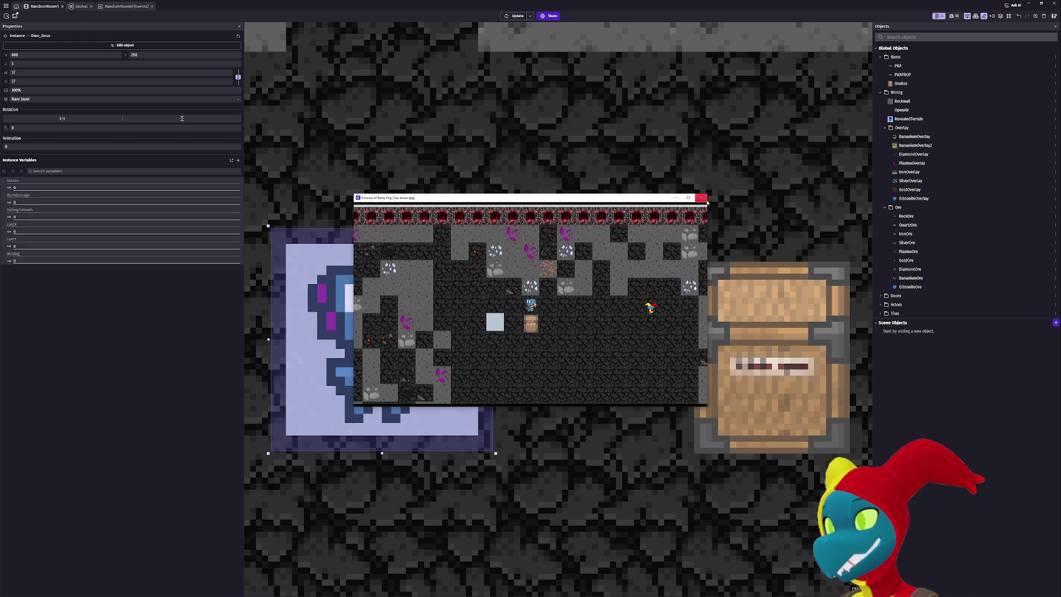
click(700, 197)
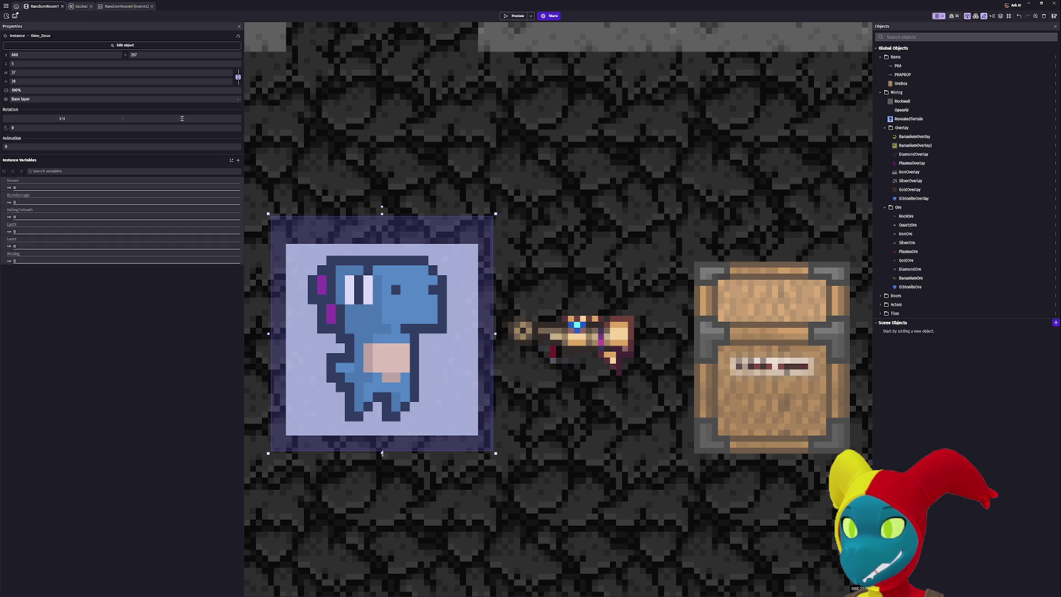
drag(382, 456, 381, 465)
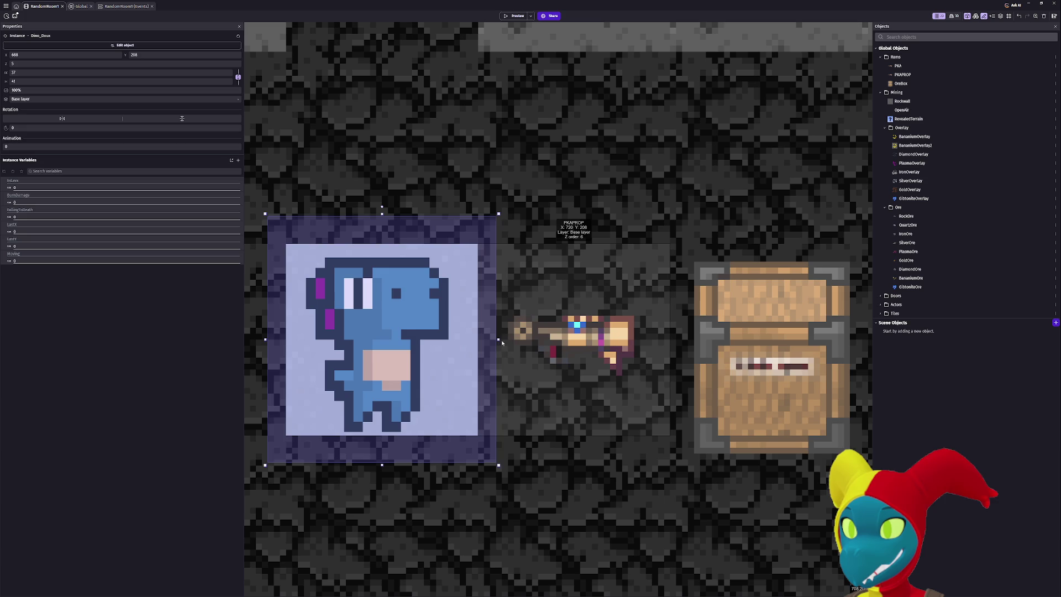
Widen Dino_Doux toward the left and launch a preview.
click(569, 246)
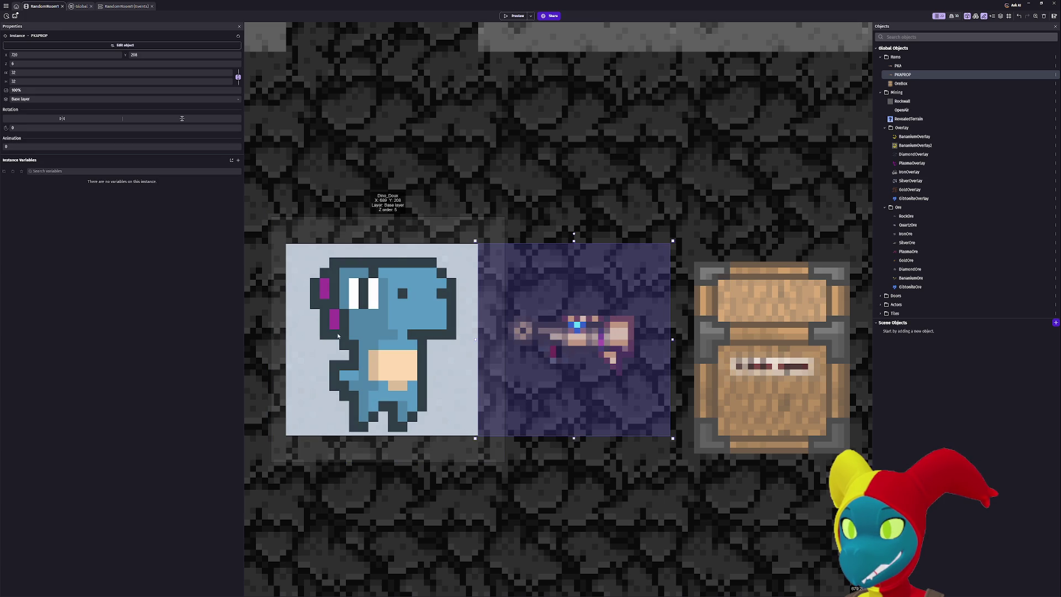
click(393, 337)
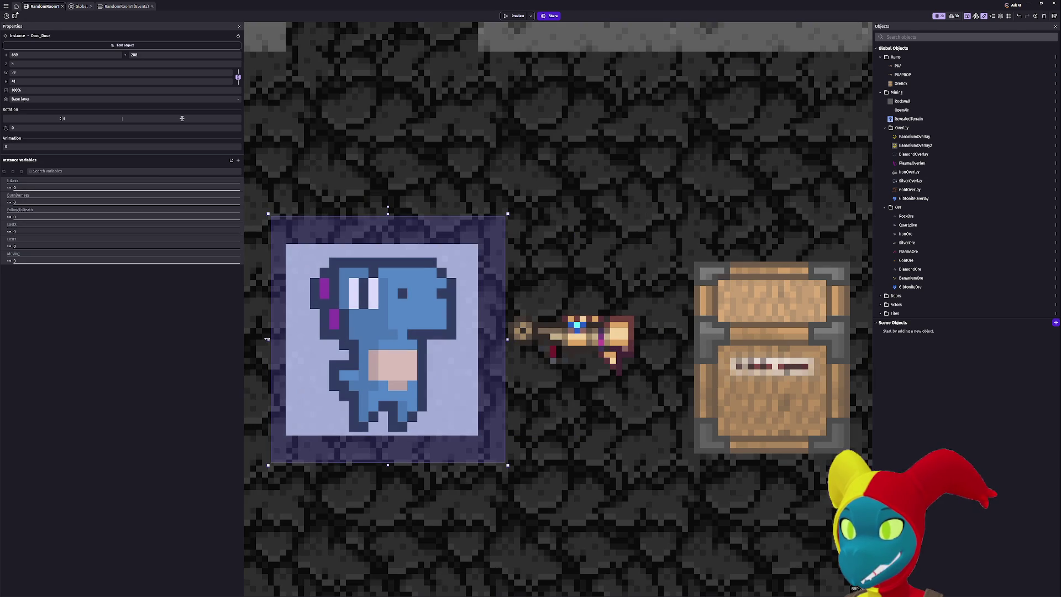
drag(268, 339, 255, 341)
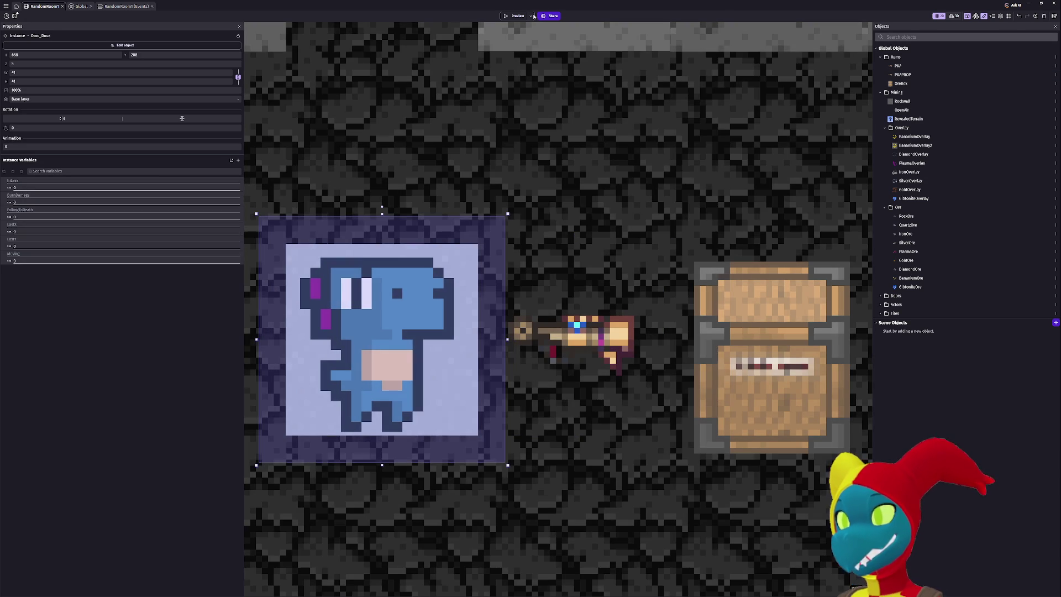
click(508, 16)
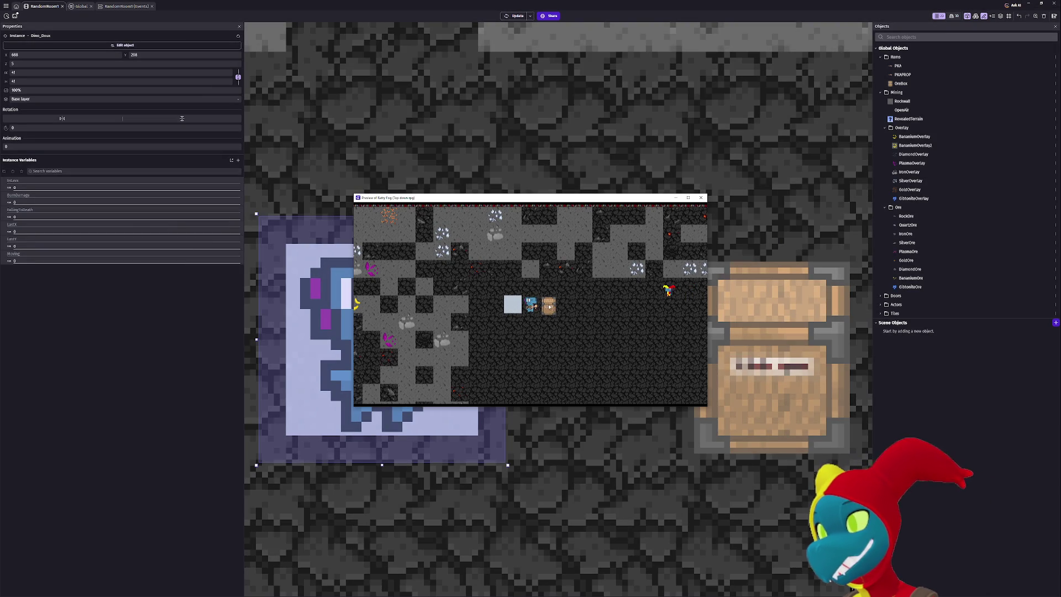
Walk the player in every direction around the crate to confirm it follows, then close the preview.
key(Up)
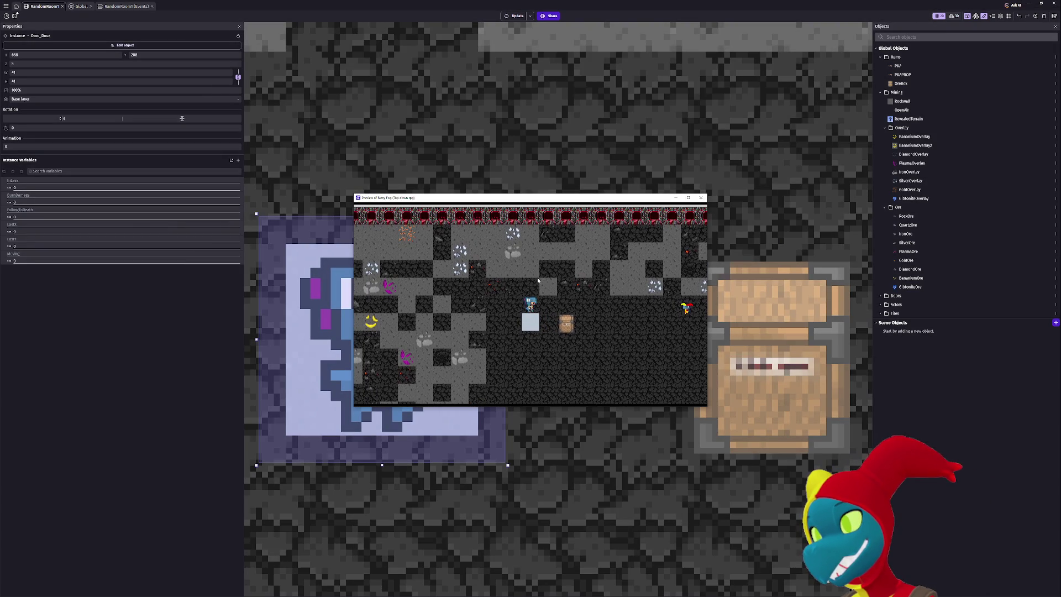
key(Down)
key(Up)
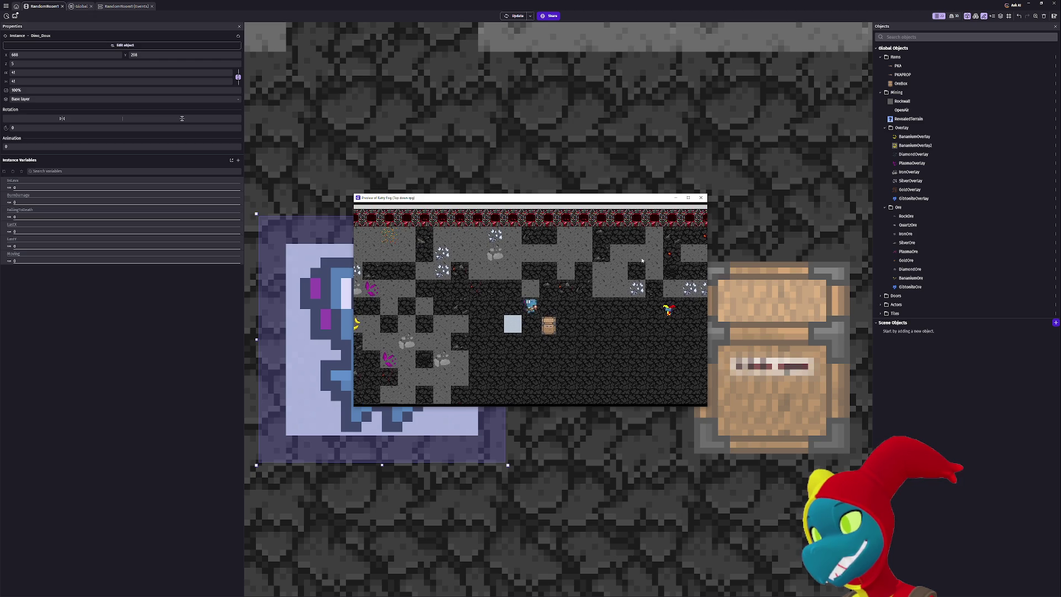
key(Right)
key(Up)
key(Right)
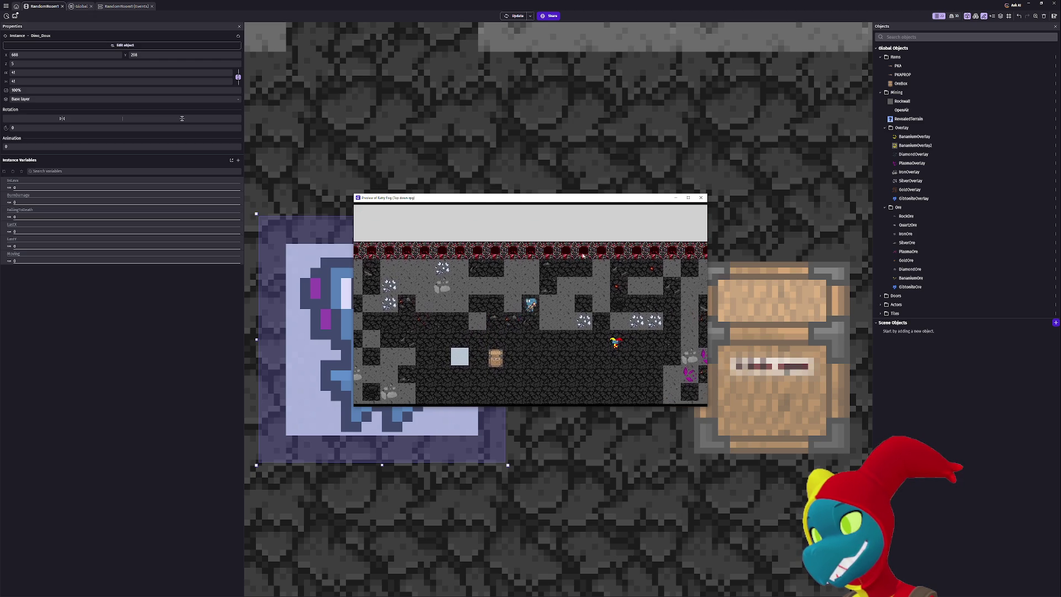
key(Down)
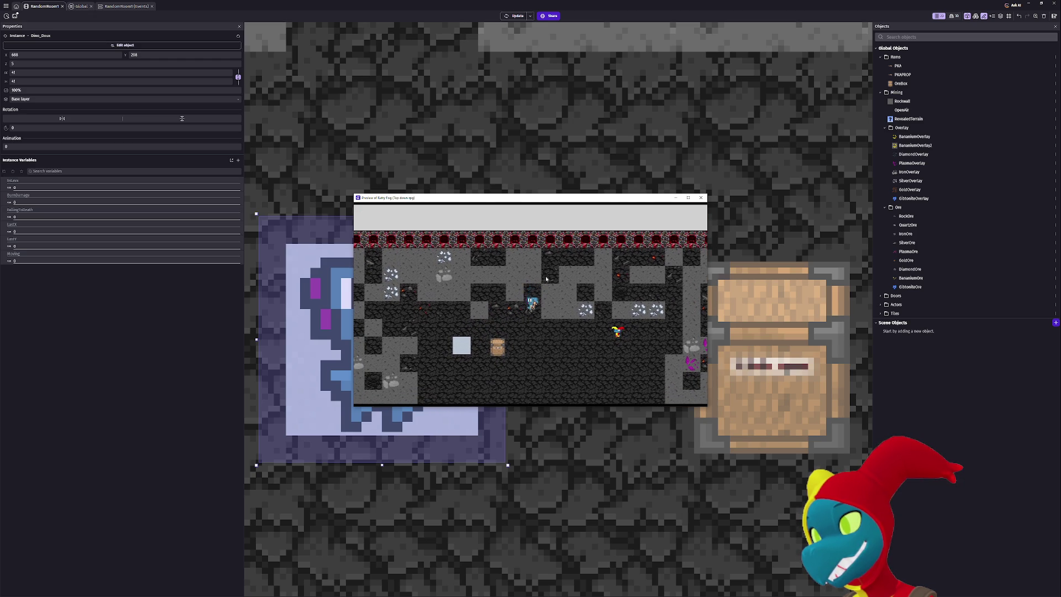
key(Left)
key(Up)
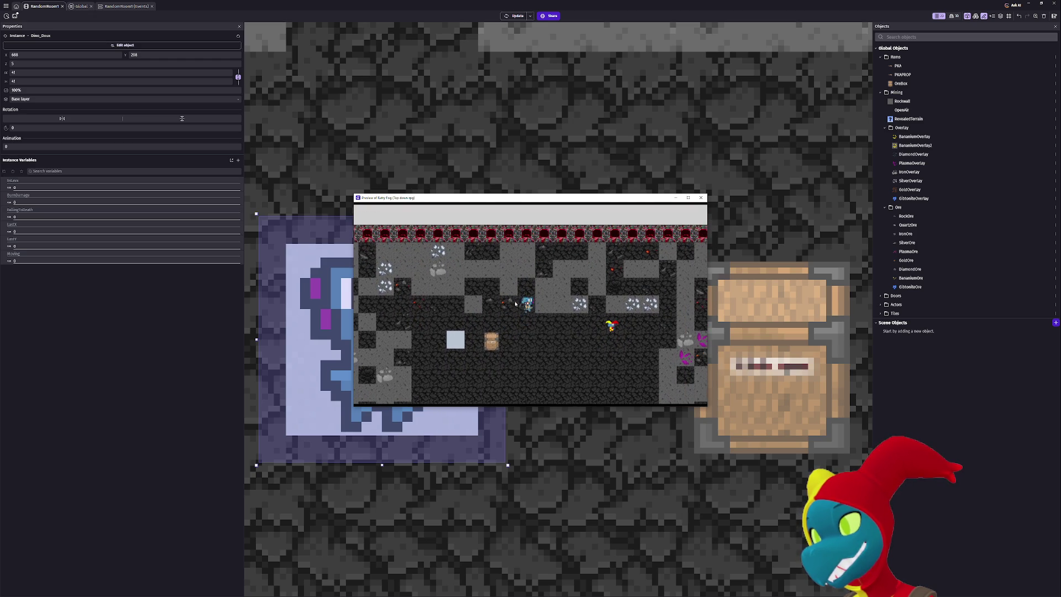
key(Up)
key(Left)
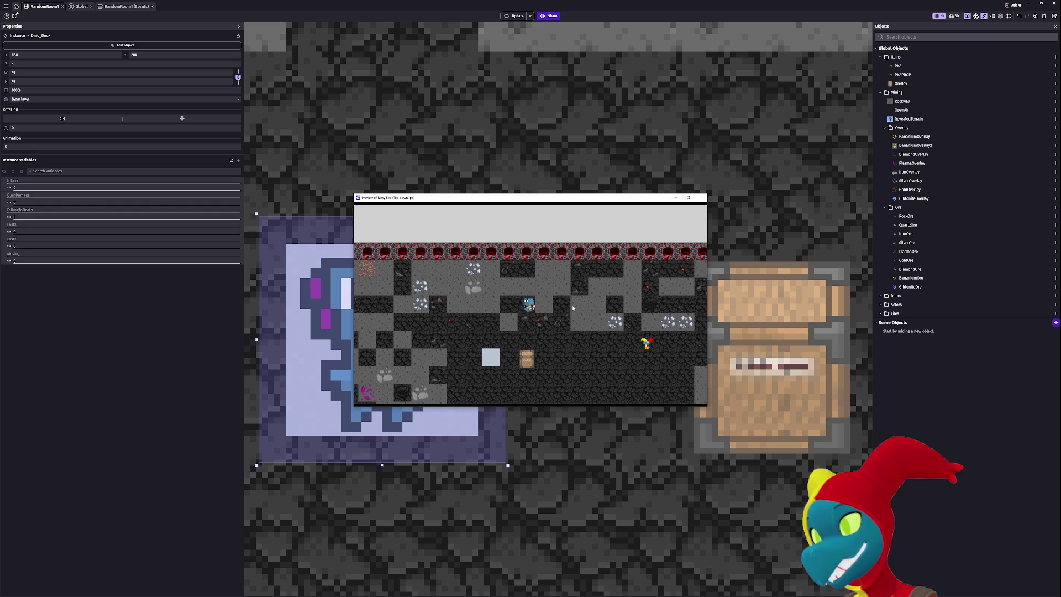
key(Down)
key(Left)
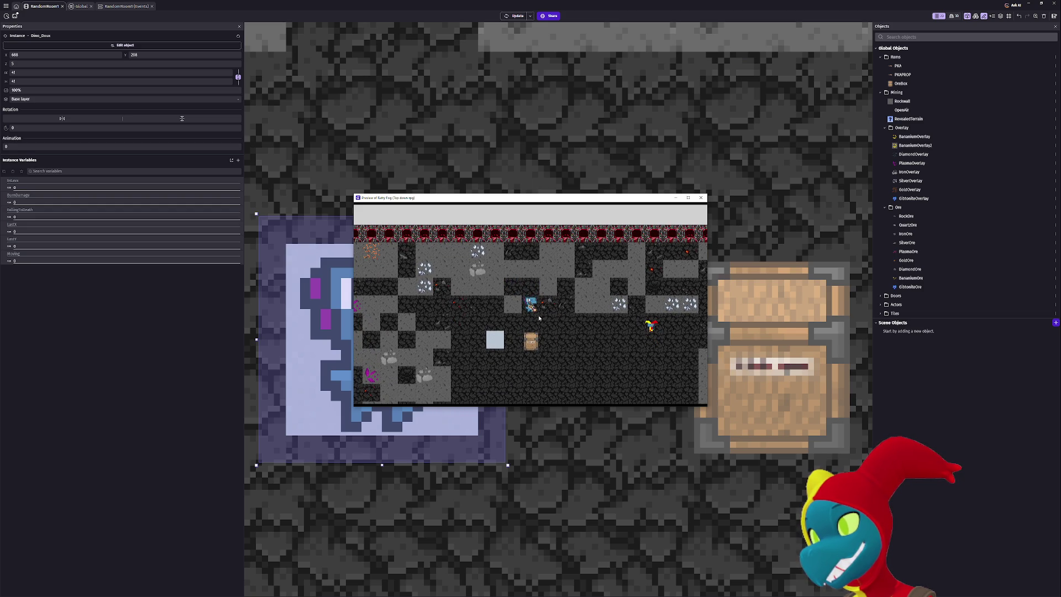
key(Up)
key(Left)
key(Down)
key(Right)
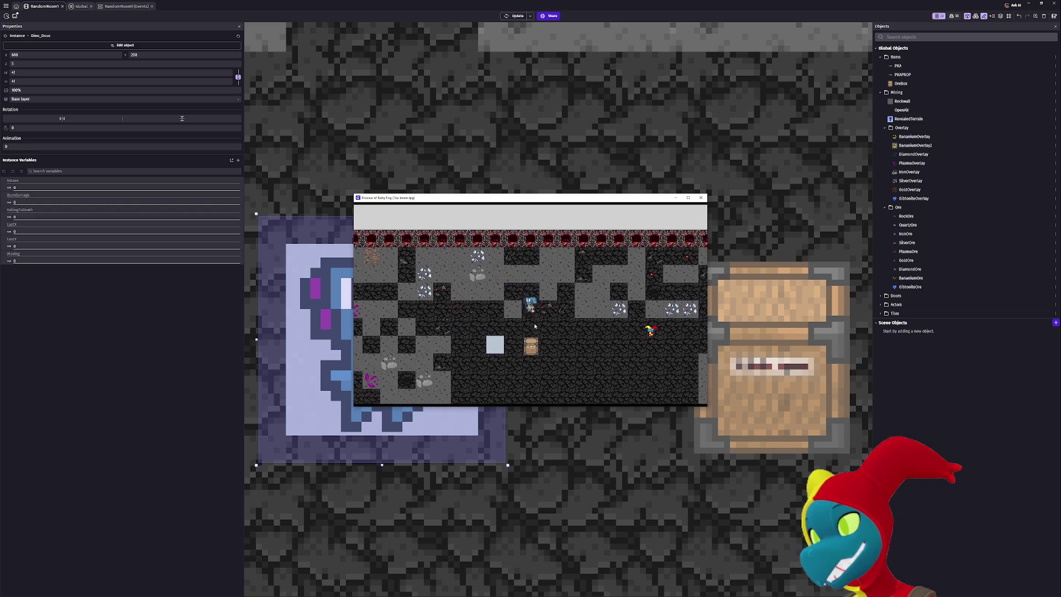
click(700, 199)
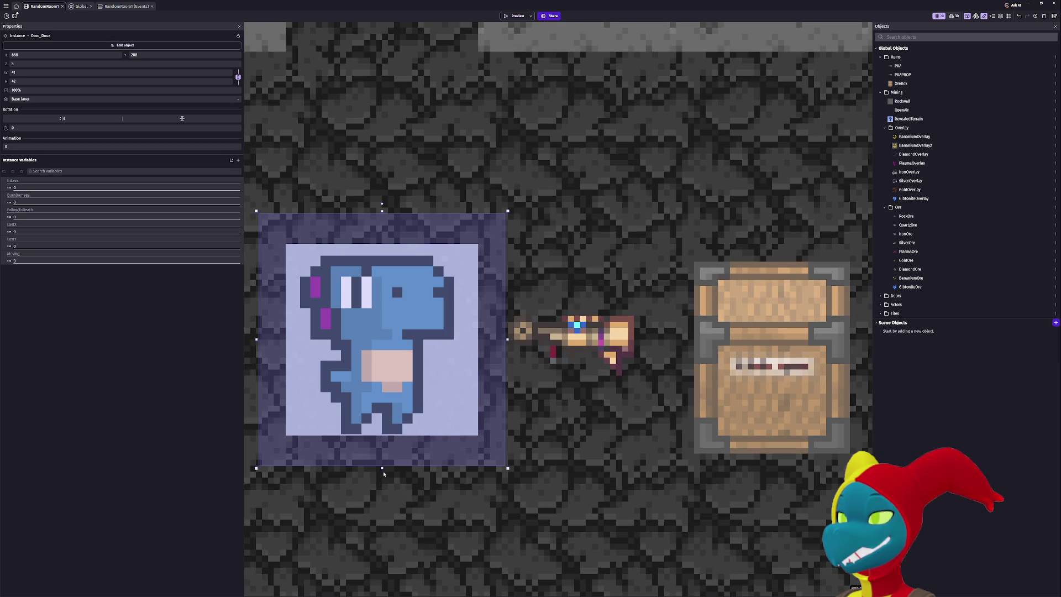
Make Dino_Doux slightly taller and wider, then nudge it up and to the right.
drag(382, 465, 382, 476)
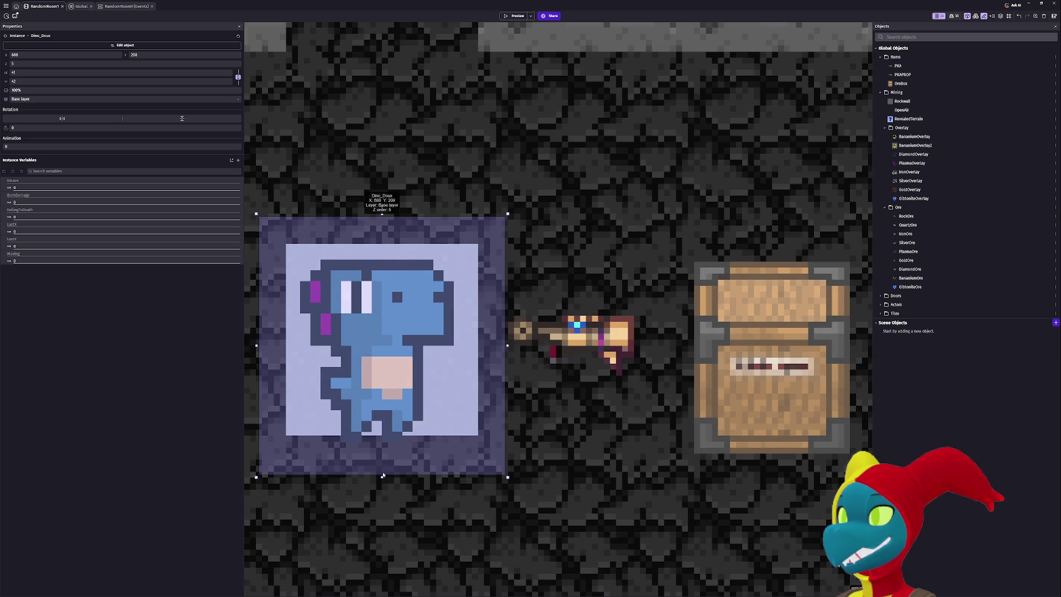
drag(507, 346, 508, 345)
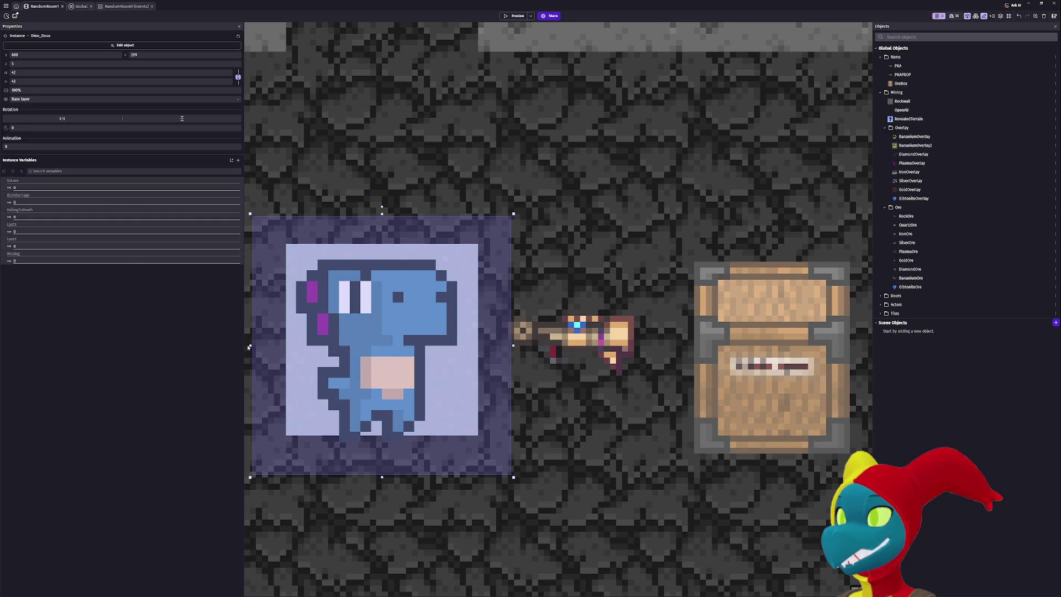
click(251, 347)
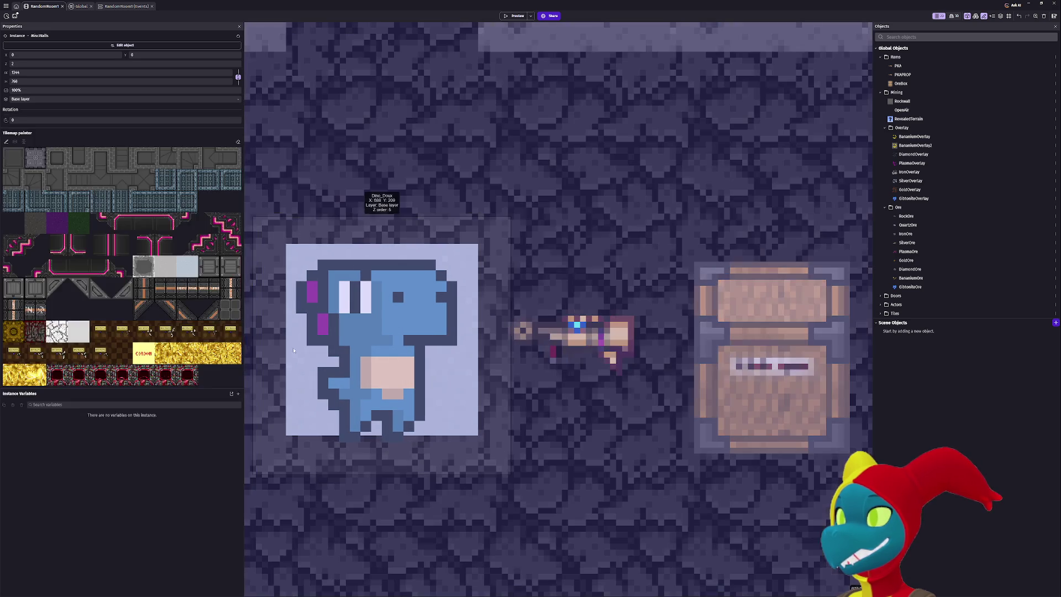
click(371, 350)
drag(369, 342, 370, 336)
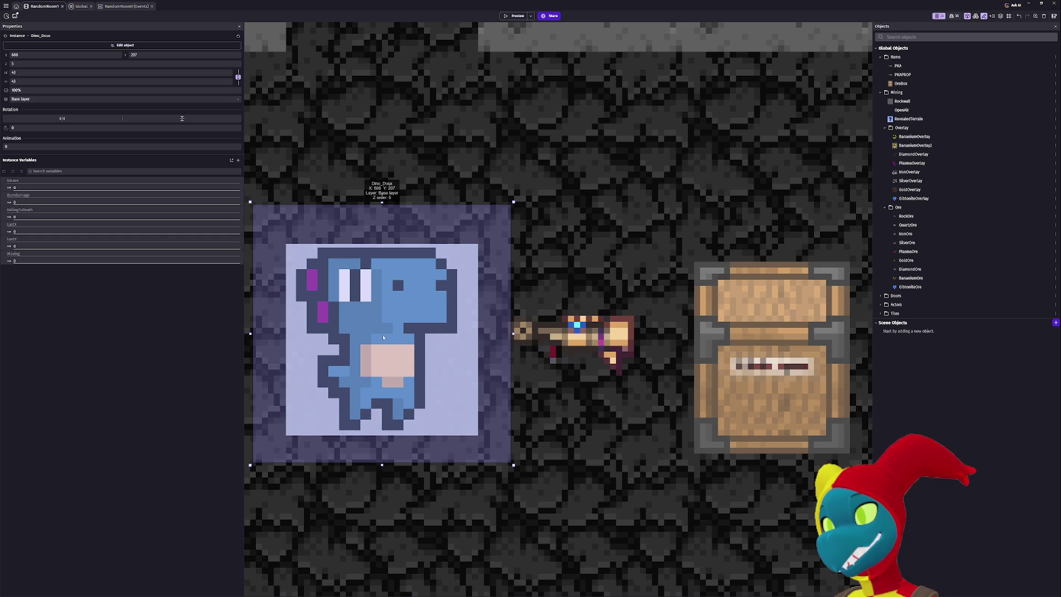
drag(382, 336, 386, 337)
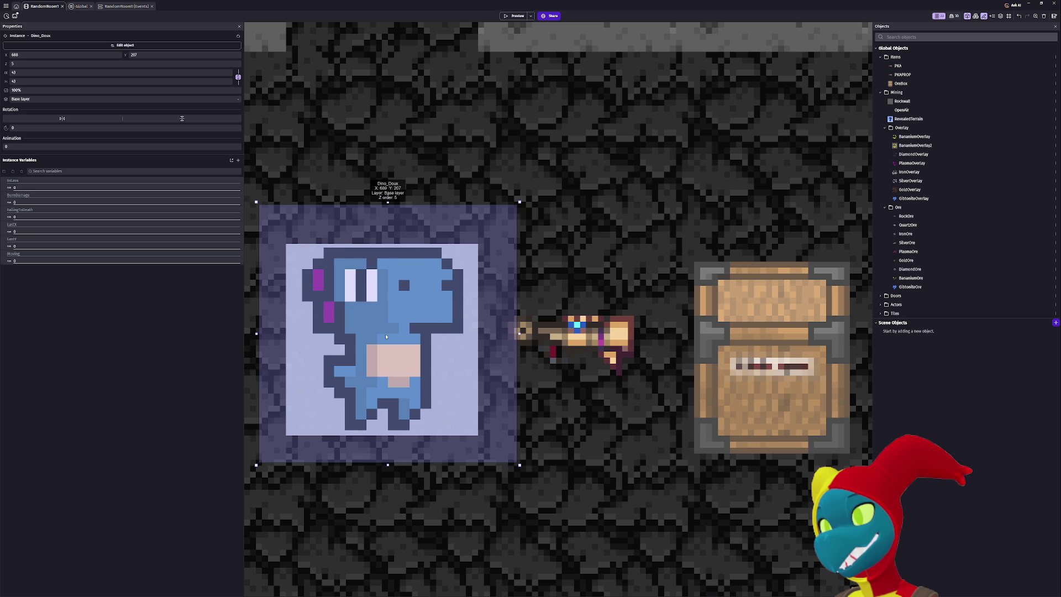
mouse_move(384, 318)
mouse_down()
mouse_move(398, 314)
mouse_move(363, 315)
mouse_move(386, 315)
mouse_up()
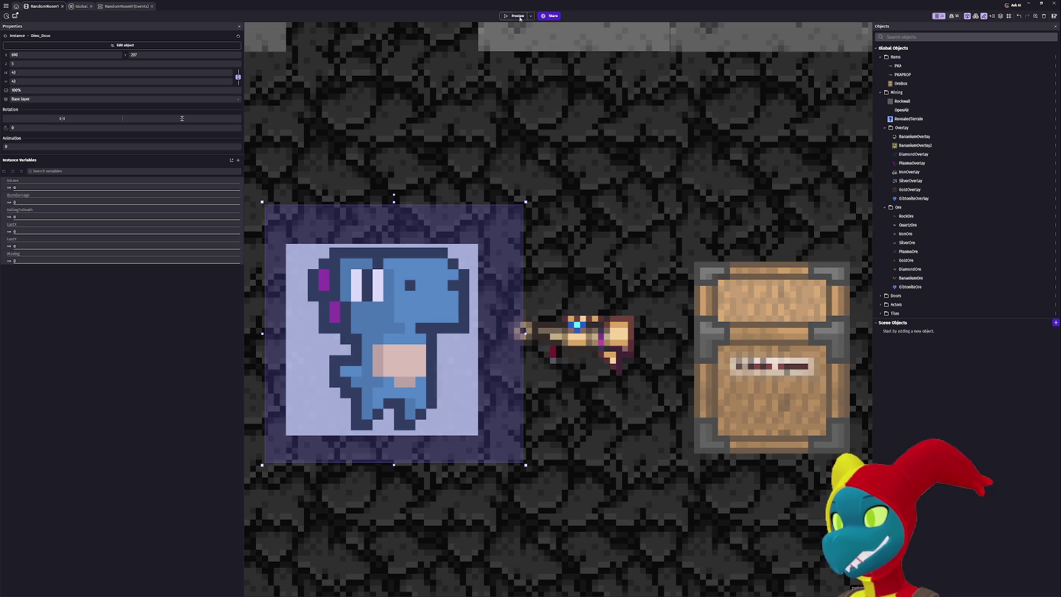
Test stepping right and left in preview, then stretch Dino_Doux up-left and rerun it.
click(513, 16)
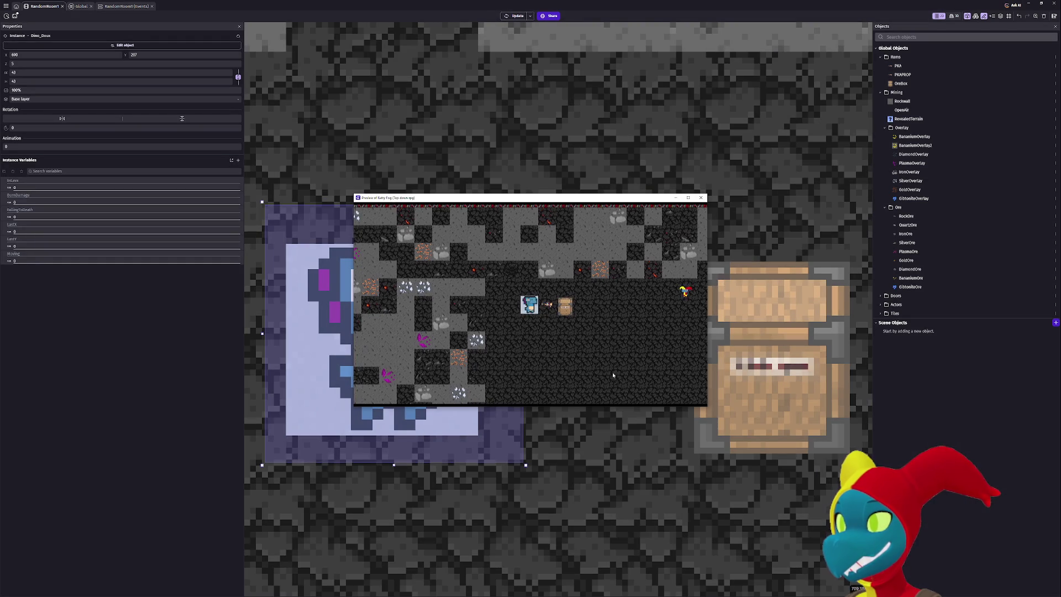
key(Right)
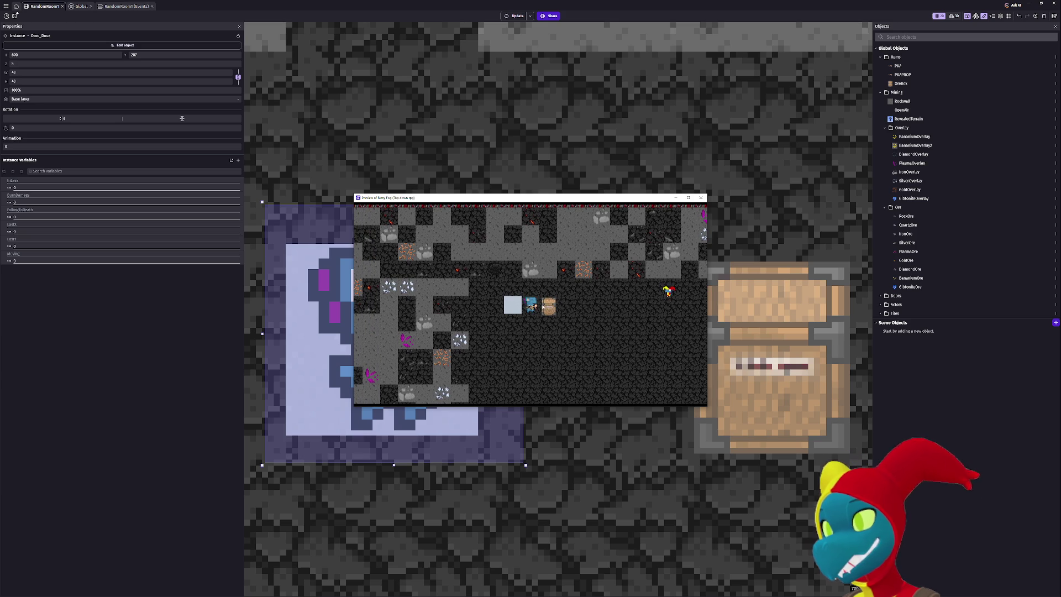
key(Left)
key(Right)
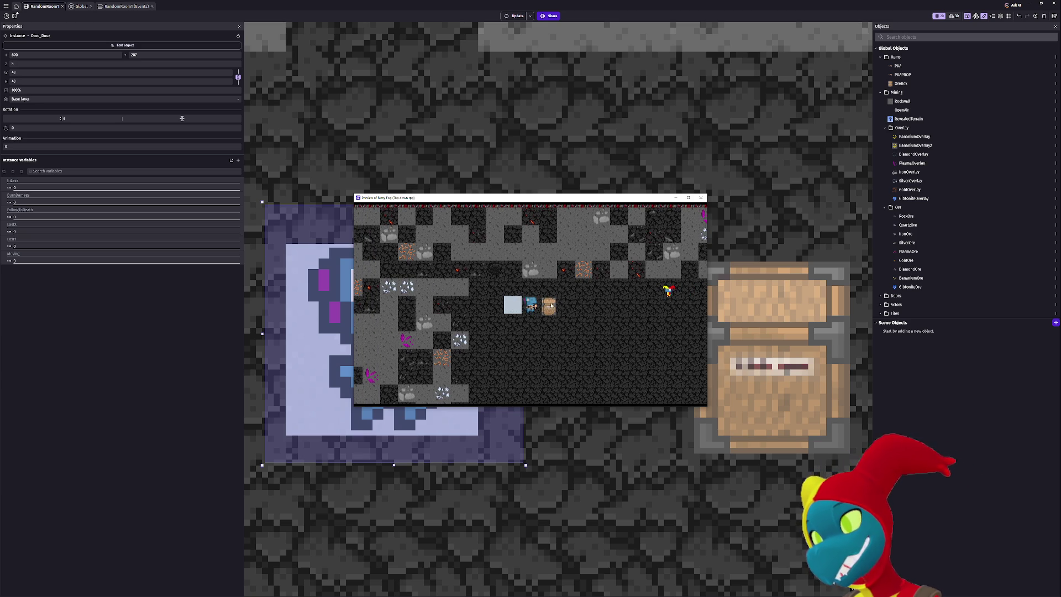
click(702, 197)
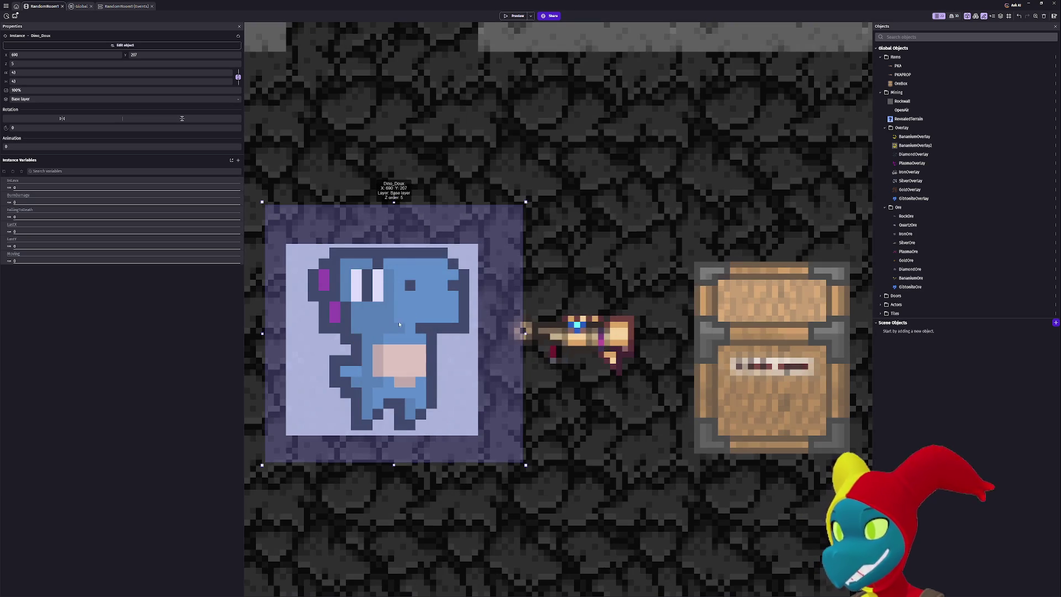
drag(262, 203, 255, 201)
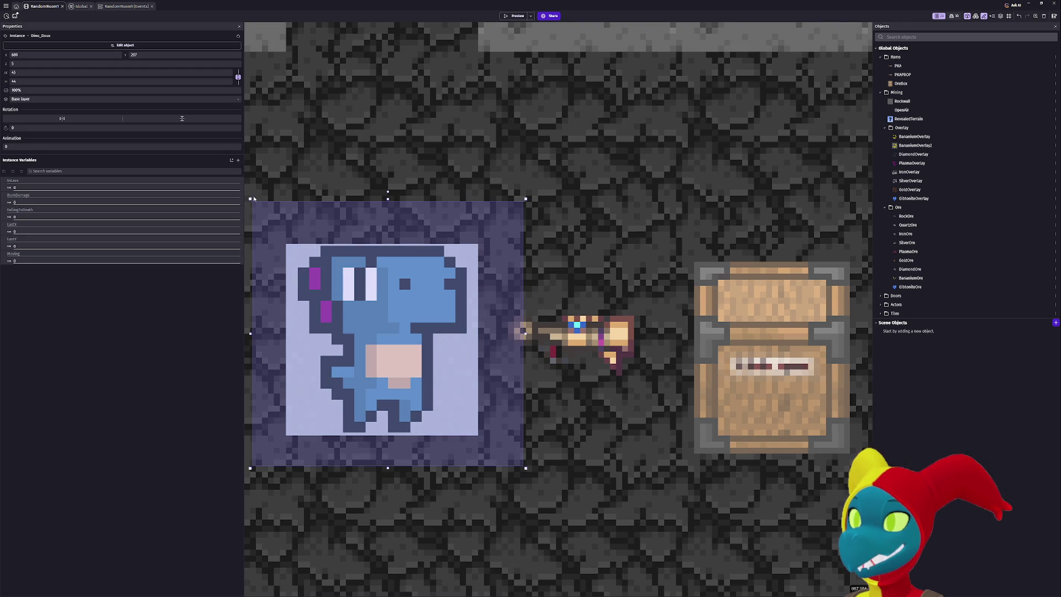
key(F5)
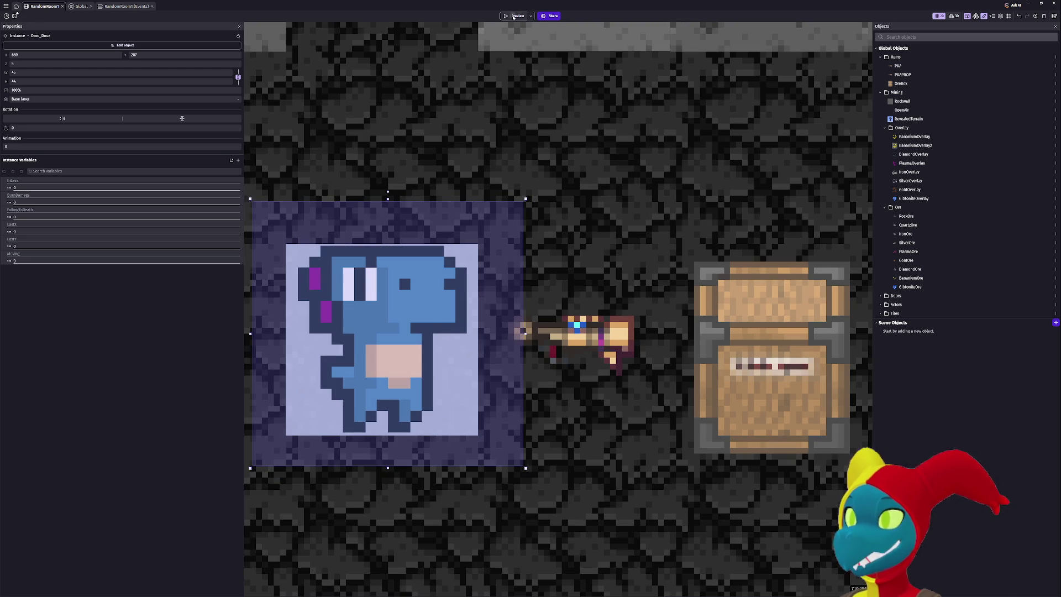
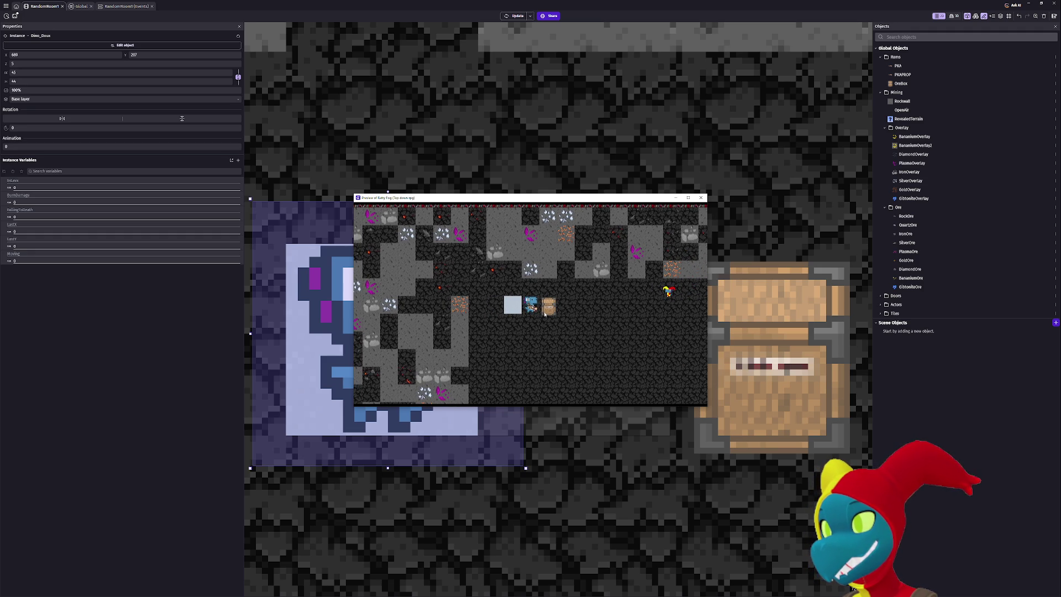
Step the dino one tile right and one tile down in the preview, then close it.
key(Right)
key(Down)
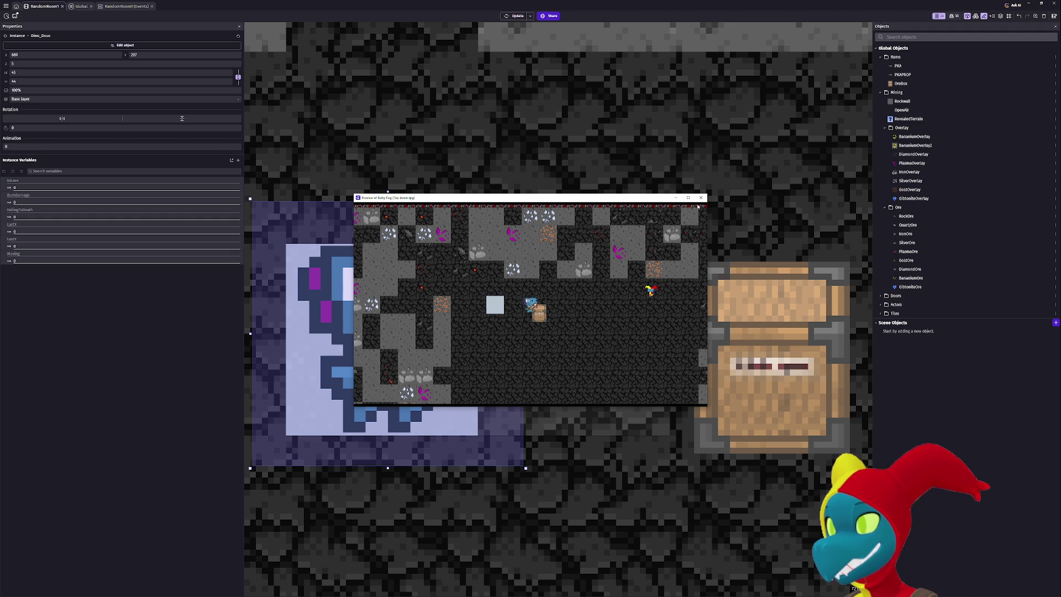
click(701, 197)
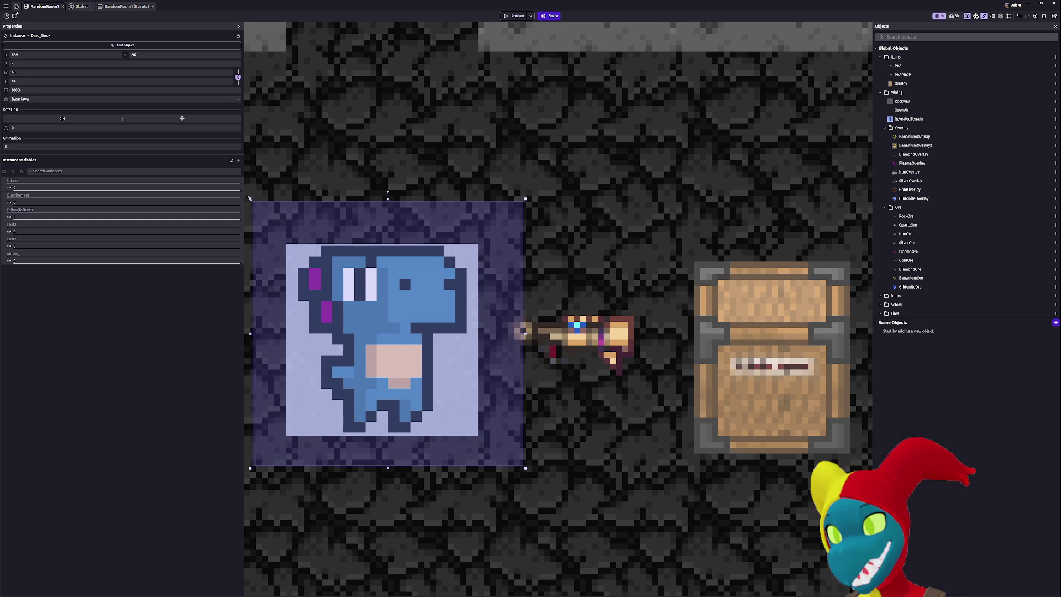
Stretch the Dino_Doux instance slightly taller and widen it to a width of 51.
drag(249, 199, 247, 196)
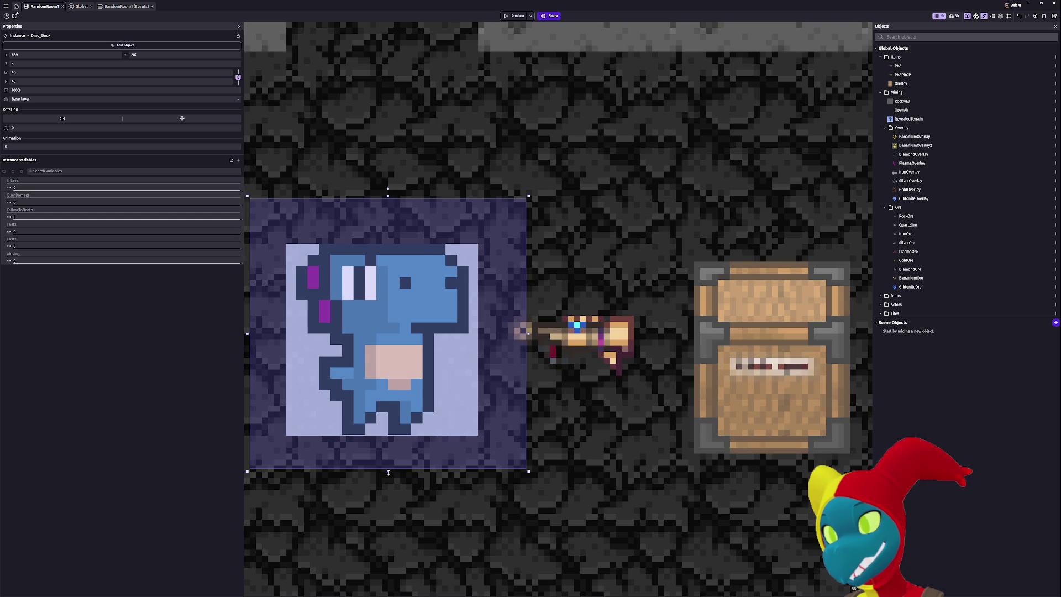
drag(388, 474, 388, 475)
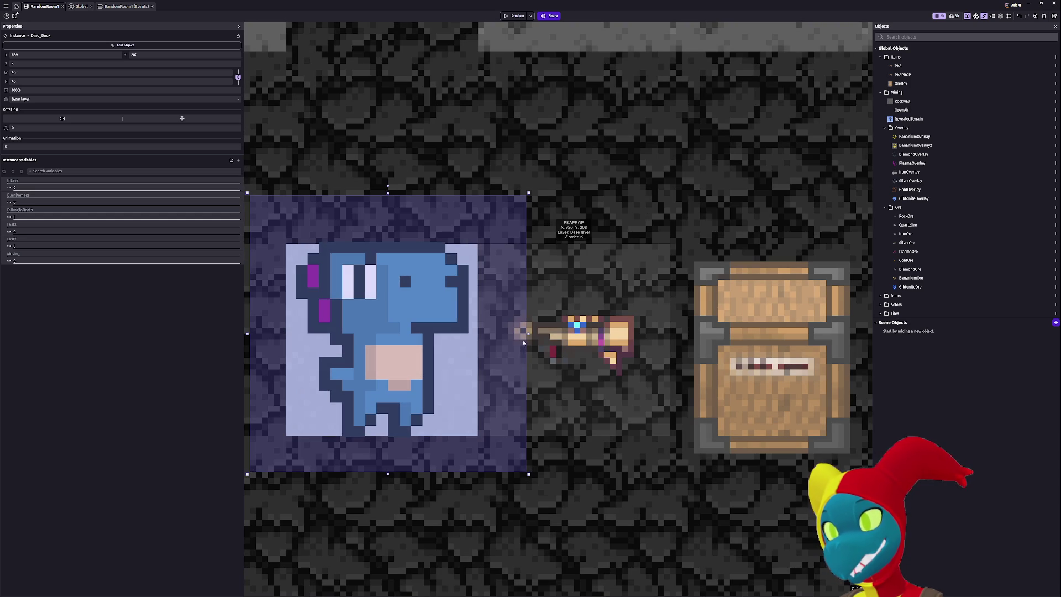
drag(529, 334, 534, 333)
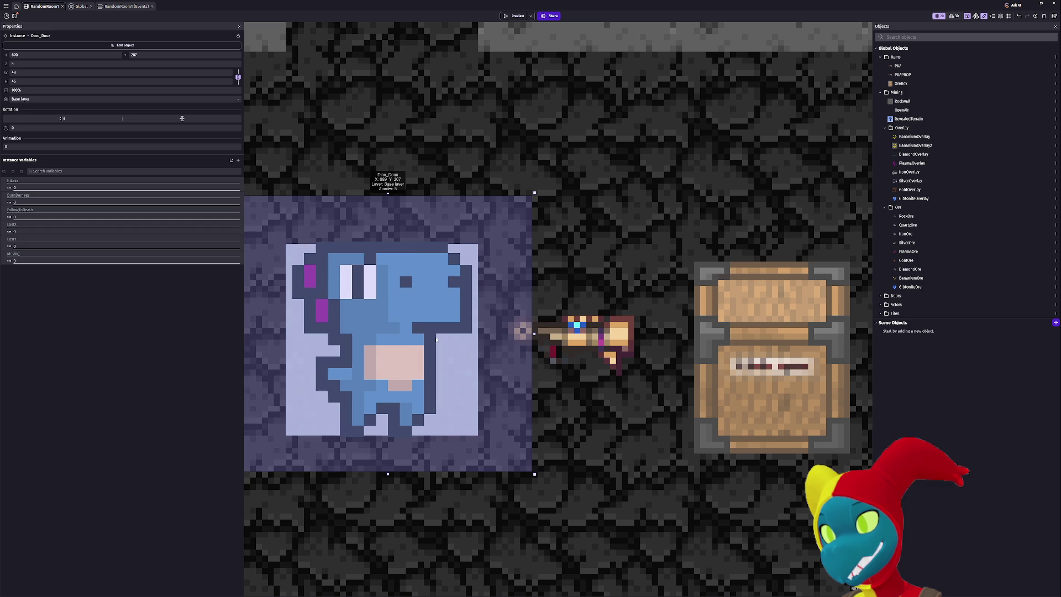
drag(535, 334, 540, 334)
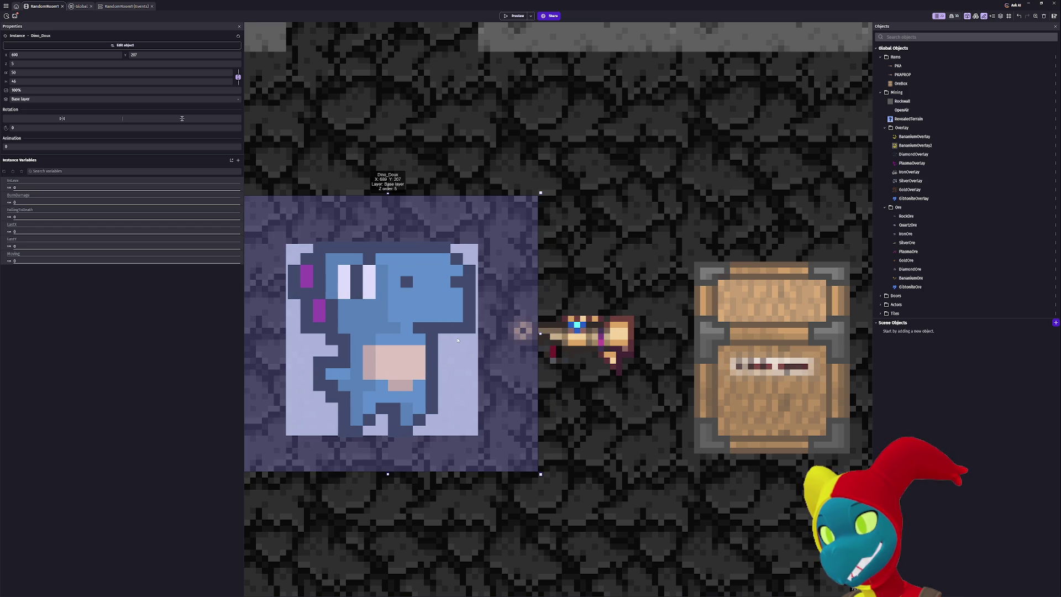
drag(540, 333, 544, 334)
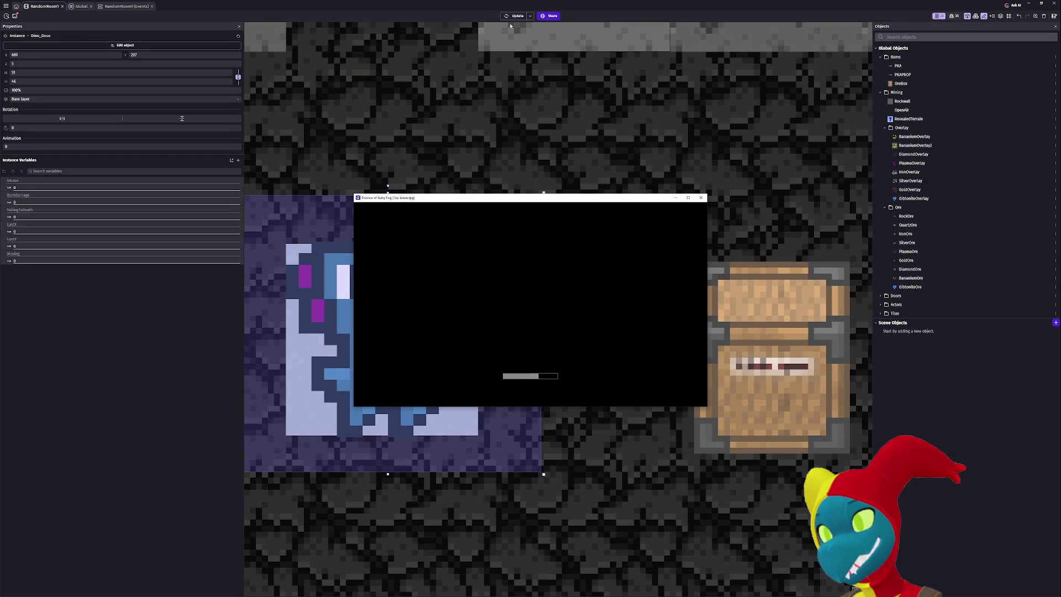
Move the enlarged dino two tiles right past the chest, then close the preview.
key(Right)
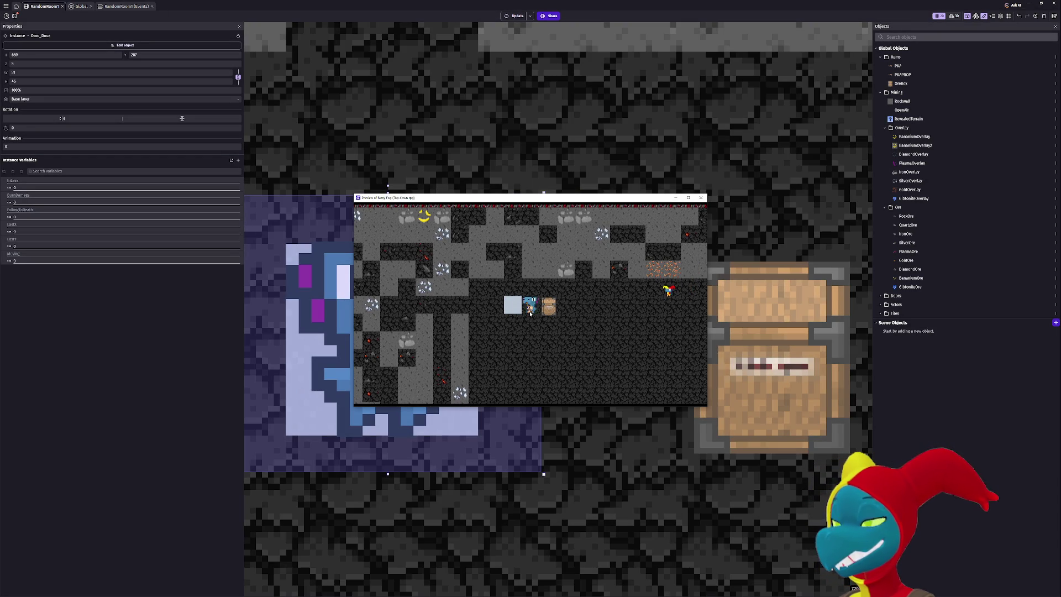
key(Right)
key(Right)
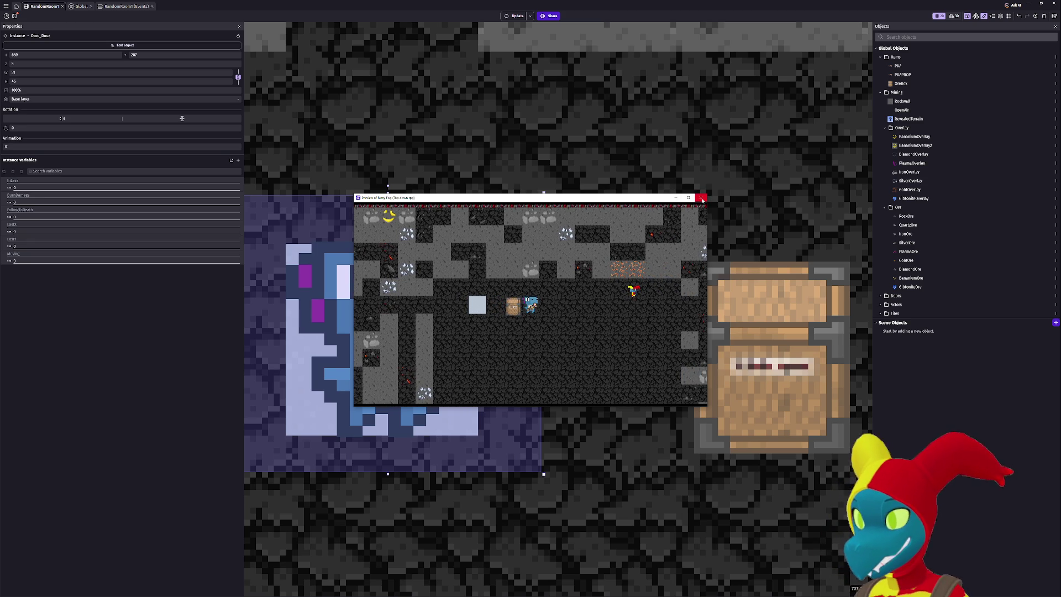
click(701, 198)
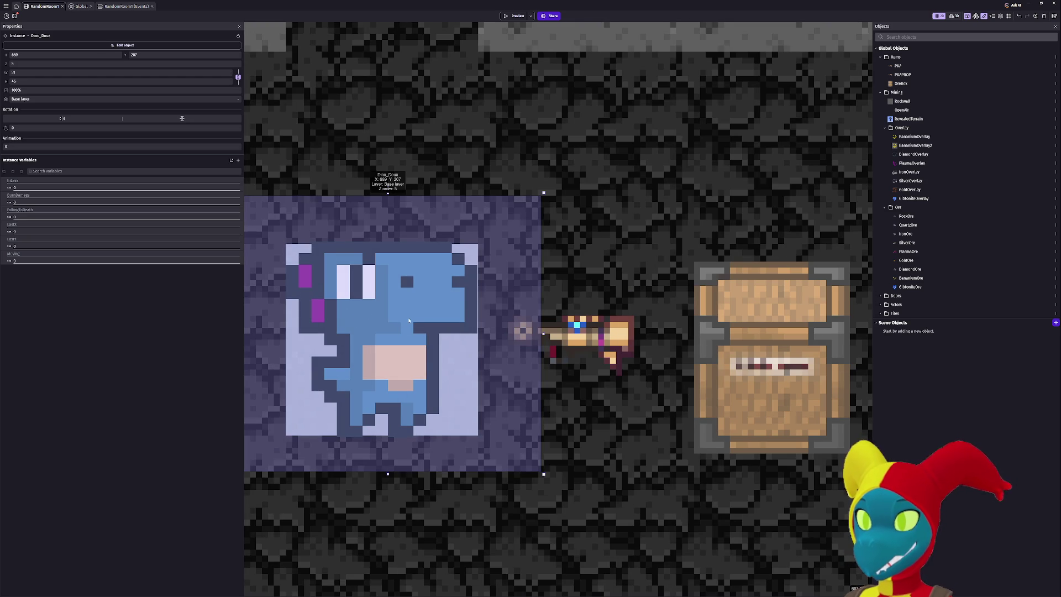
In Dino_Doux's collision mask editor, pull the right-side corners out to the frame corners.
double_click(379, 297)
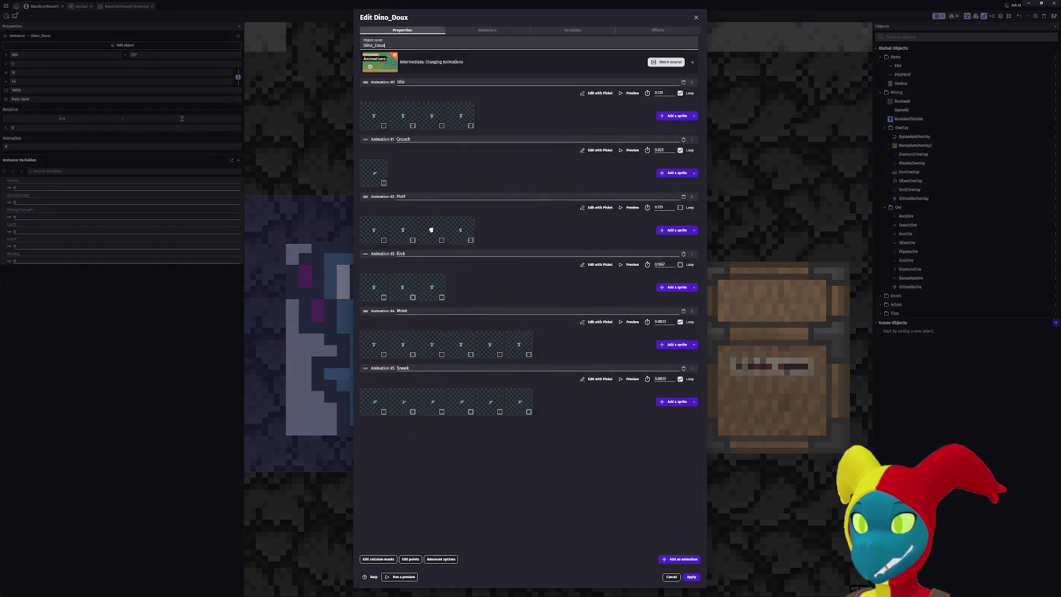
click(663, 59)
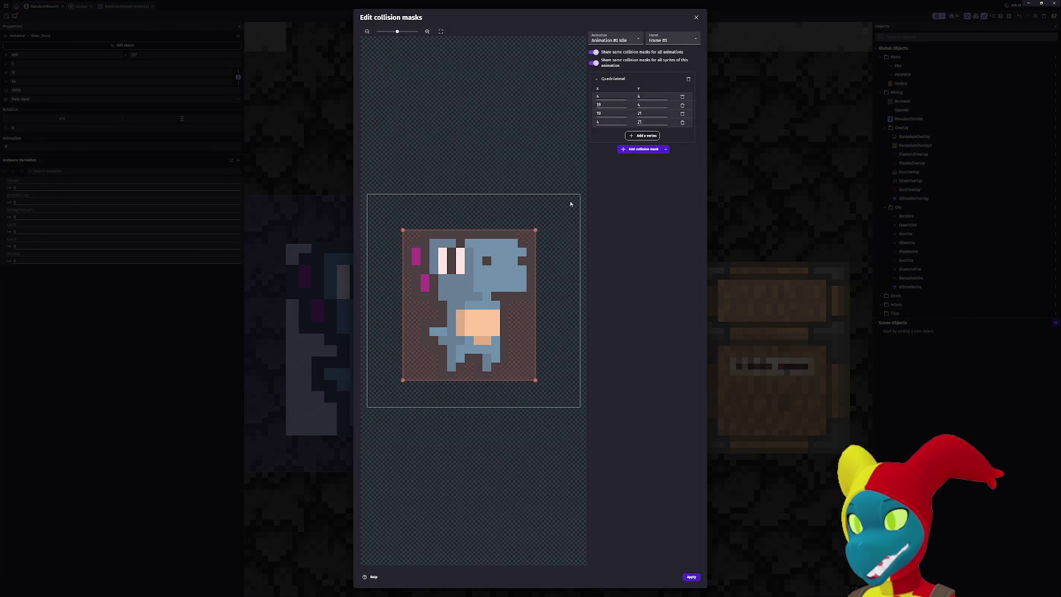
mouse_move(536, 231)
mouse_down()
mouse_move(585, 190)
mouse_move(533, 293)
mouse_move(579, 194)
mouse_up()
mouse_move(535, 380)
mouse_down()
mouse_move(614, 421)
mouse_move(579, 426)
mouse_up()
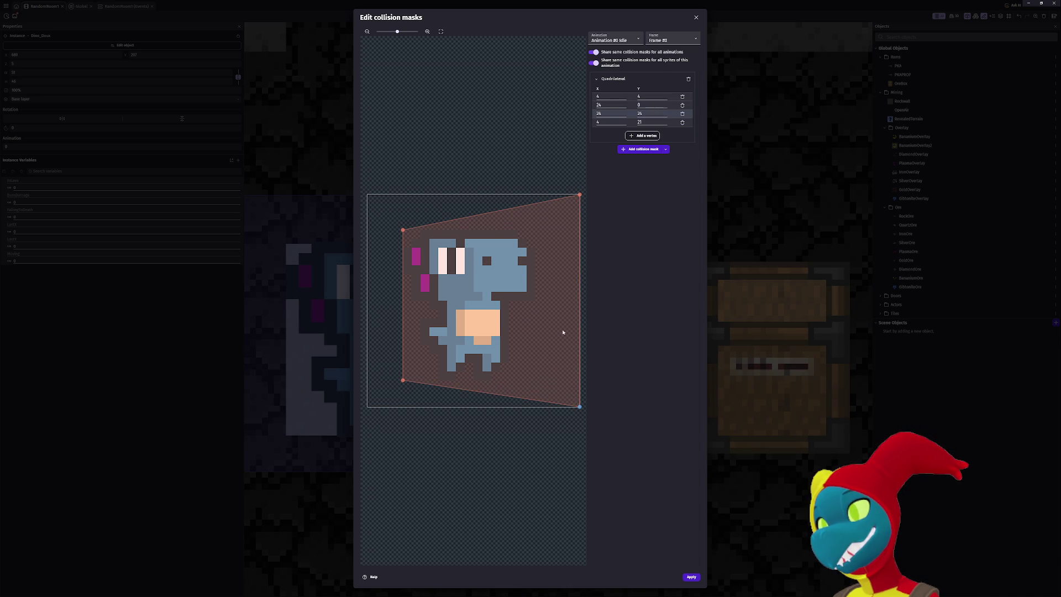
Set the remaining vertices to 0 and 24 for a full 24×24 square mask, and apply.
double_click(602, 114)
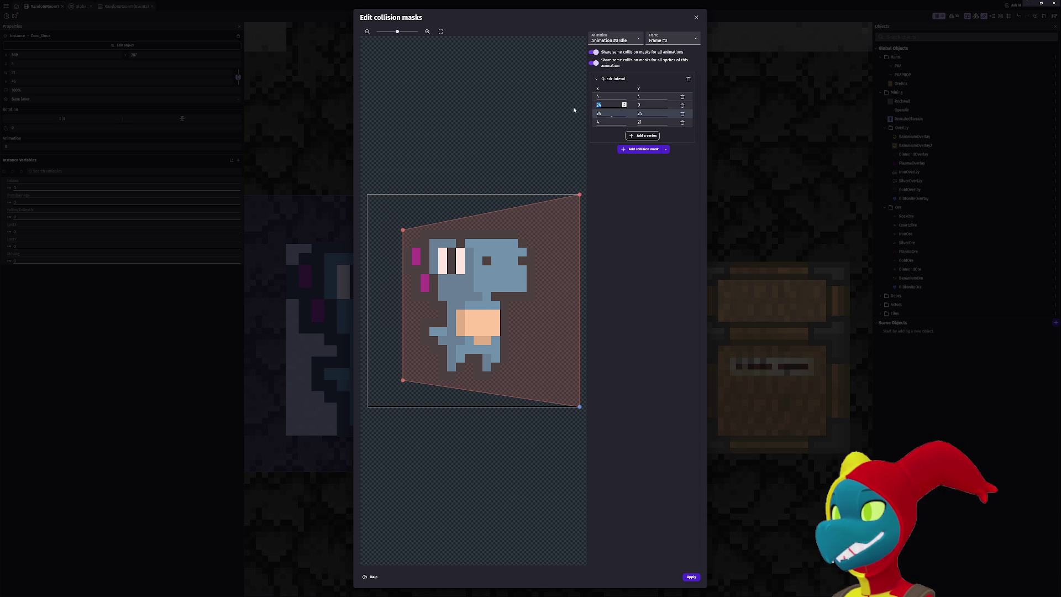
text(0)
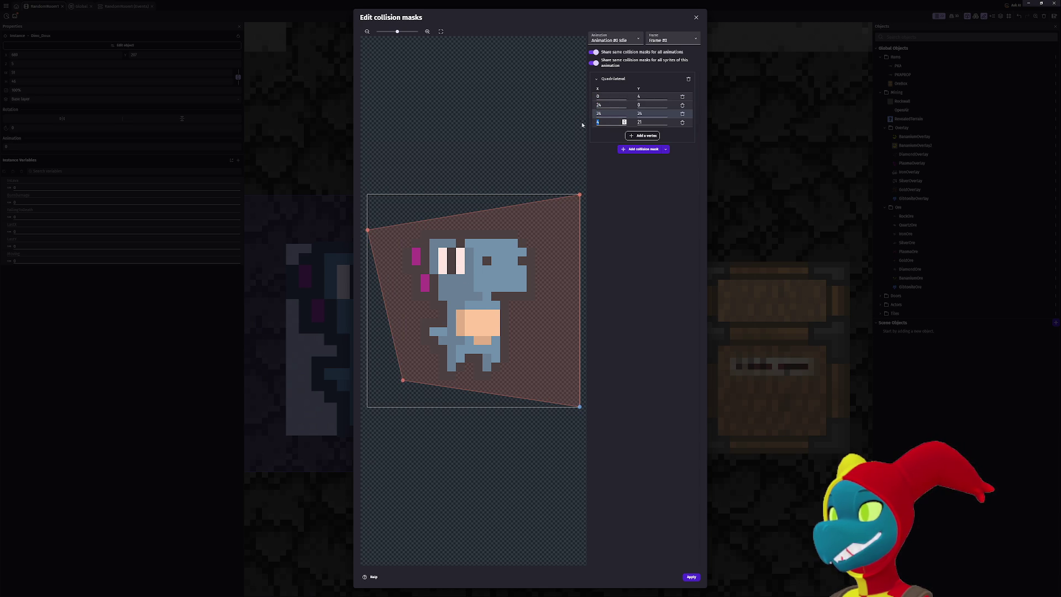
text(0)
double_click(652, 121)
text(24)
double_click(644, 113)
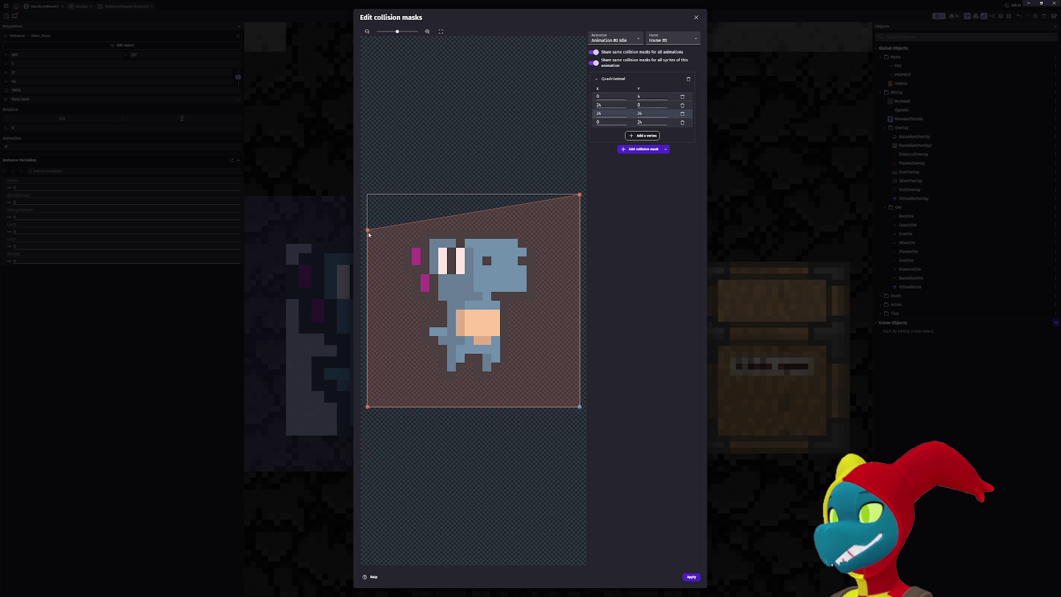
drag(368, 229, 367, 195)
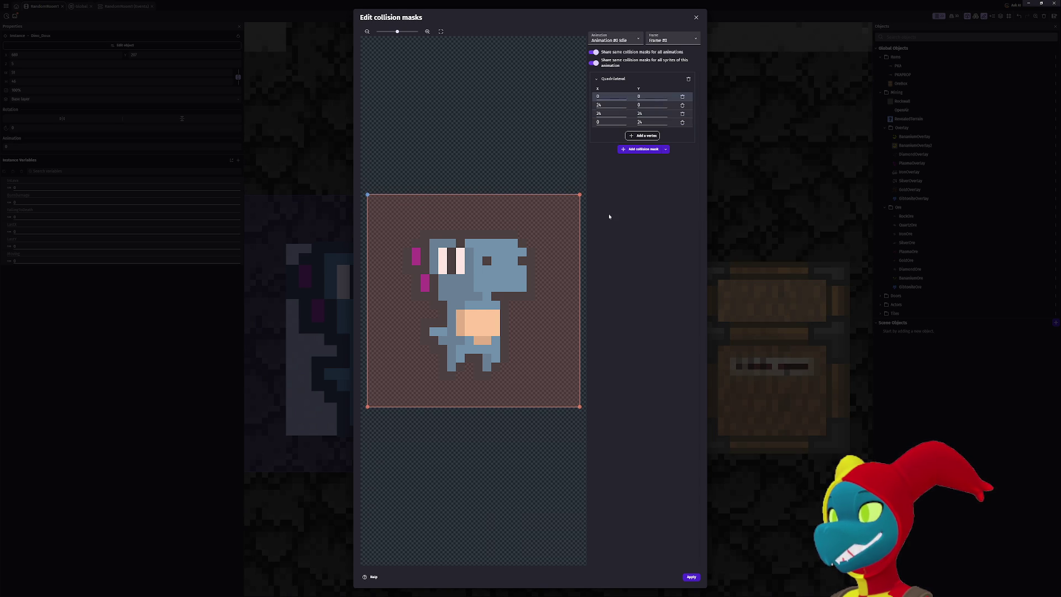
click(691, 578)
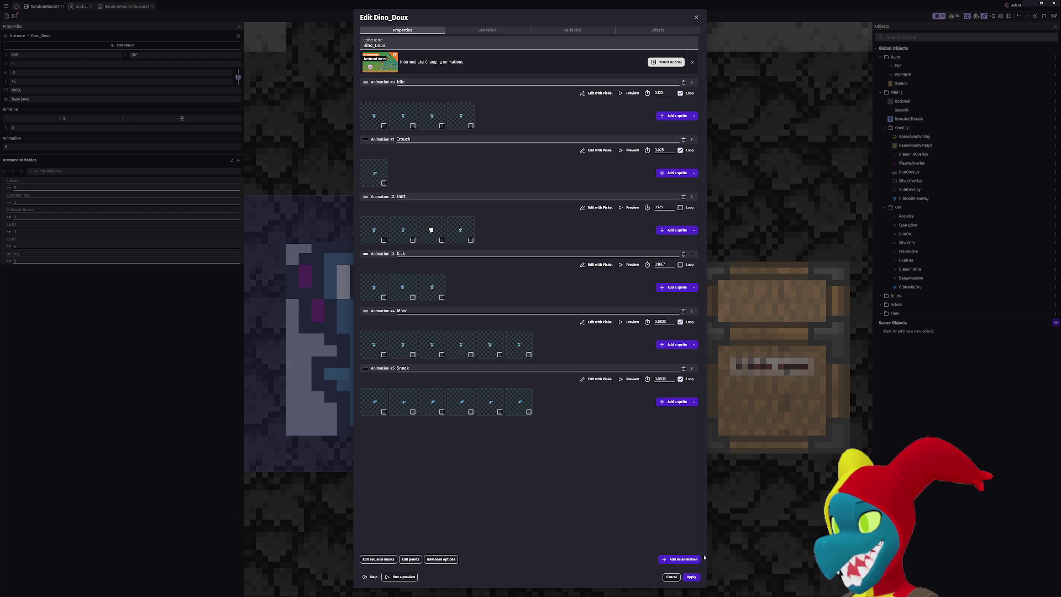
click(694, 578)
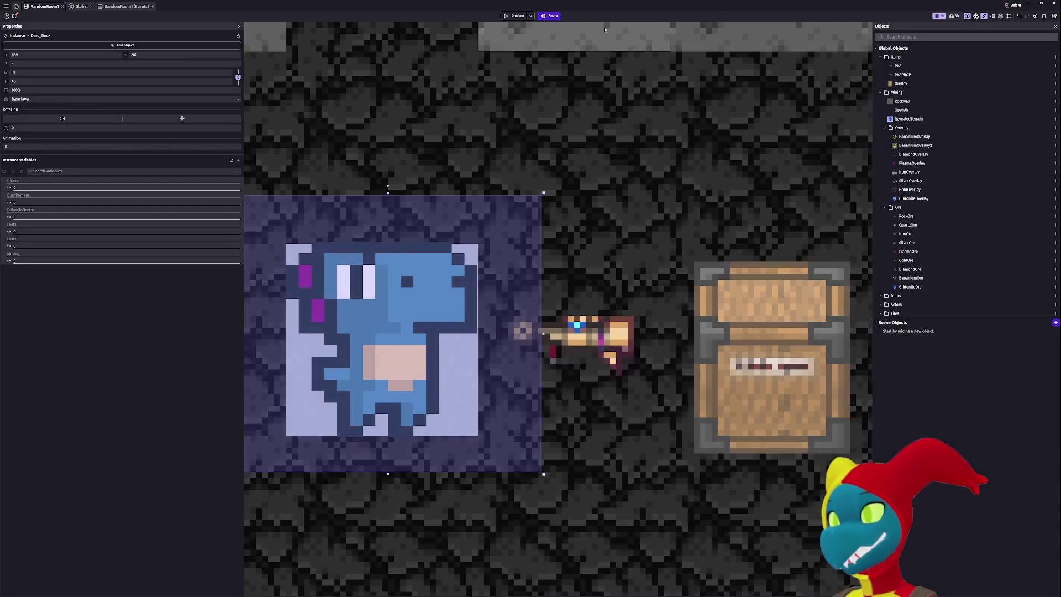
Preview the game, step the square-masked dino one tile right, then close the preview.
click(511, 17)
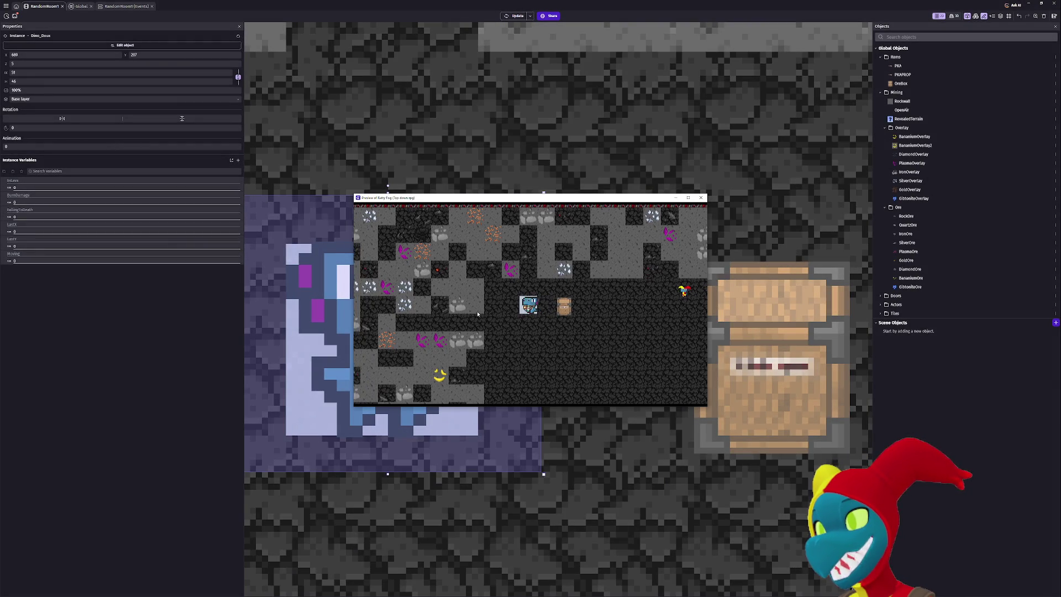
key(Right)
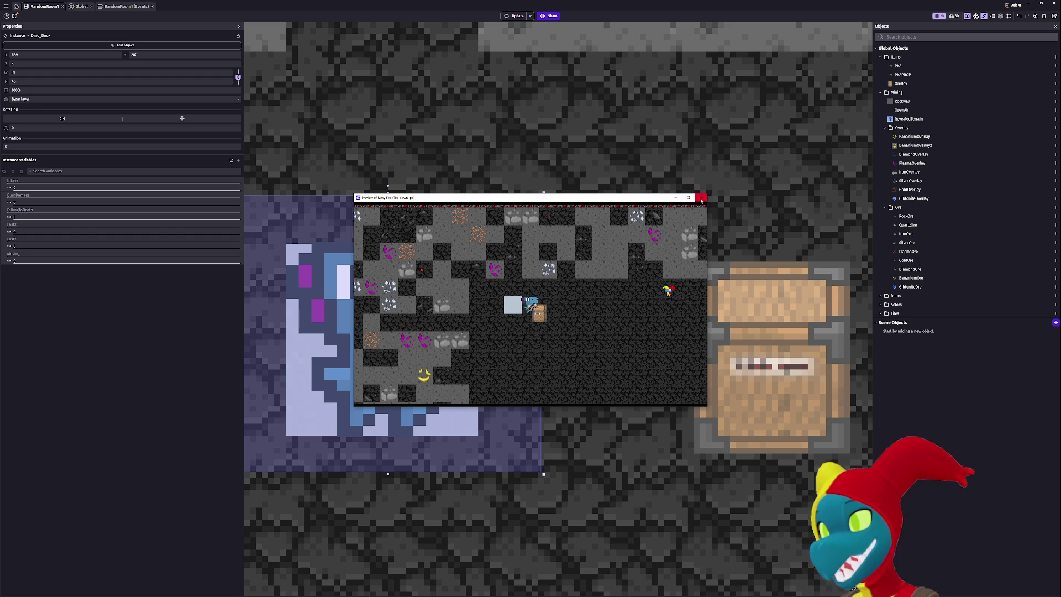
click(701, 200)
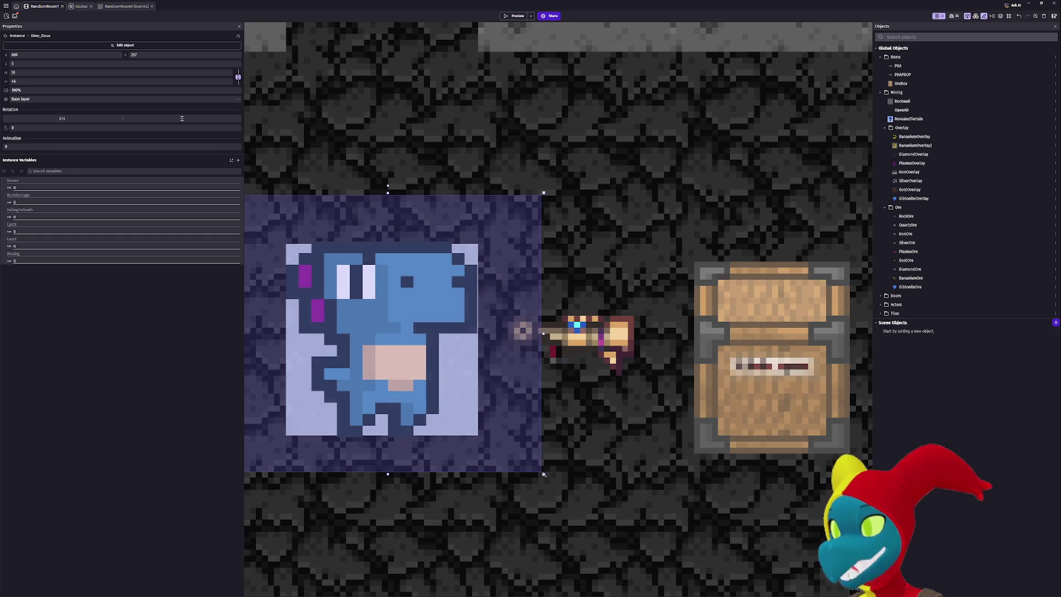
drag(544, 474, 482, 420)
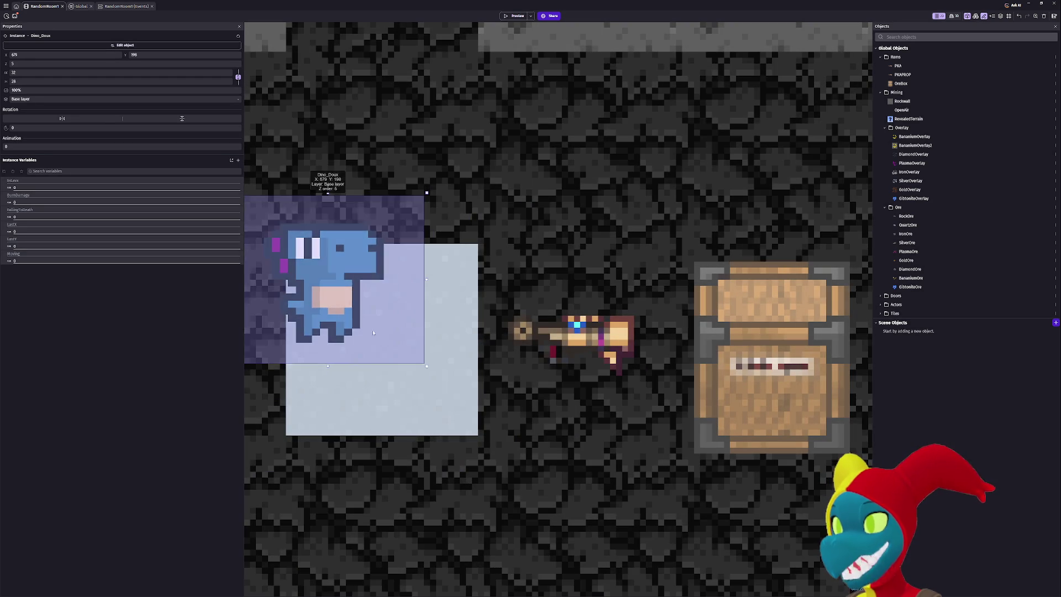
Undo the earlier resize, then stretch the Dino_Doux instance taller from its bottom edge.
key(ctrl+z)
mouse_move(407, 382)
mouse_down()
mouse_move(408, 392)
mouse_move(409, 372)
mouse_up()
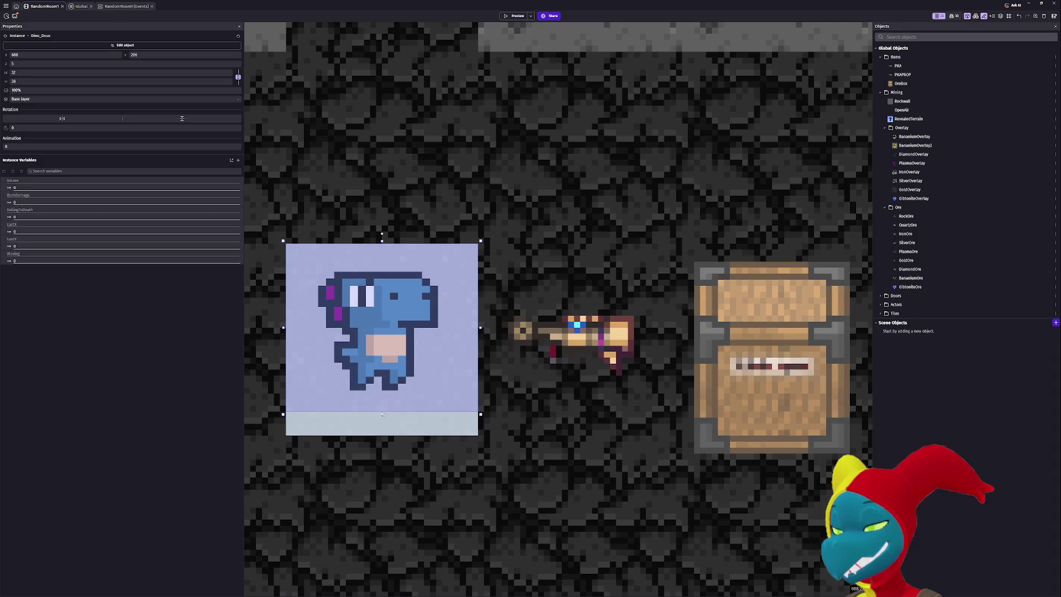
drag(382, 414, 380, 437)
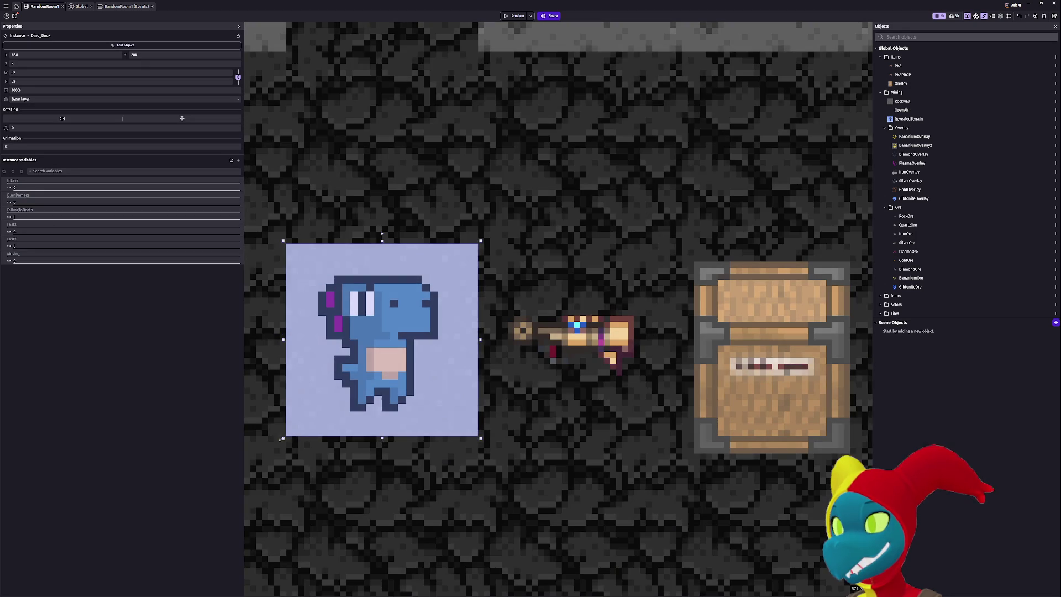
drag(283, 438, 283, 438)
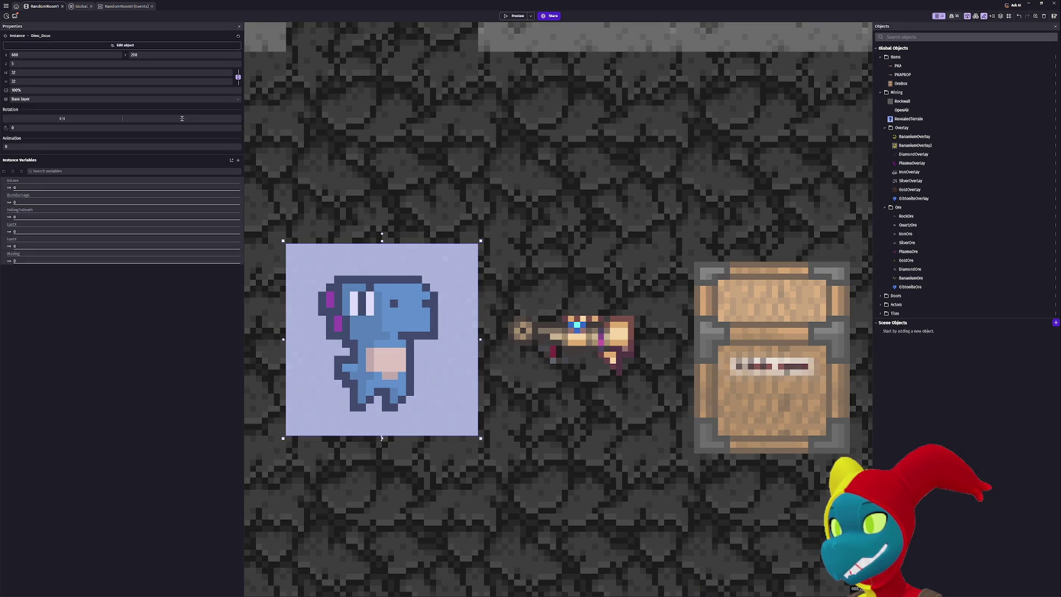
drag(381, 438, 381, 446)
Widen the instance on both sides and extend its top and bottom so it is roughly square.
drag(382, 243, 381, 237)
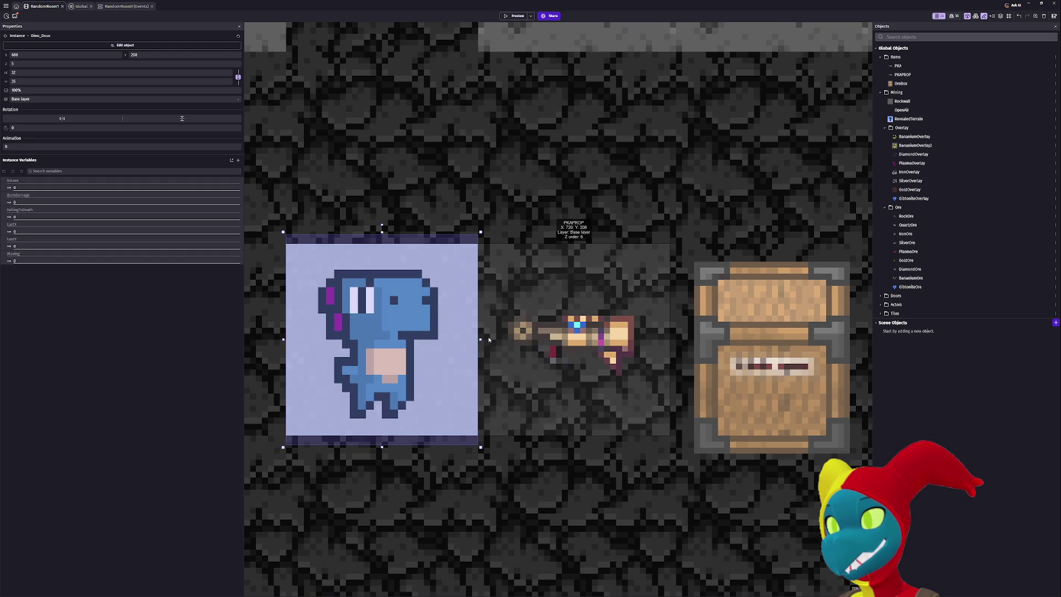
drag(480, 340, 493, 339)
drag(281, 339, 275, 339)
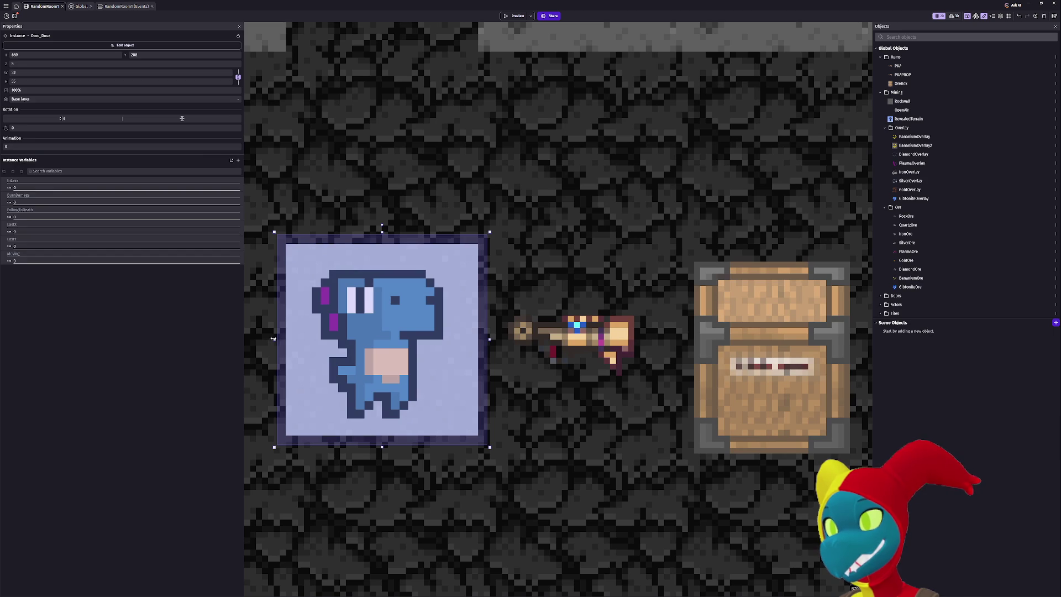
drag(490, 340, 496, 343)
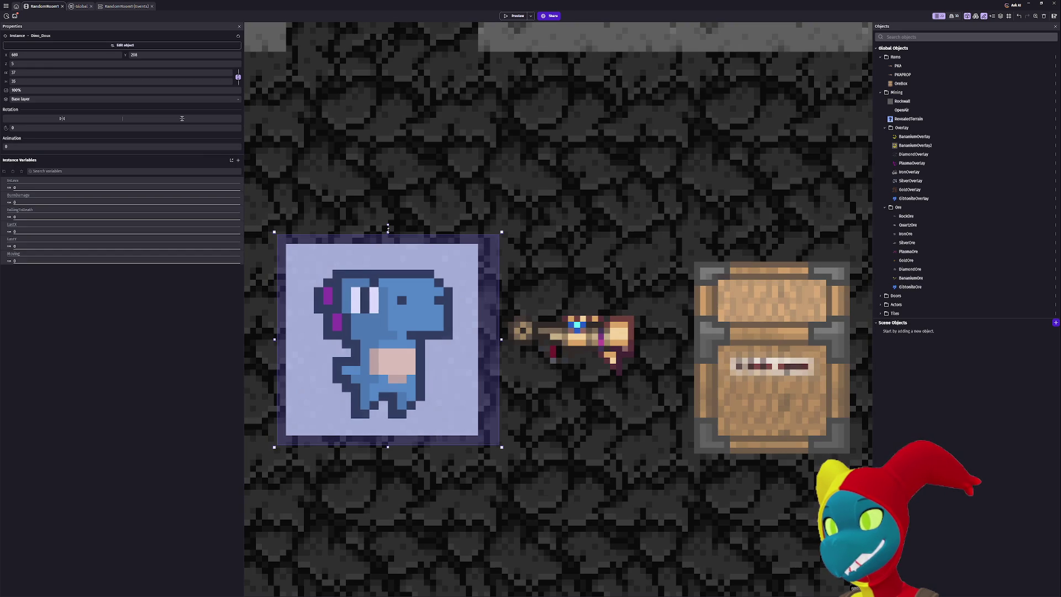
drag(387, 233, 387, 229)
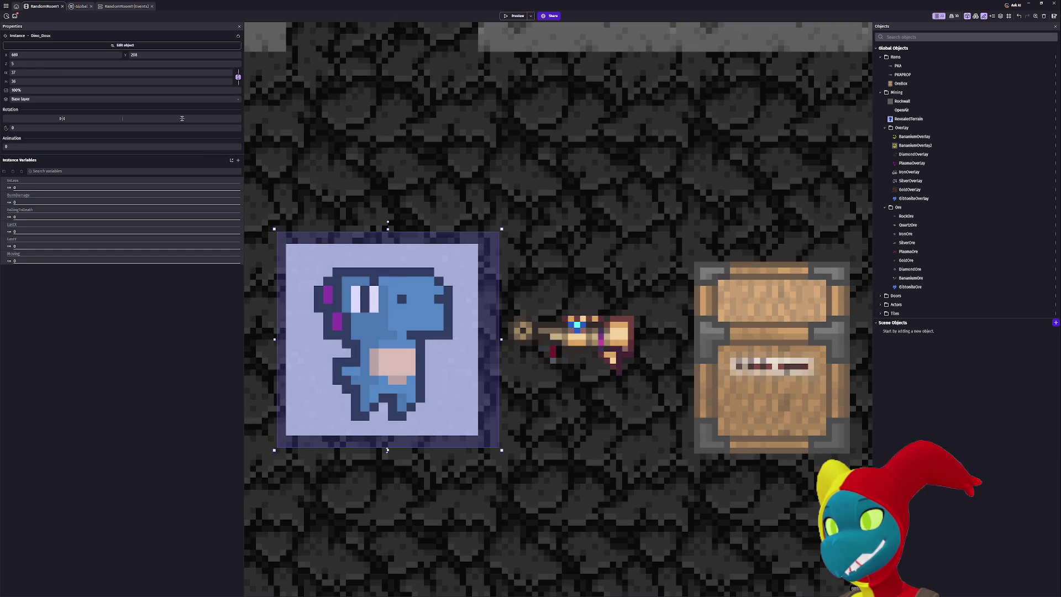
drag(387, 451, 388, 458)
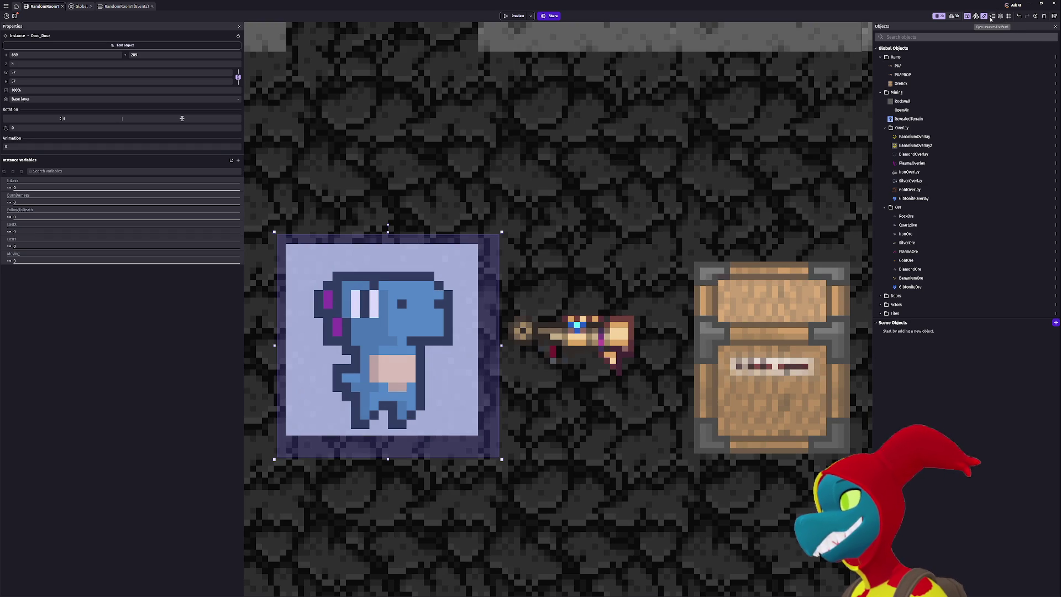
Toggle the instances list, then open and close the Dino_Doux object editor.
click(991, 18)
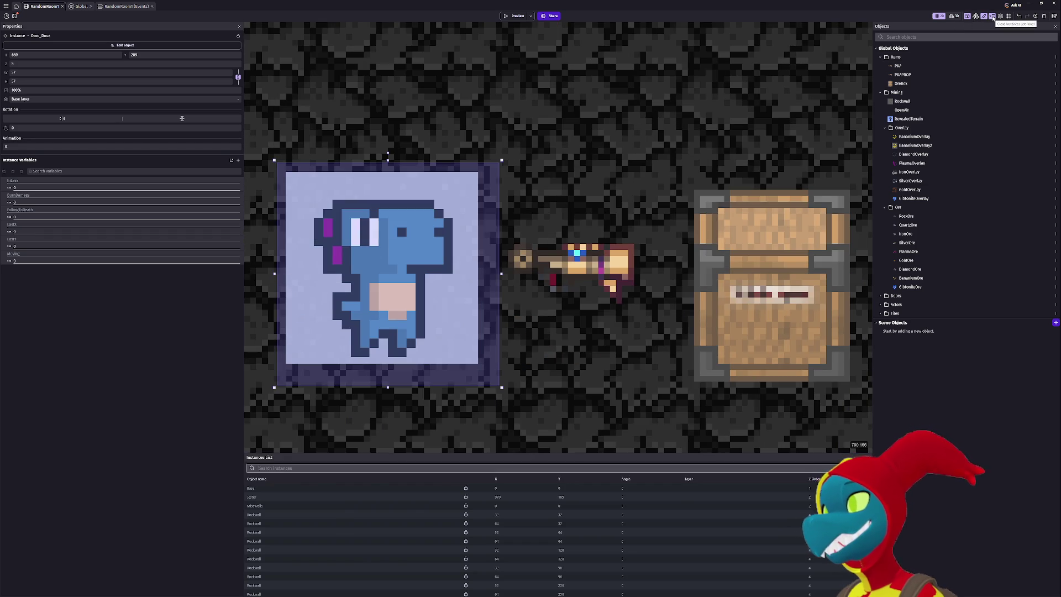
click(989, 19)
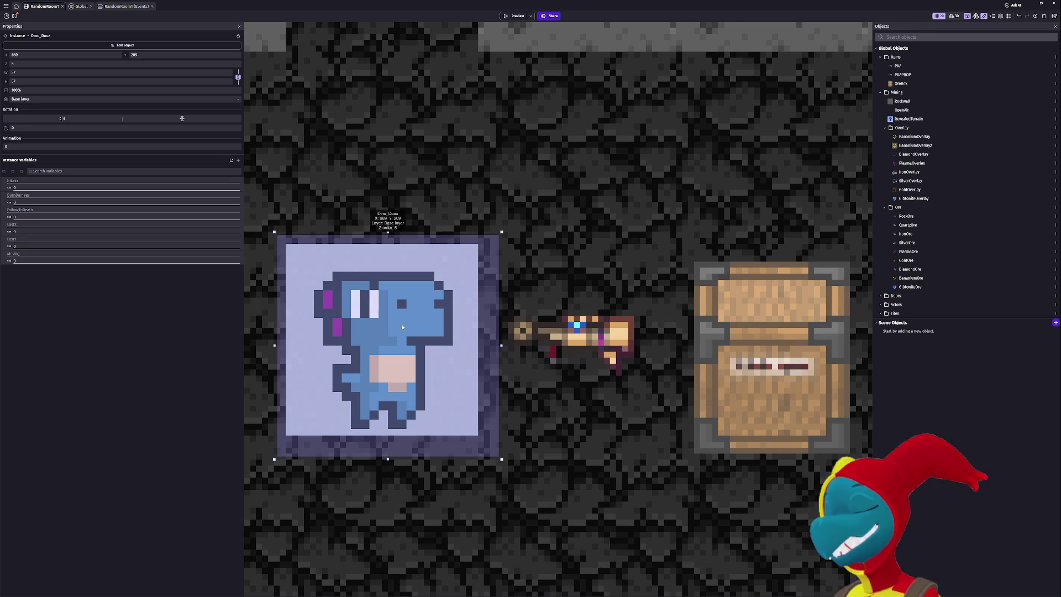
double_click(403, 327)
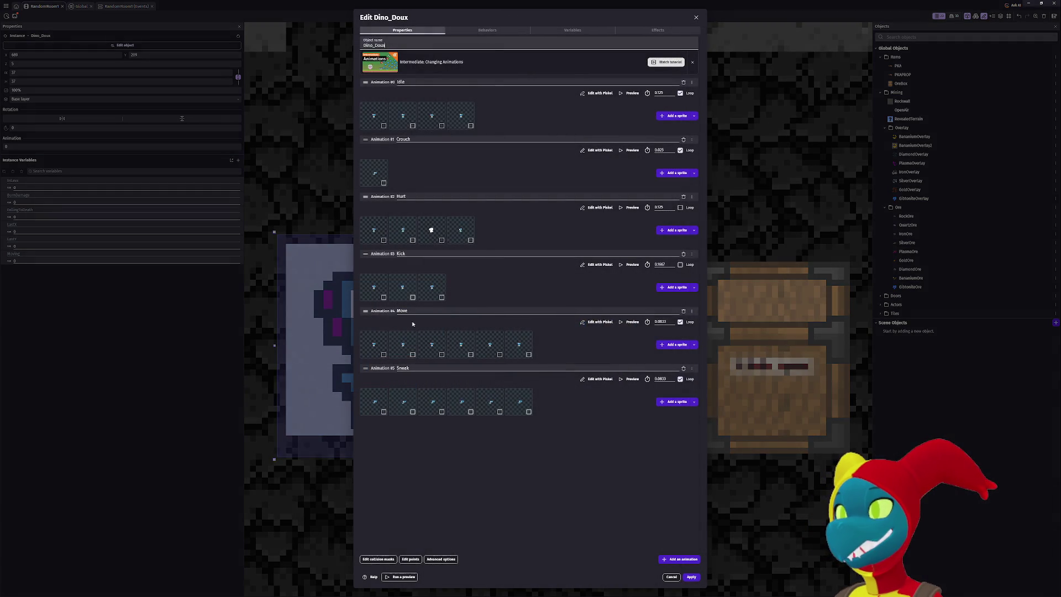
click(696, 17)
Widen the Dino_Doux instance slightly on the left and move it to X 689, Y 209.
scroll(327, 310, left, 5)
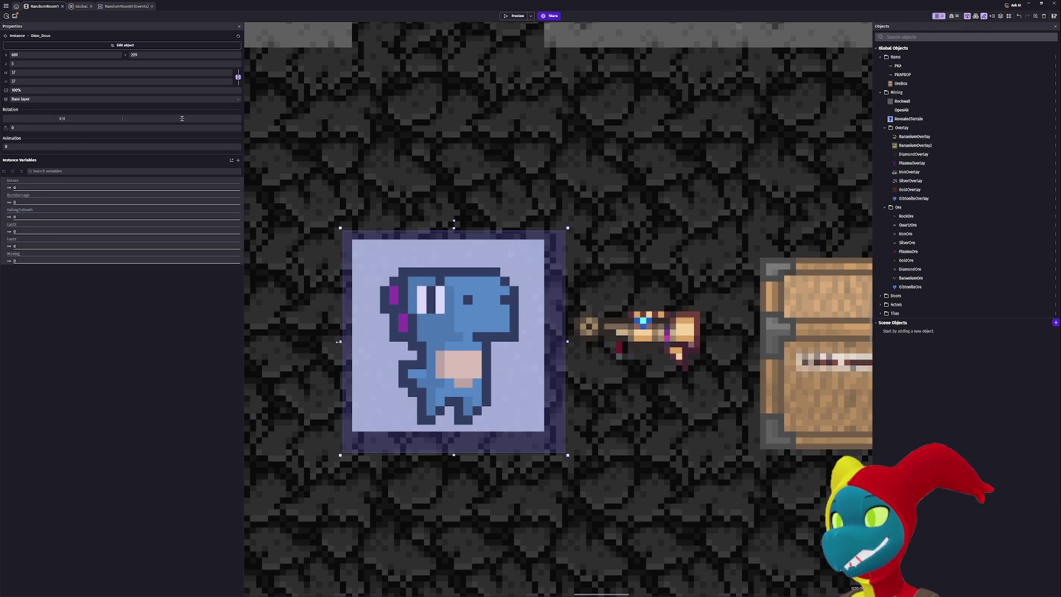
drag(339, 343, 331, 347)
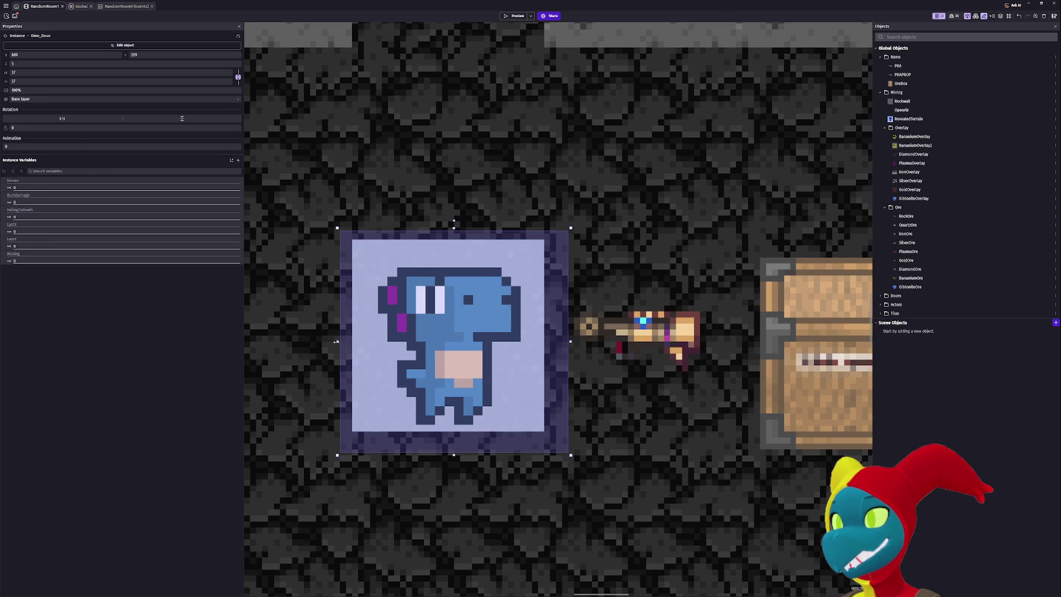
mouse_move(398, 341)
mouse_down()
mouse_move(420, 318)
mouse_move(437, 335)
mouse_move(429, 337)
mouse_up()
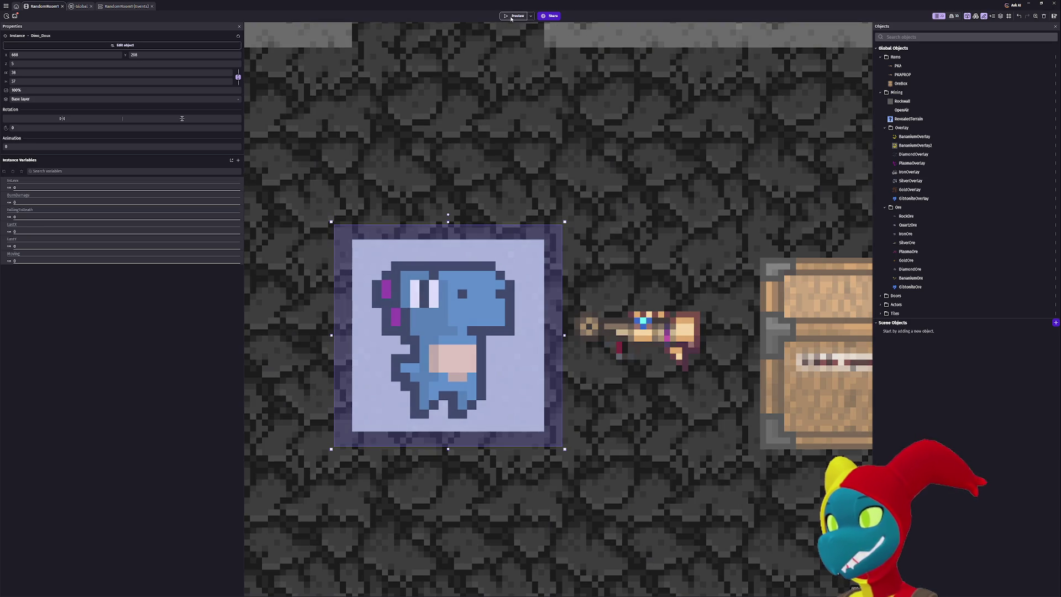
click(511, 17)
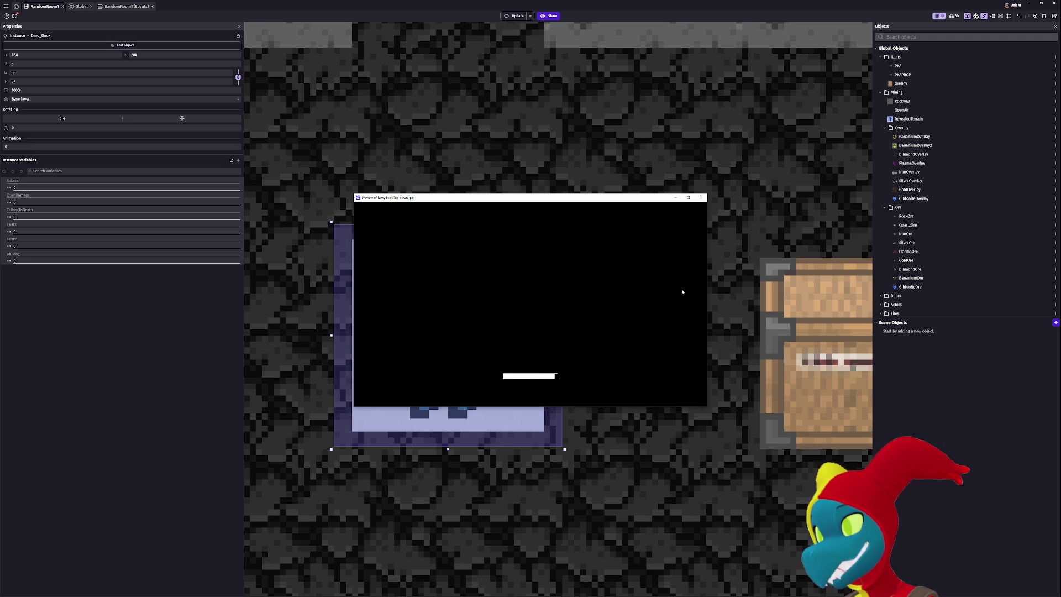
key(Right)
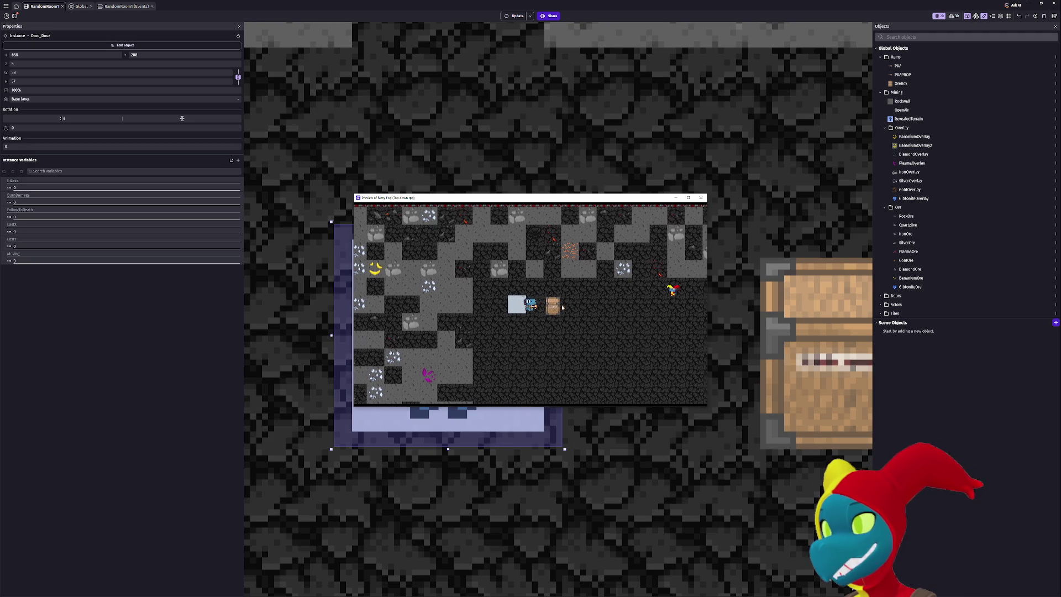
key(Up)
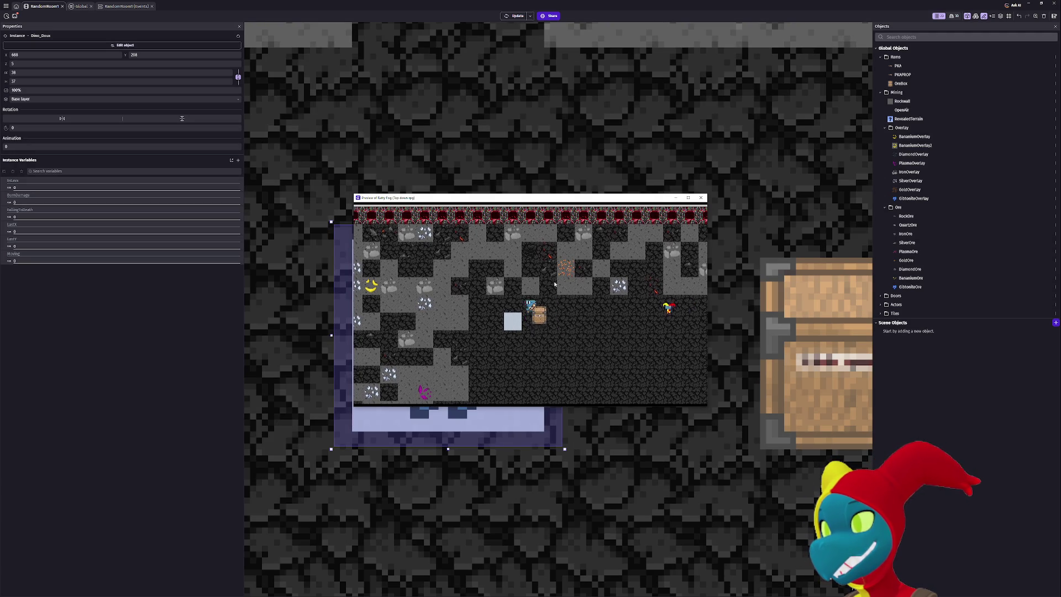
key(Down)
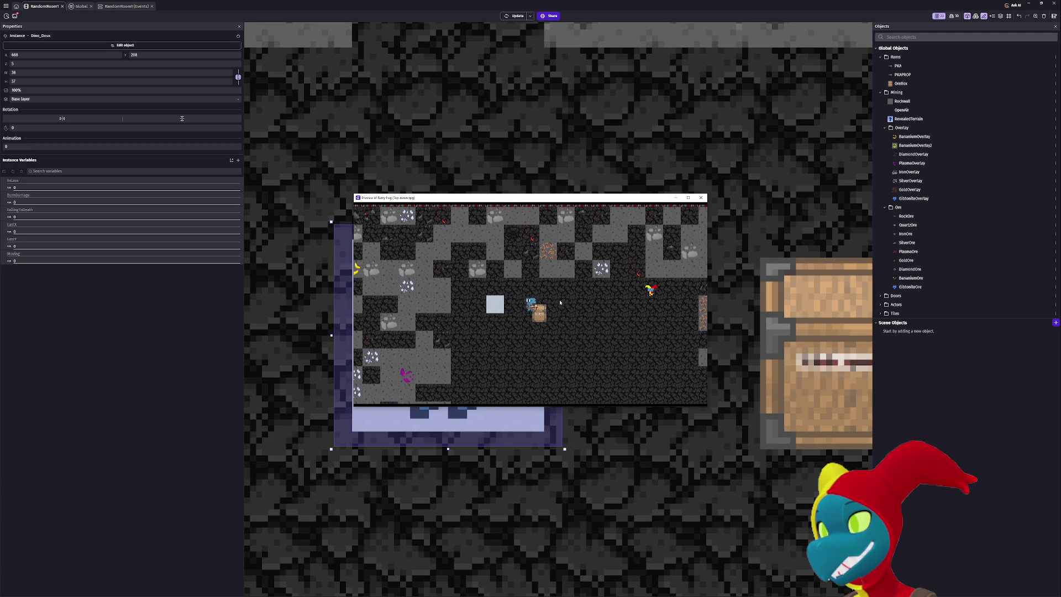
key(Up)
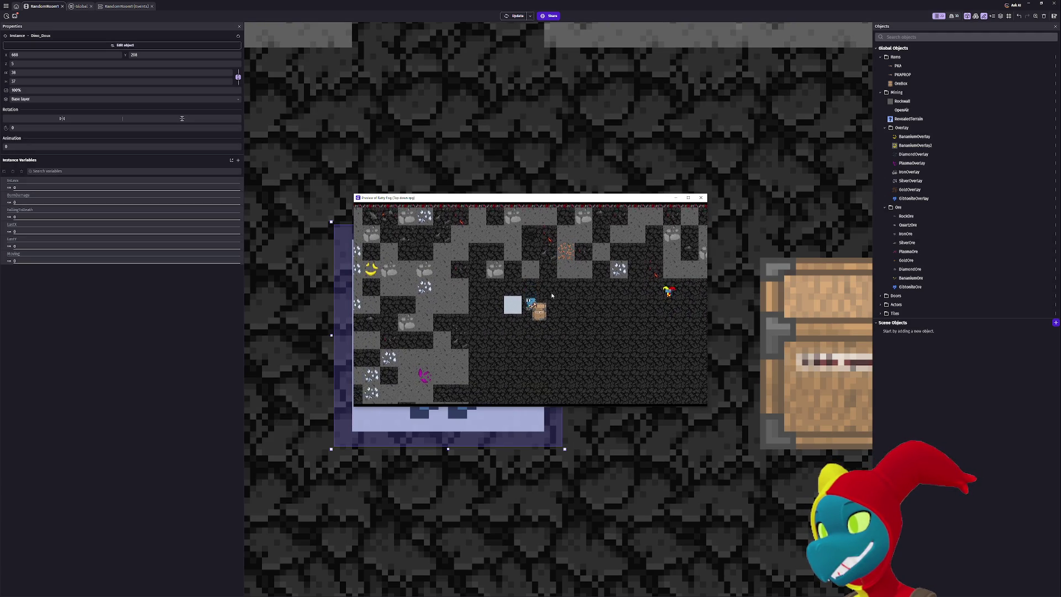
key(Down)
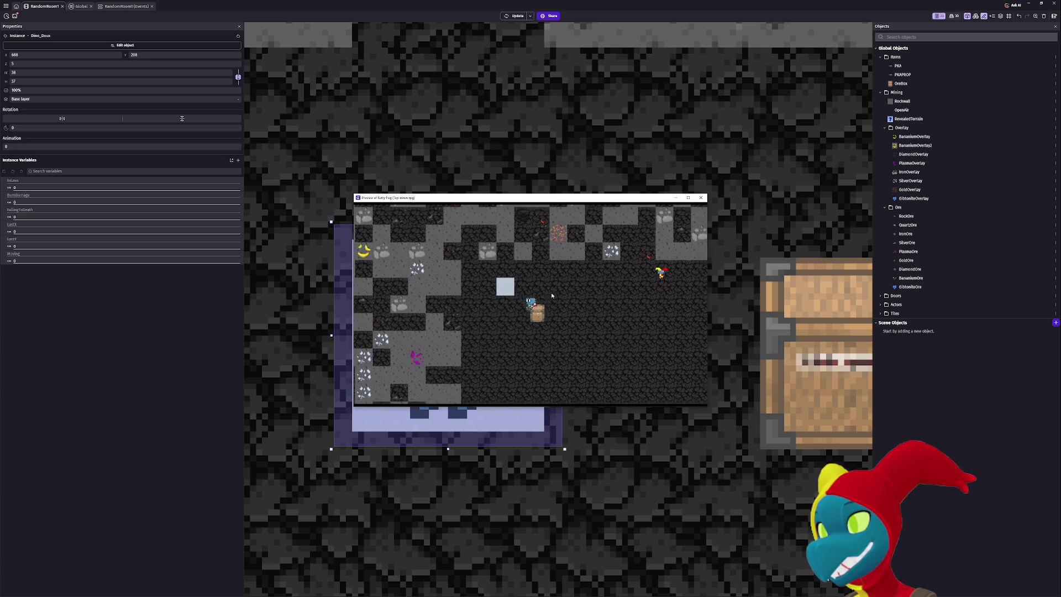
key(Up)
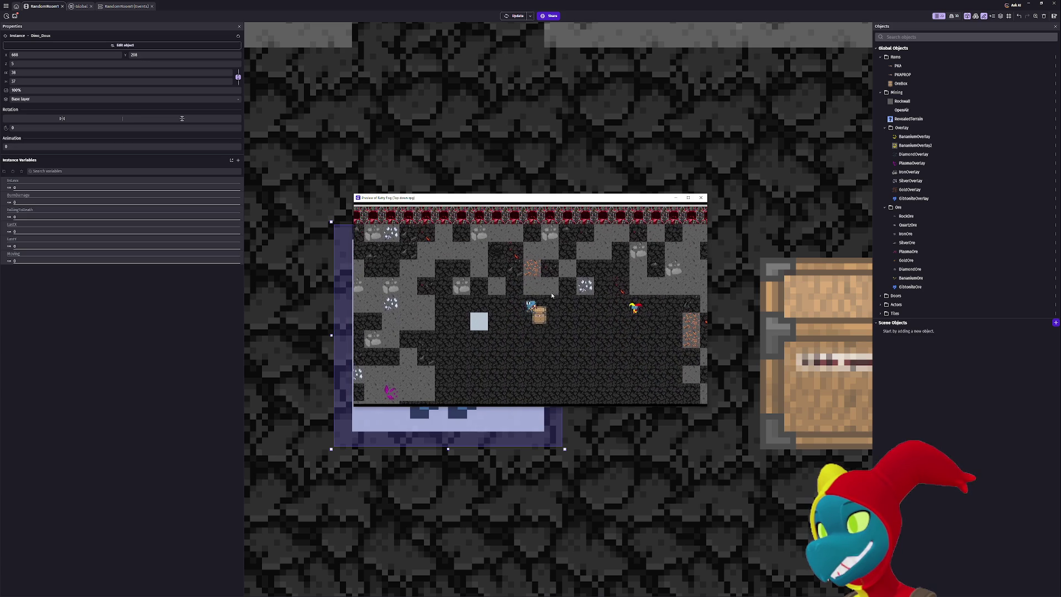
key(Right)
key(Left)
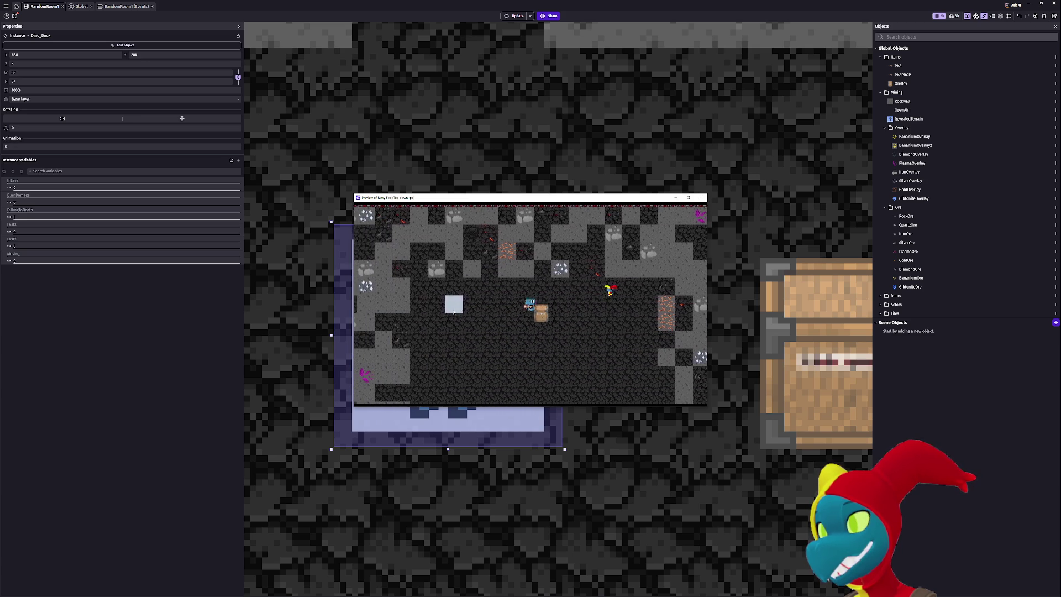
key(Right)
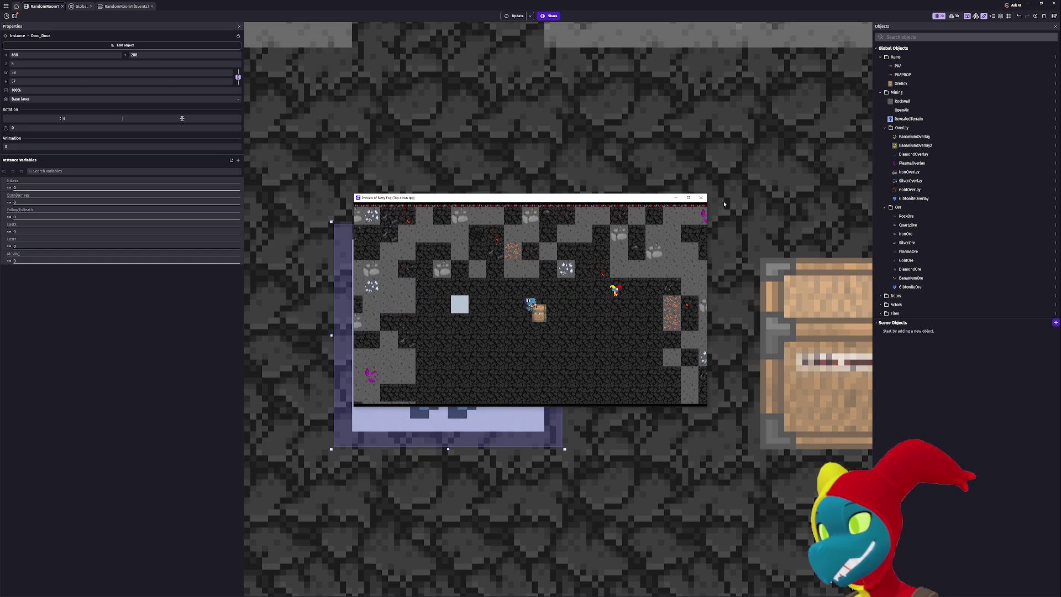
click(701, 197)
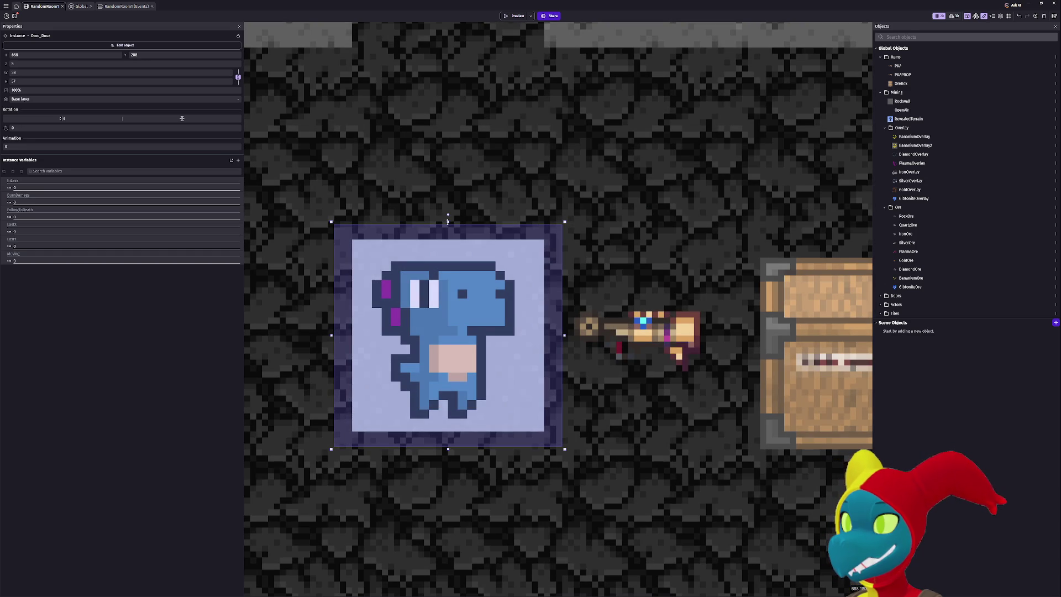
Shrink Dino_Doux to 32 pixels tall, narrow it from the left, and shift it slightly right.
drag(448, 222, 446, 240)
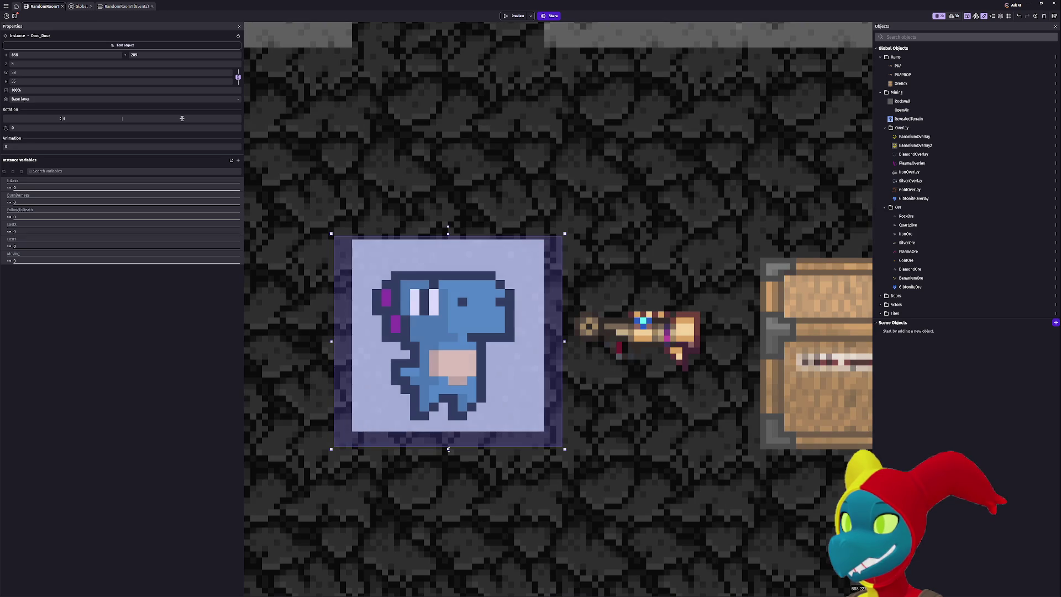
drag(448, 449, 449, 431)
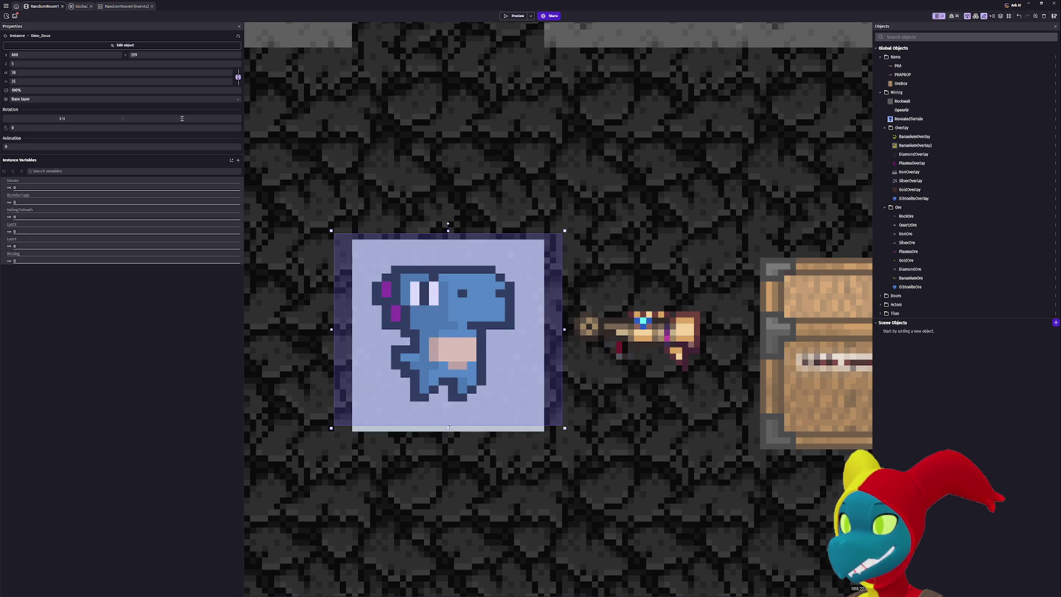
drag(448, 233, 447, 239)
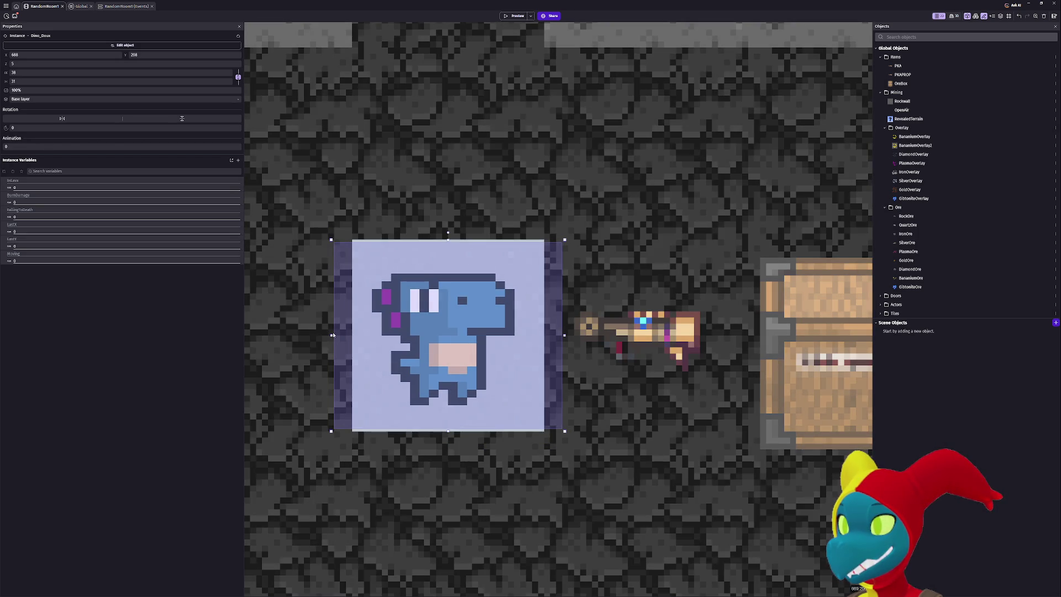
drag(332, 334, 352, 333)
drag(564, 334, 559, 321)
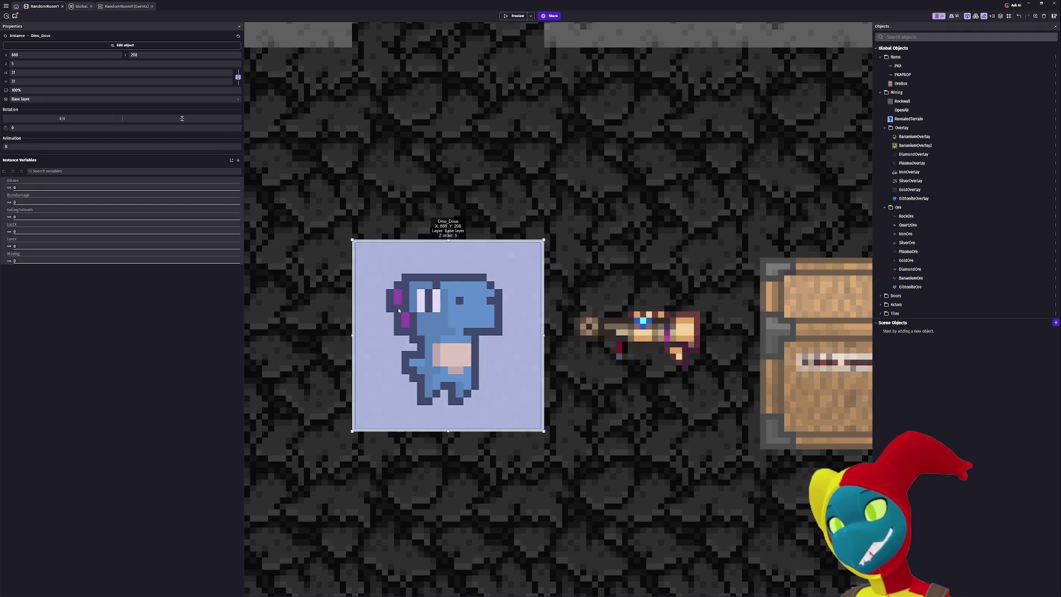
drag(396, 303, 397, 305)
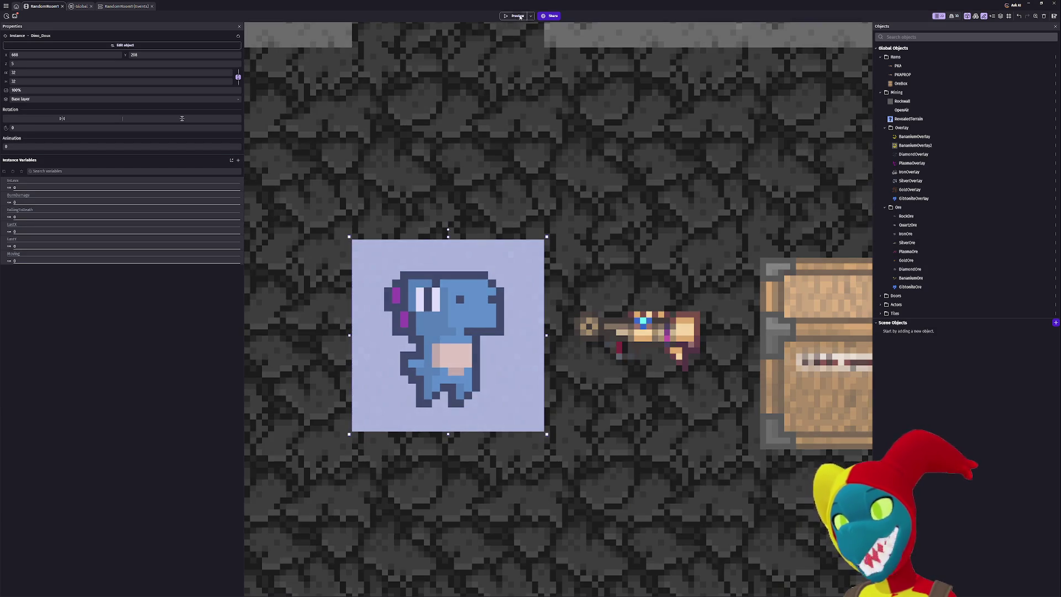
Test-run the game, then grow the Dino_Doux instance to 33 by 33 pixels.
click(514, 16)
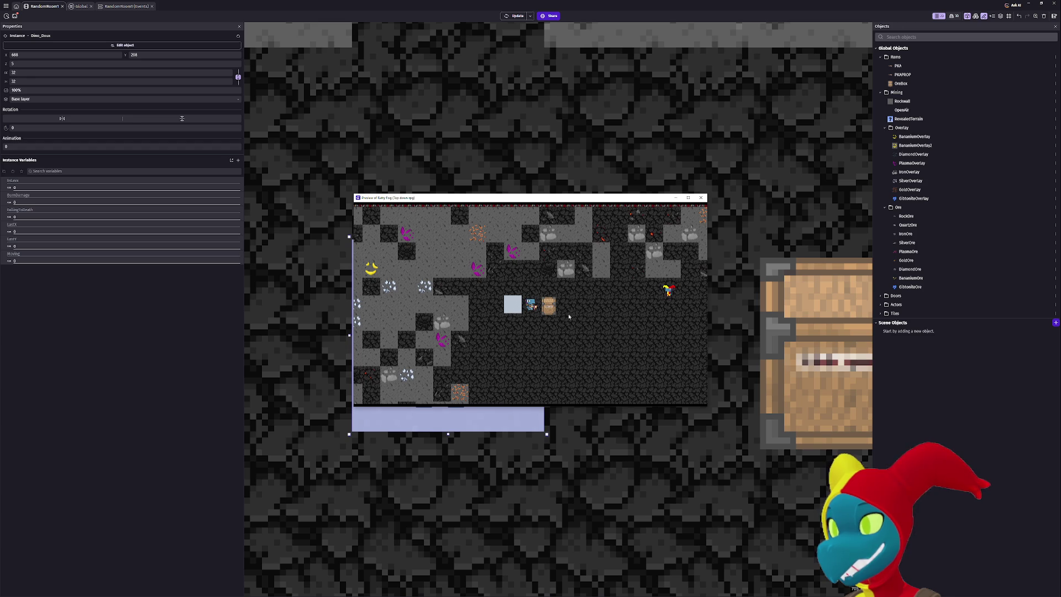
key(alt+F4)
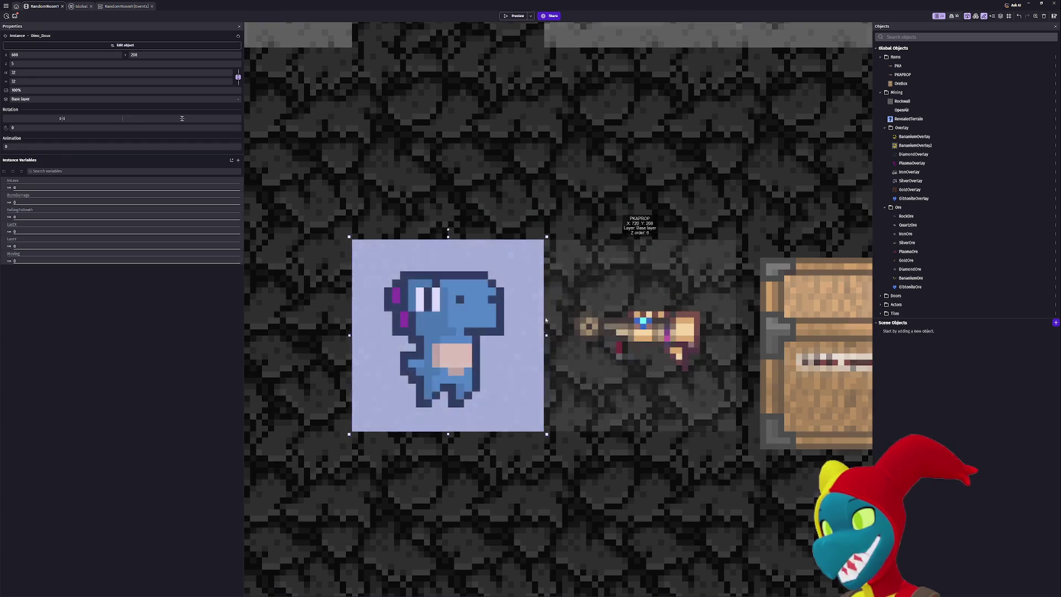
drag(547, 435, 556, 442)
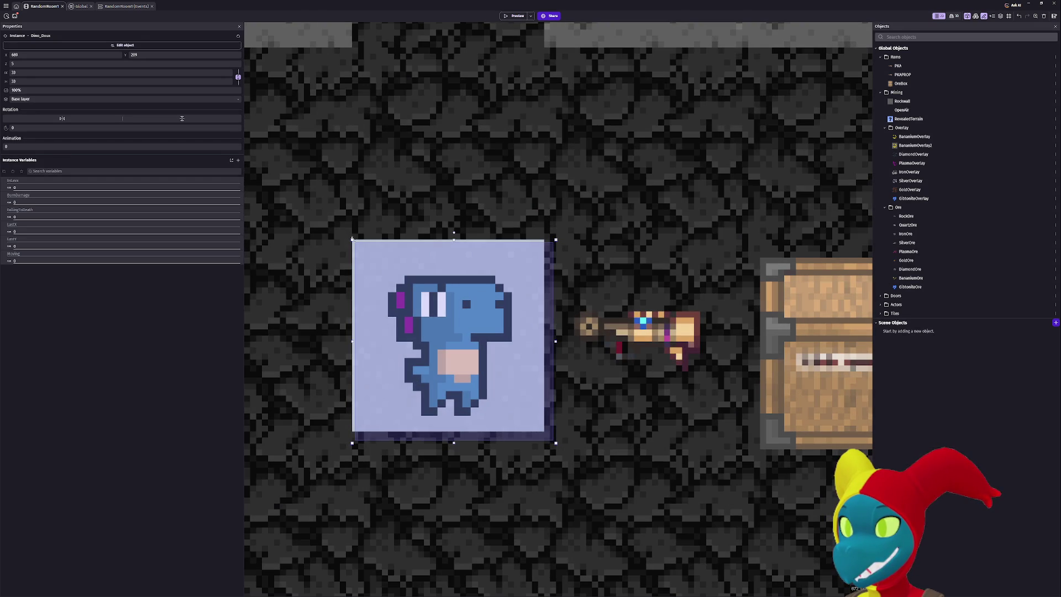
drag(352, 240, 340, 227)
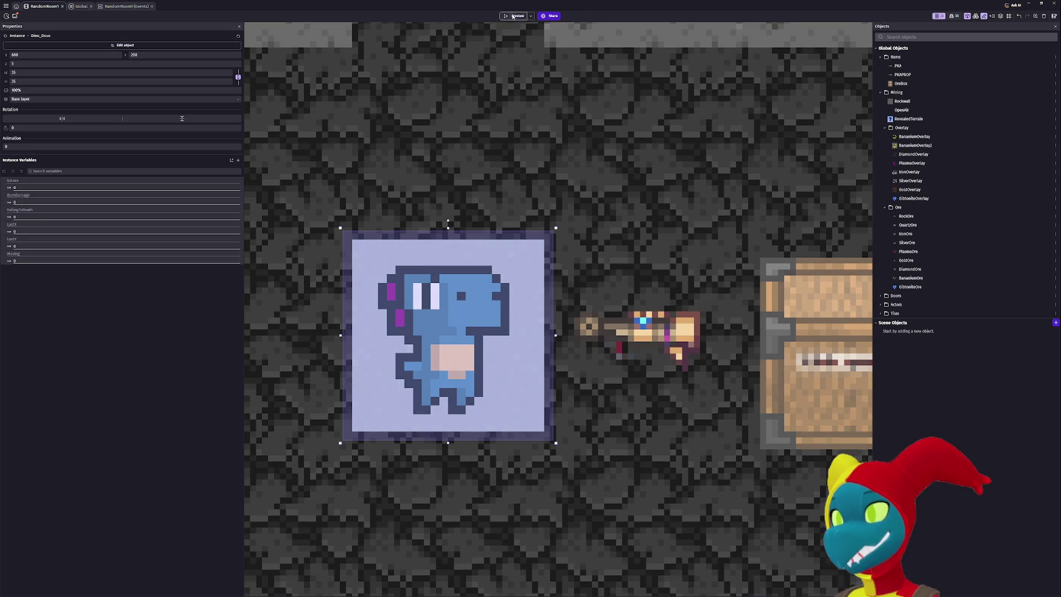
Preview the game, step the dino up and two tiles right, then close it.
click(514, 15)
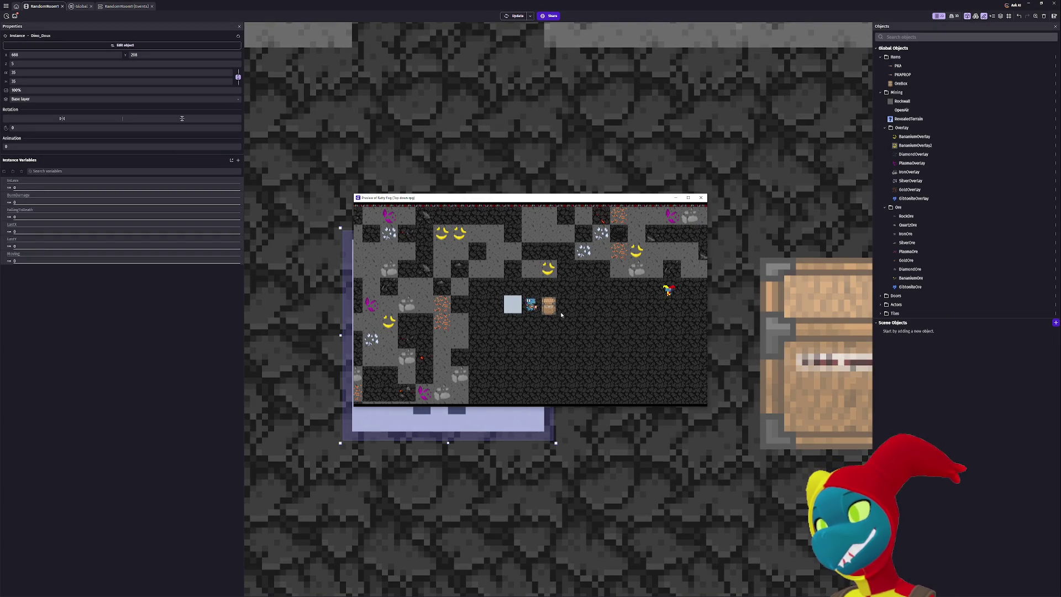
key(Up)
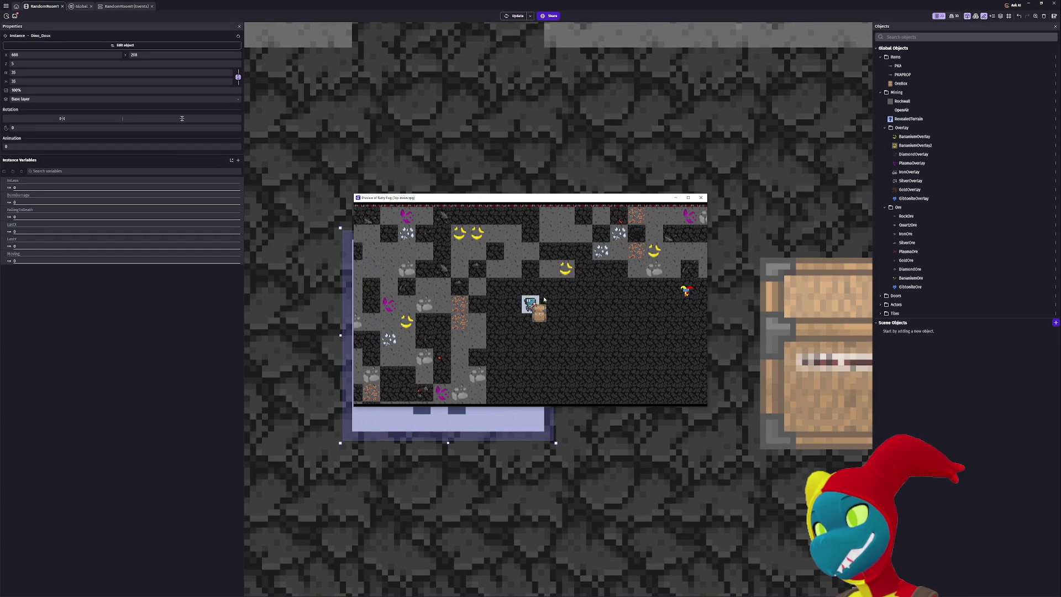
key(Right)
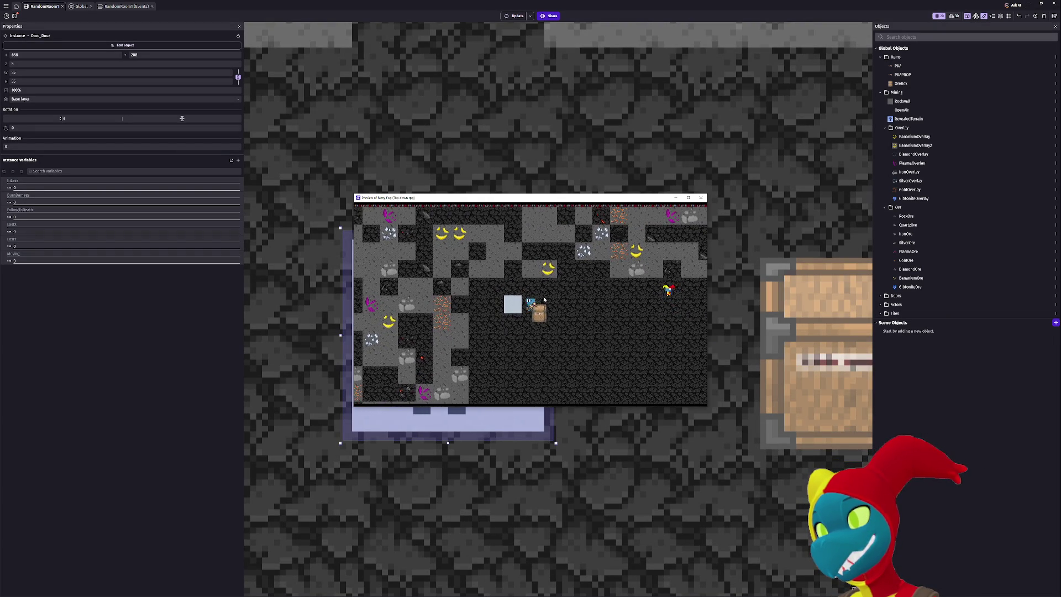
key(Right)
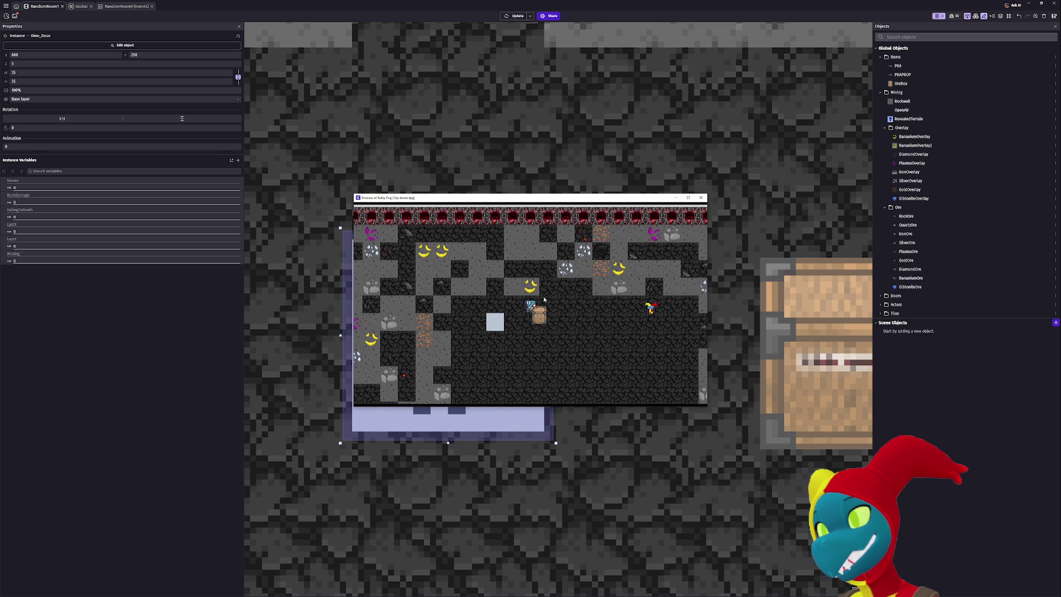
click(701, 198)
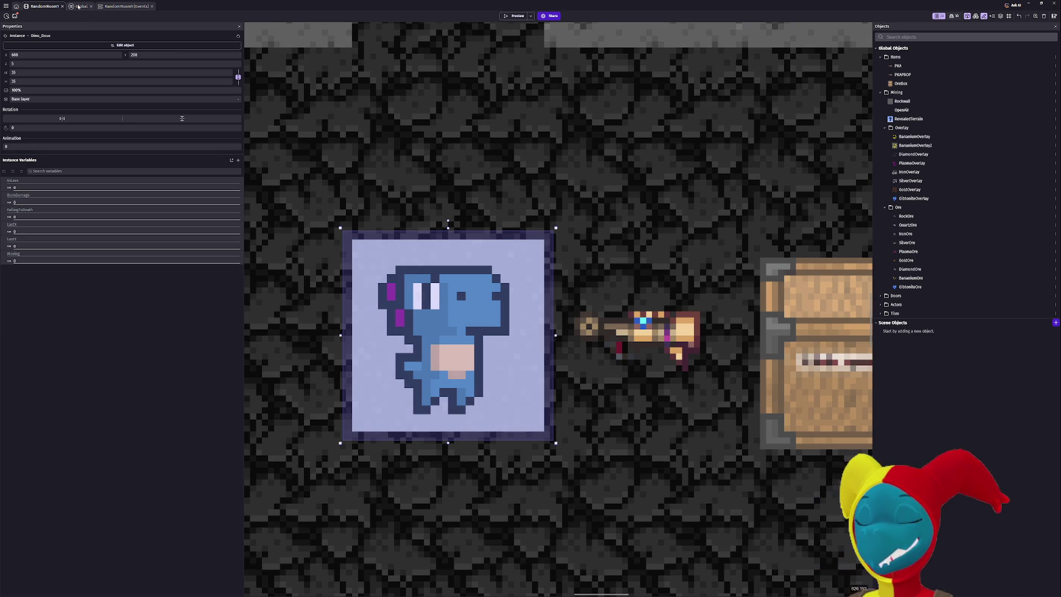
On the Global events sheet, select the Rockwall collision event and its 'Move Dino_Doux away from Rockwall' action.
click(79, 6)
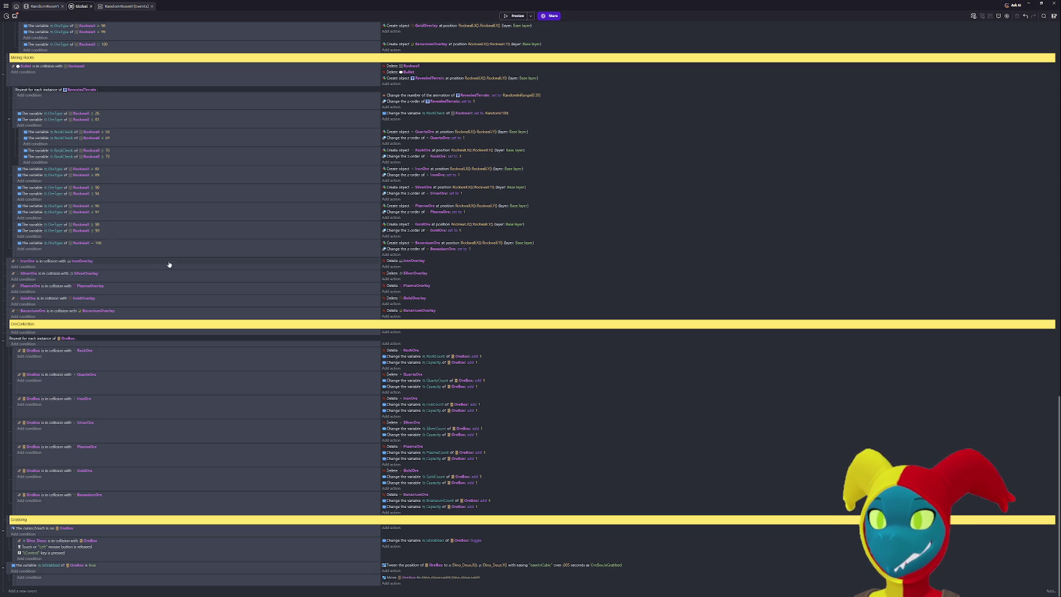
scroll(168, 264, up, 3)
scroll(169, 264, up, 15)
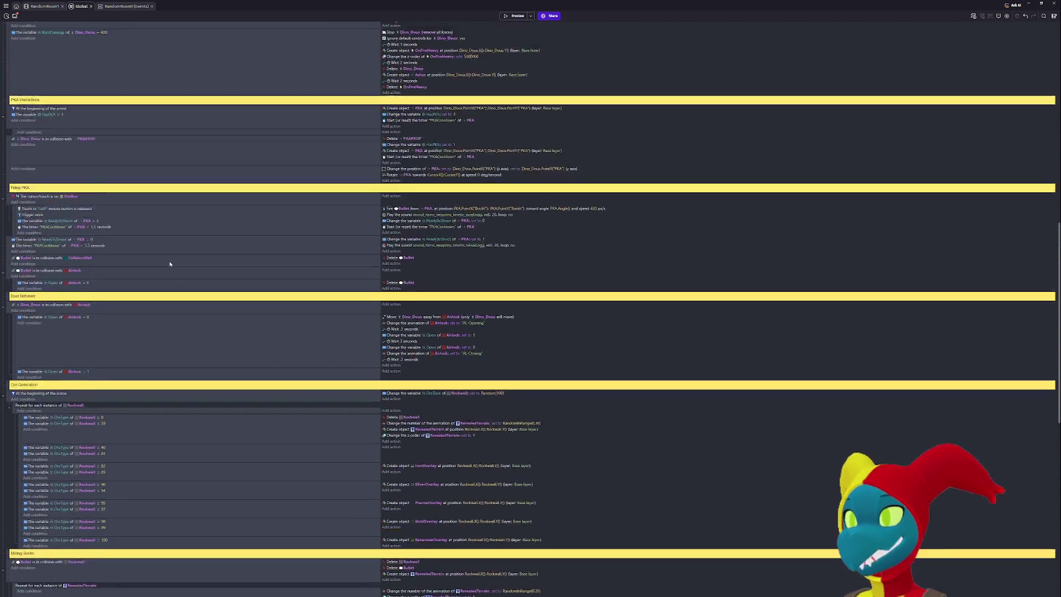
scroll(170, 264, up, 4)
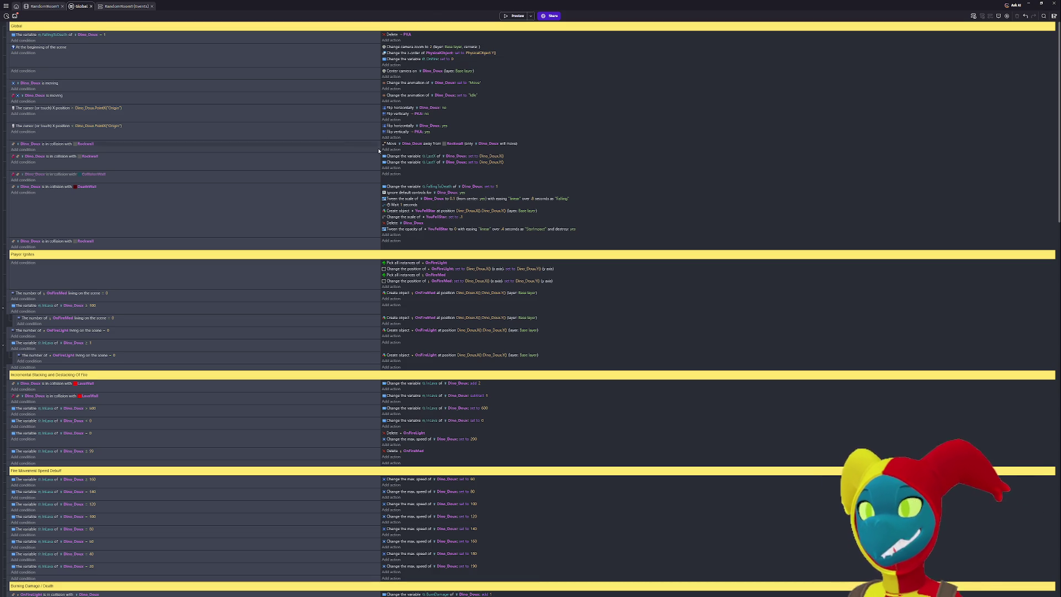
click(8, 156)
click(394, 145)
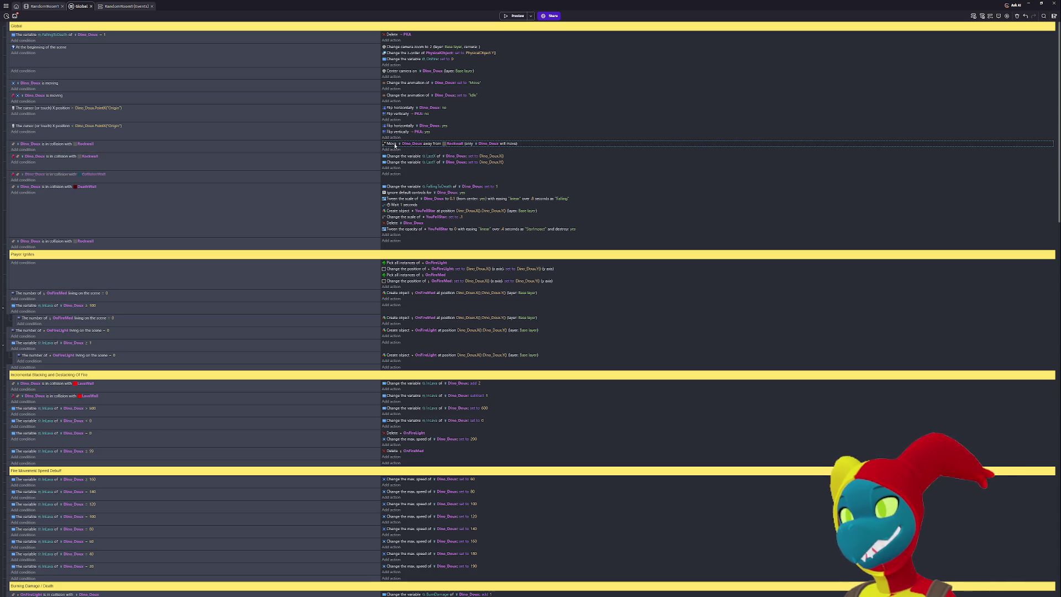
click(22, 151)
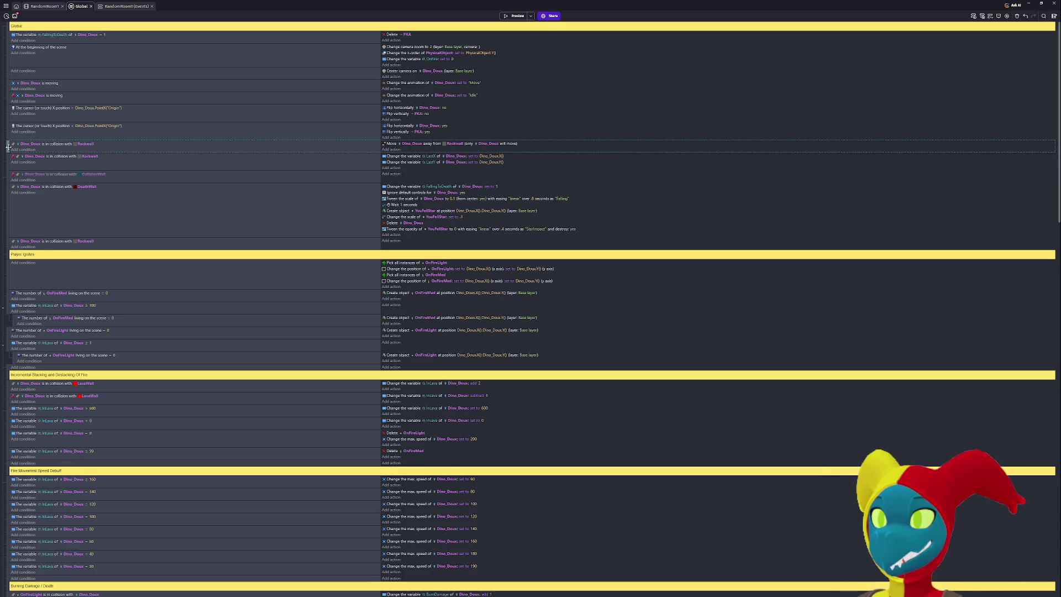
Move the push-away action into a new sub-event and add a 'Stop the object' action on Dino_Doux.
key(shift+d)
drag(397, 146, 391, 158)
click(395, 143)
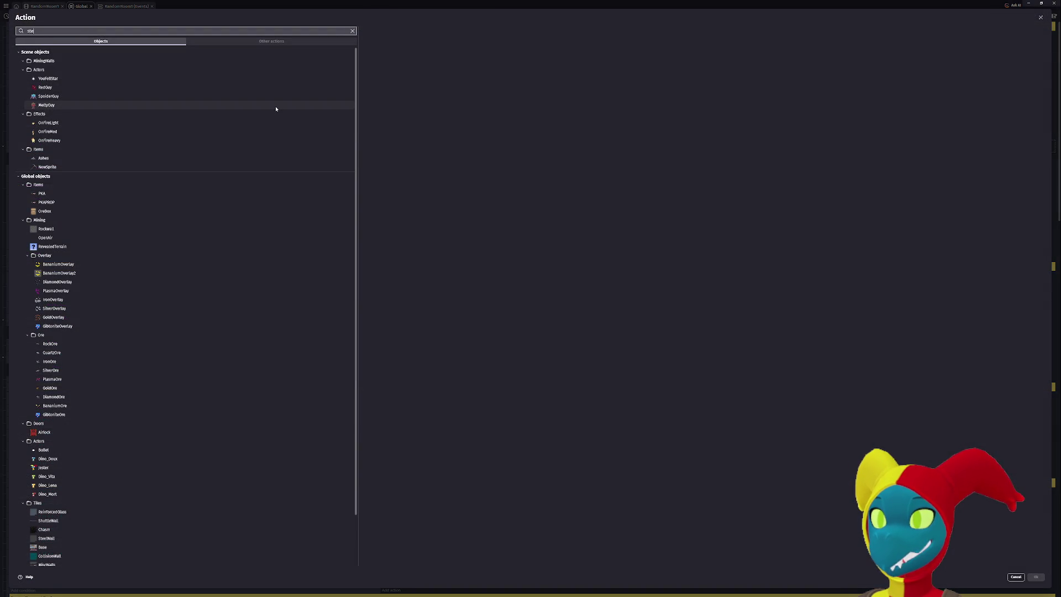
text(stop)
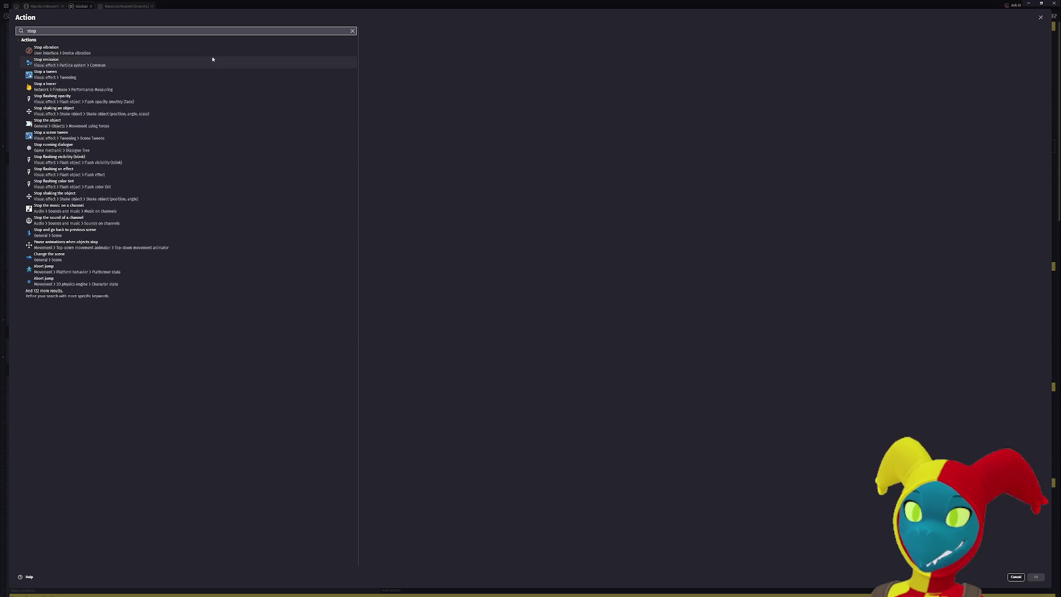
click(181, 123)
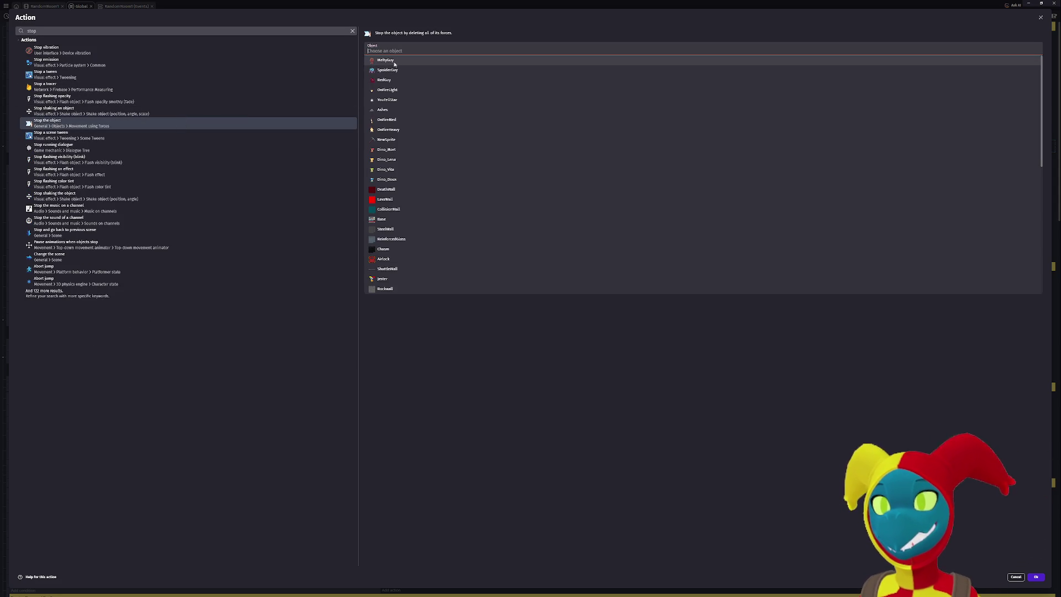
scroll(425, 194, down, 1)
scroll(409, 210, down, 1)
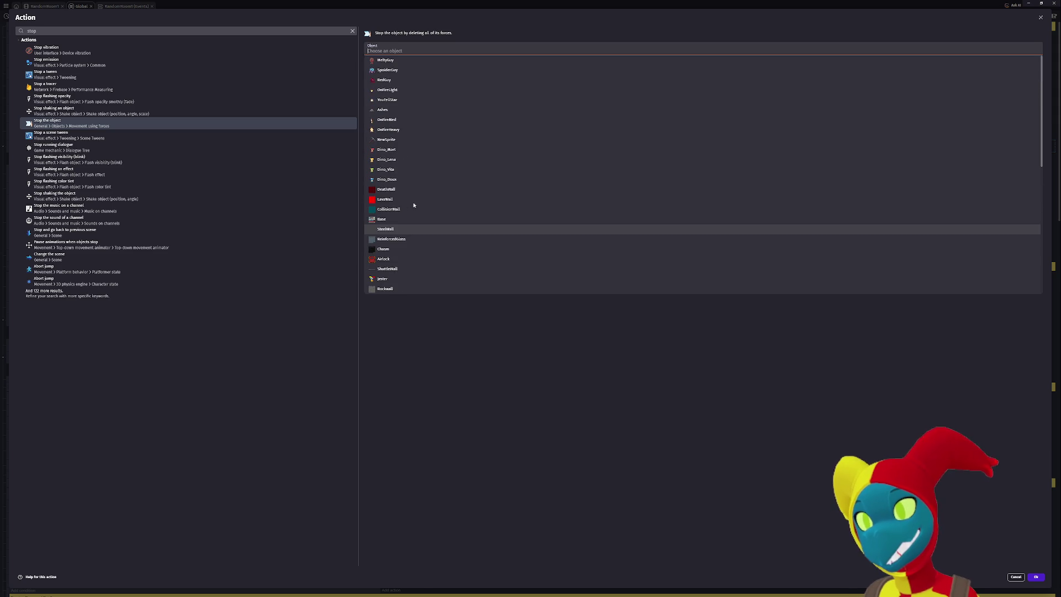
scroll(415, 88, up, 2)
click(395, 179)
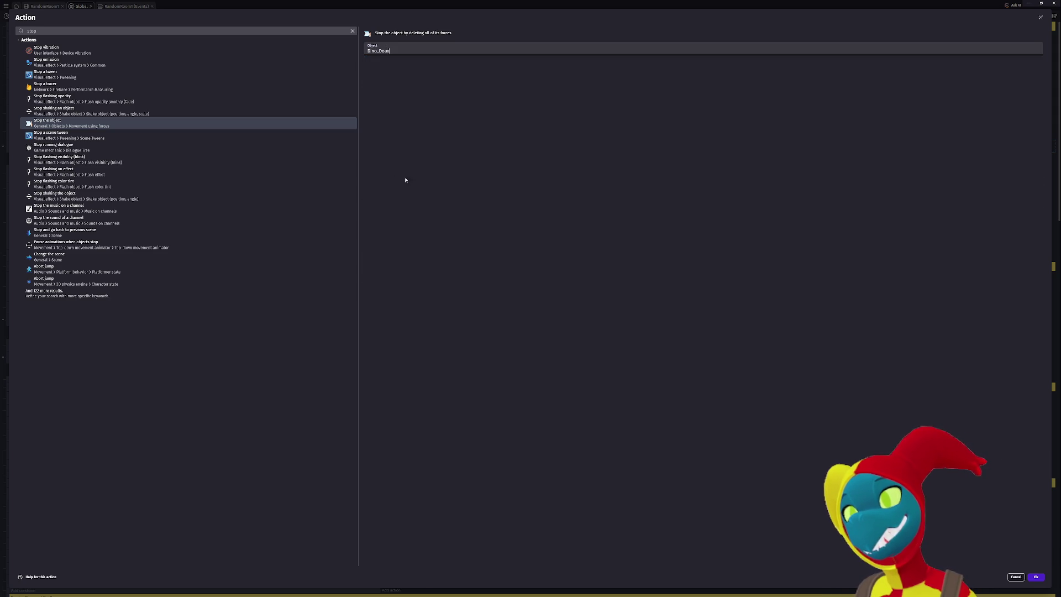
click(1034, 577)
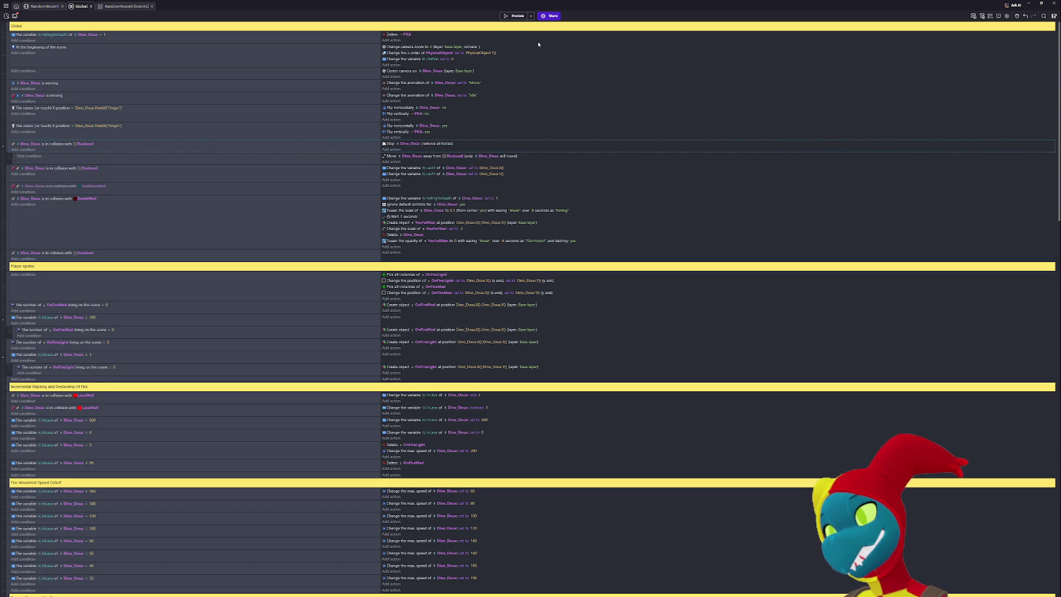
Preview the game, walk the dino down and back up, then close it.
click(513, 16)
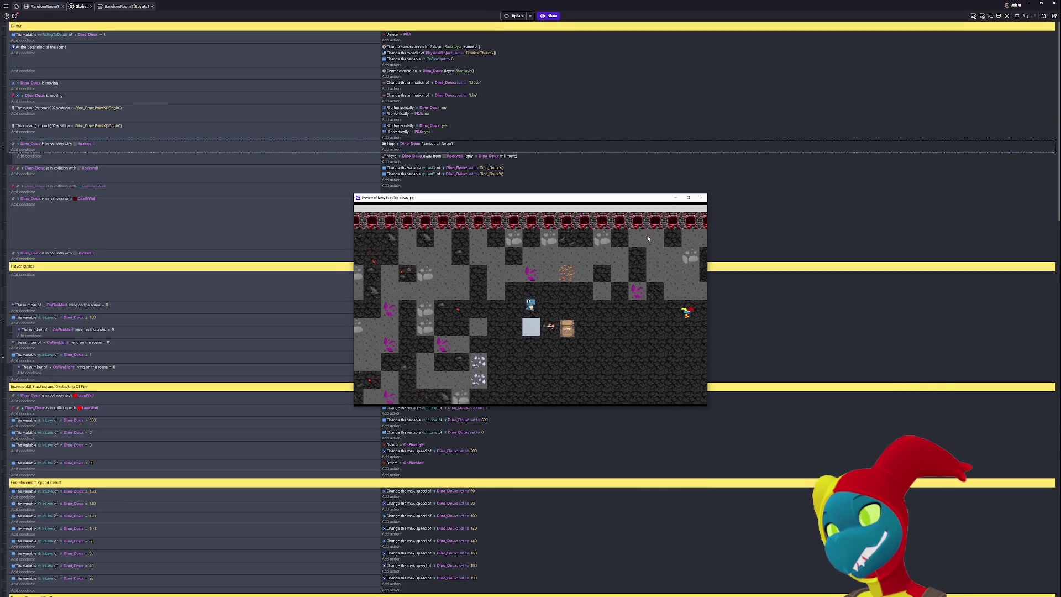
key(Down)
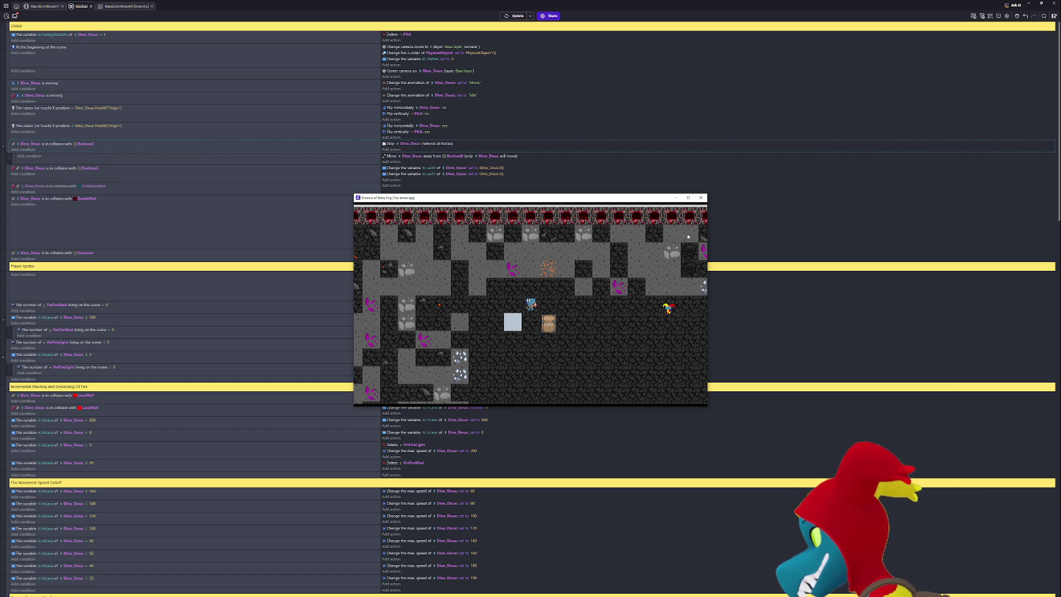
key(Up)
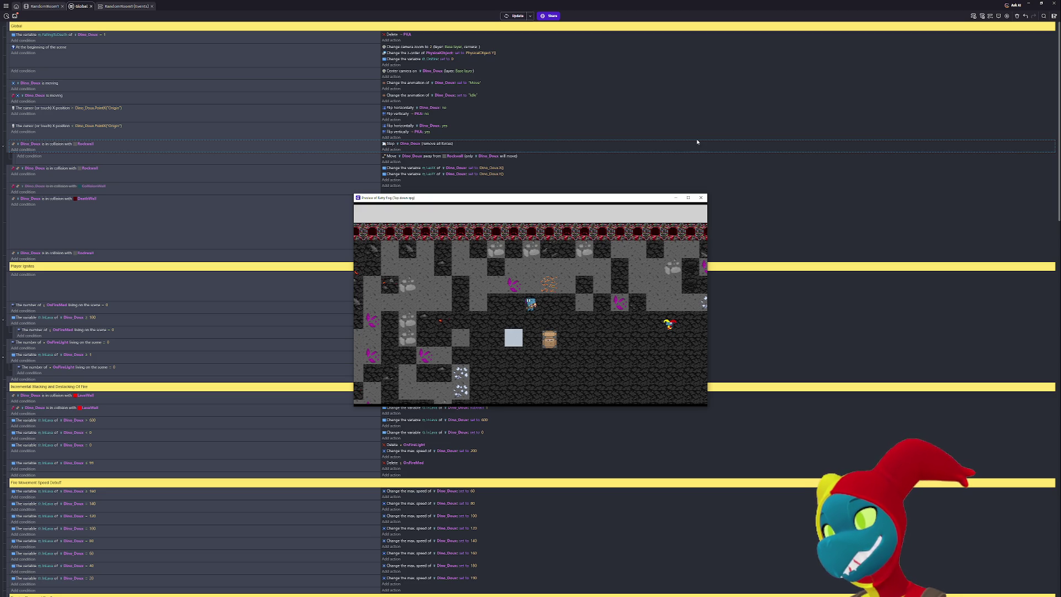
click(701, 197)
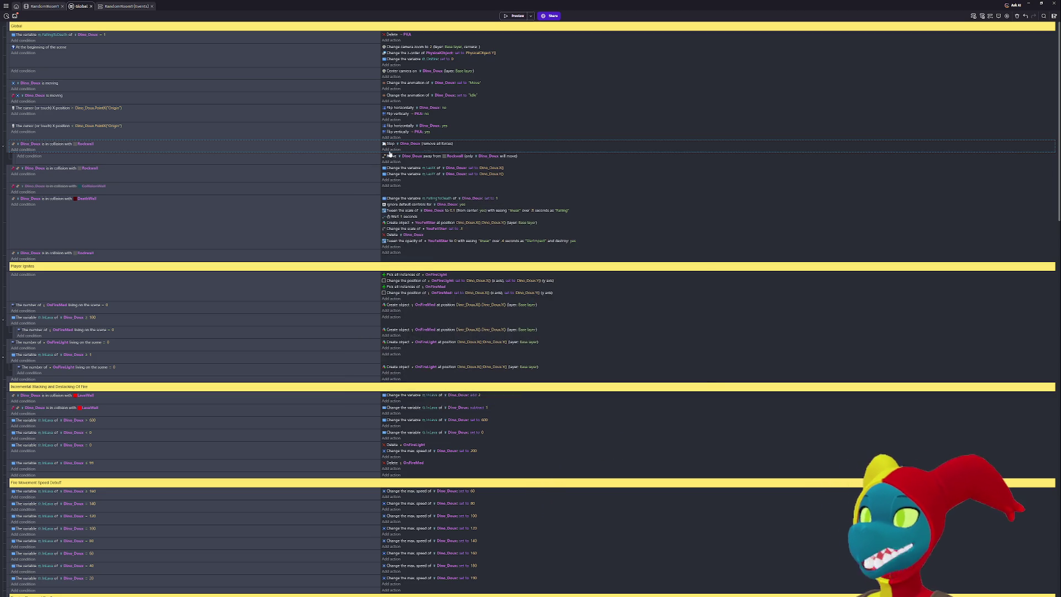
Delete the Stop action, restore the push-away Move action into the Rockwall event, and open Ask AI.
click(401, 145)
key(Delete)
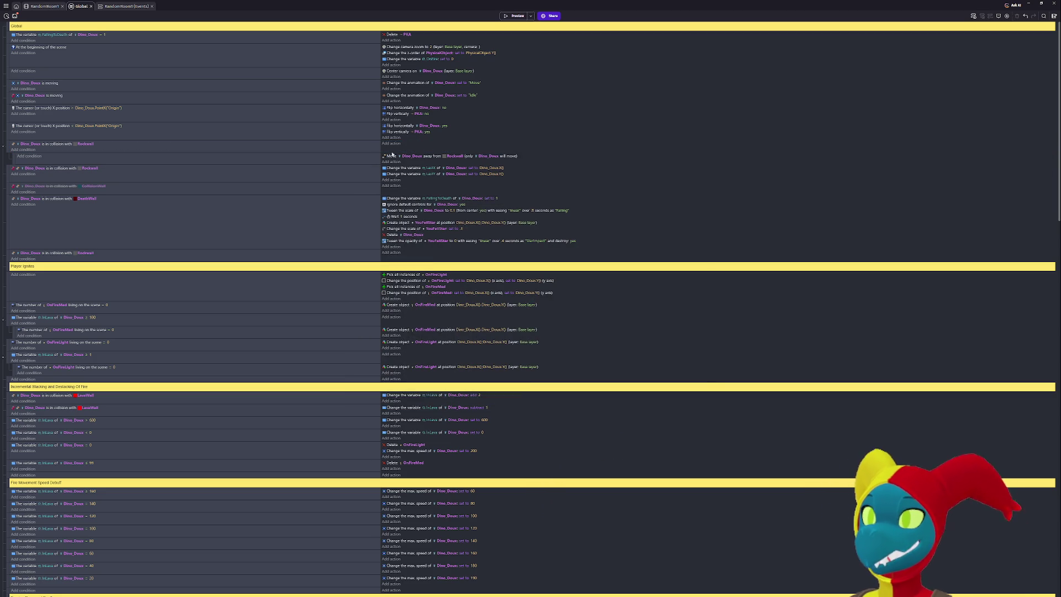
drag(393, 158, 396, 145)
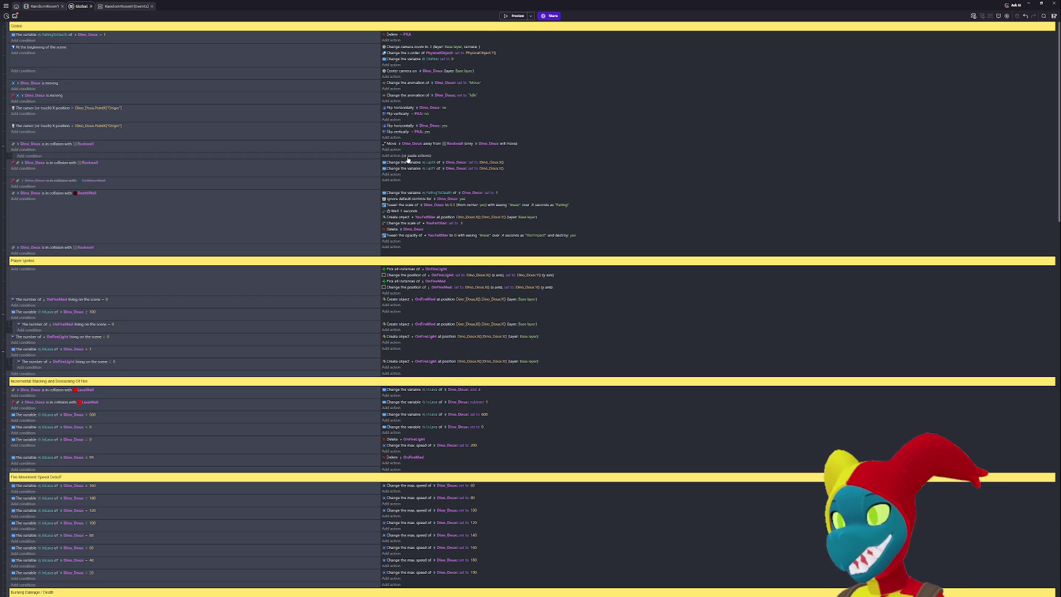
click(1014, 5)
click(1015, 309)
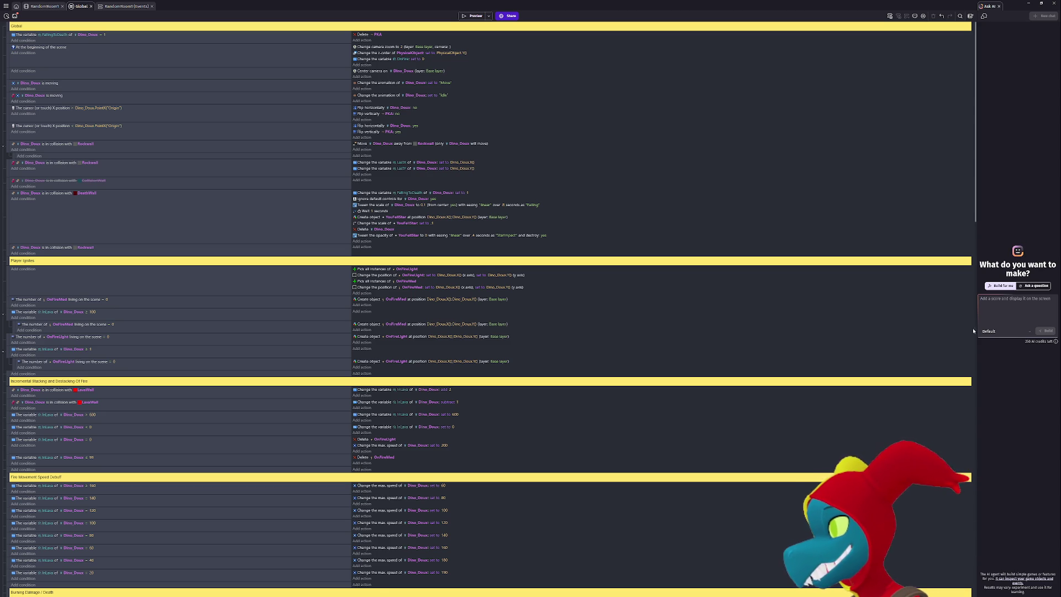
With the Default model, ask the AI to build Space Station 13-style tile-based movement.
click(991, 332)
click(992, 337)
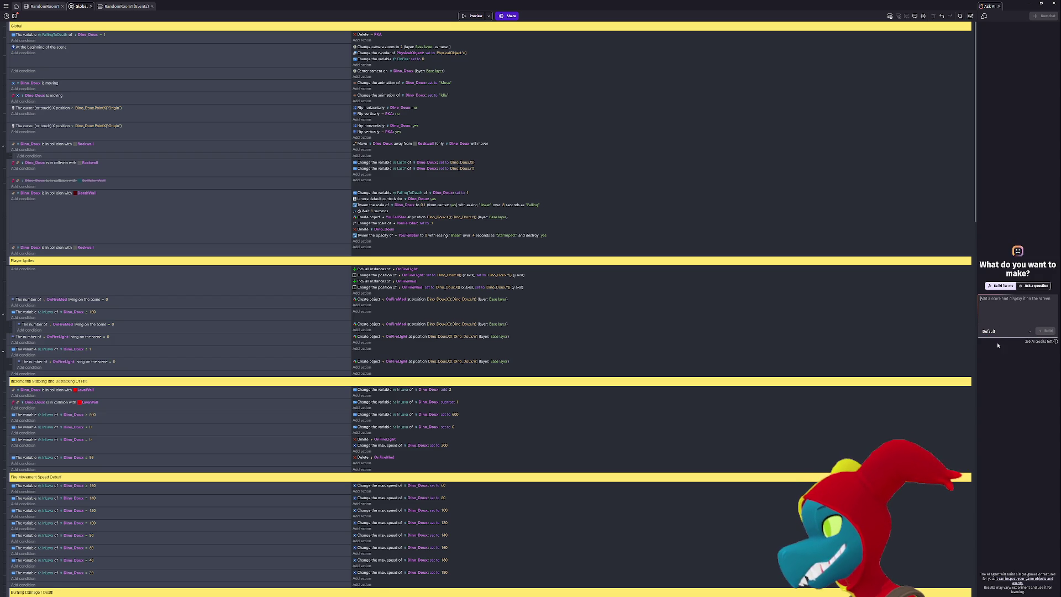
click(998, 332)
click(997, 301)
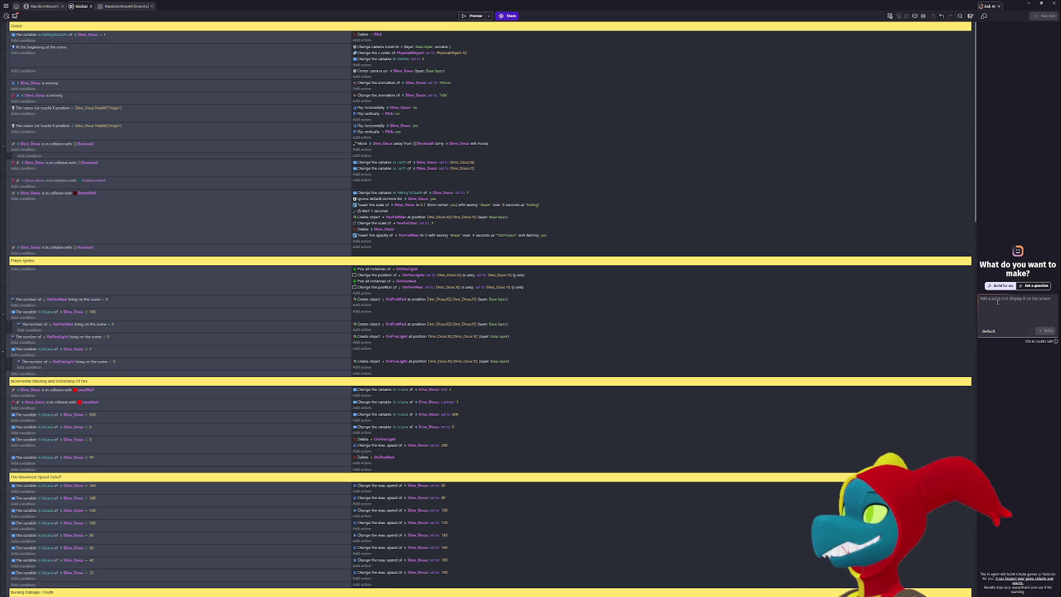
text(How to make a)
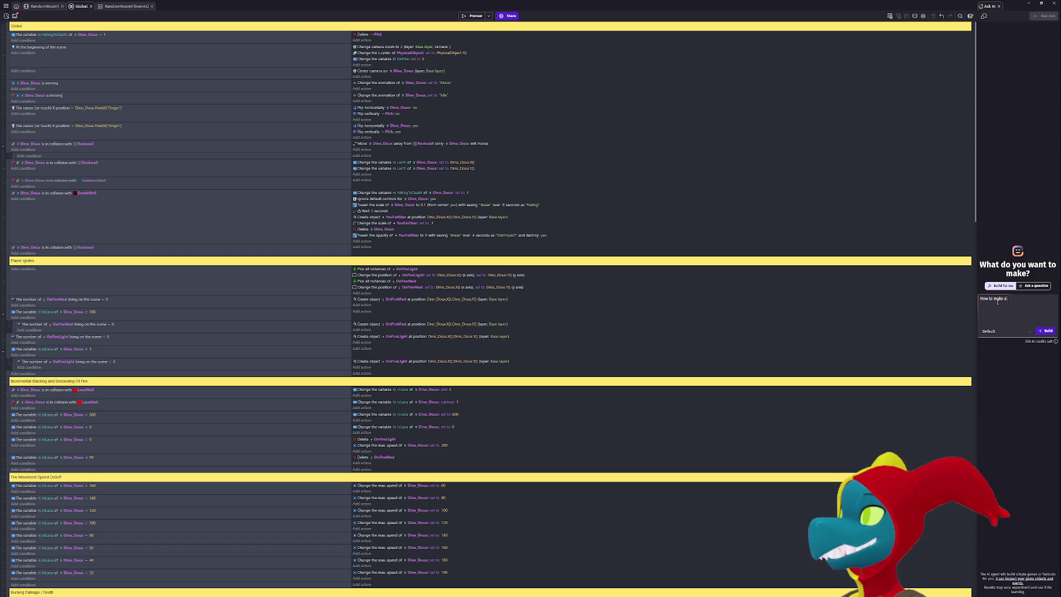
text(ment )
text(system)
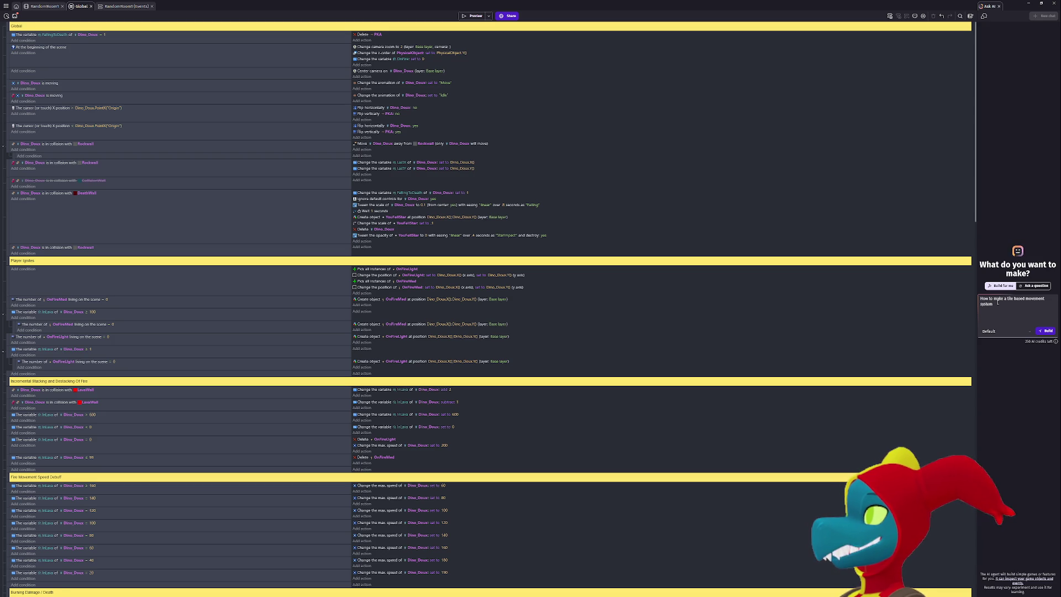
text(sta)
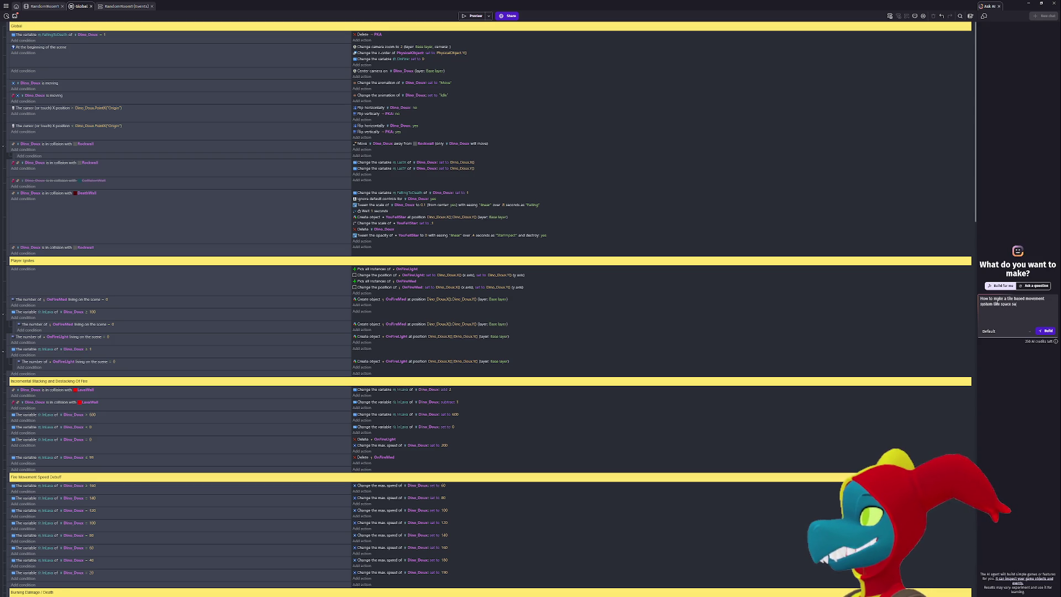
text(tion)
key(Return)
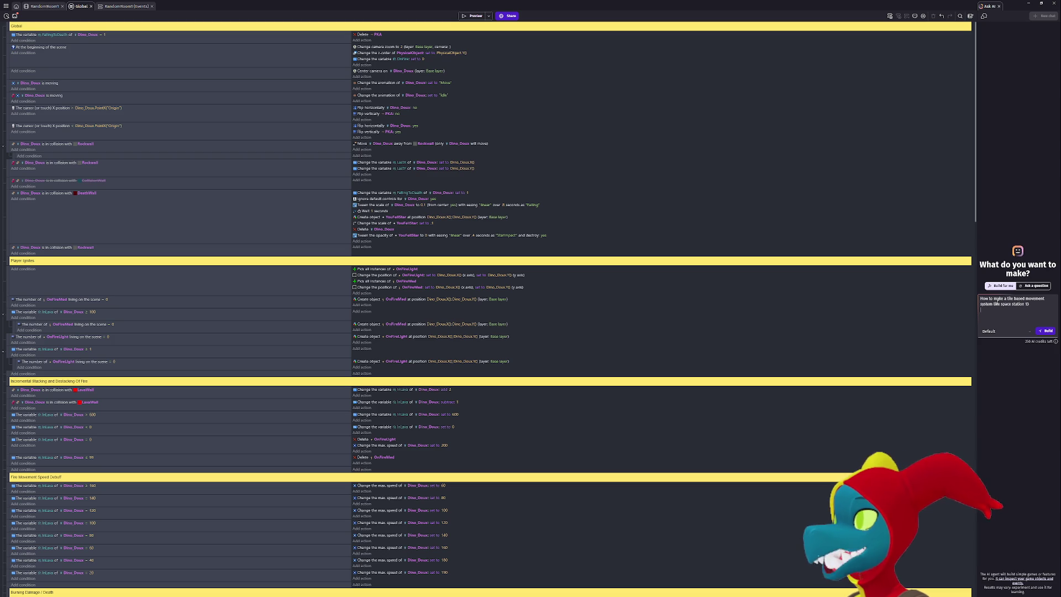
click(1047, 330)
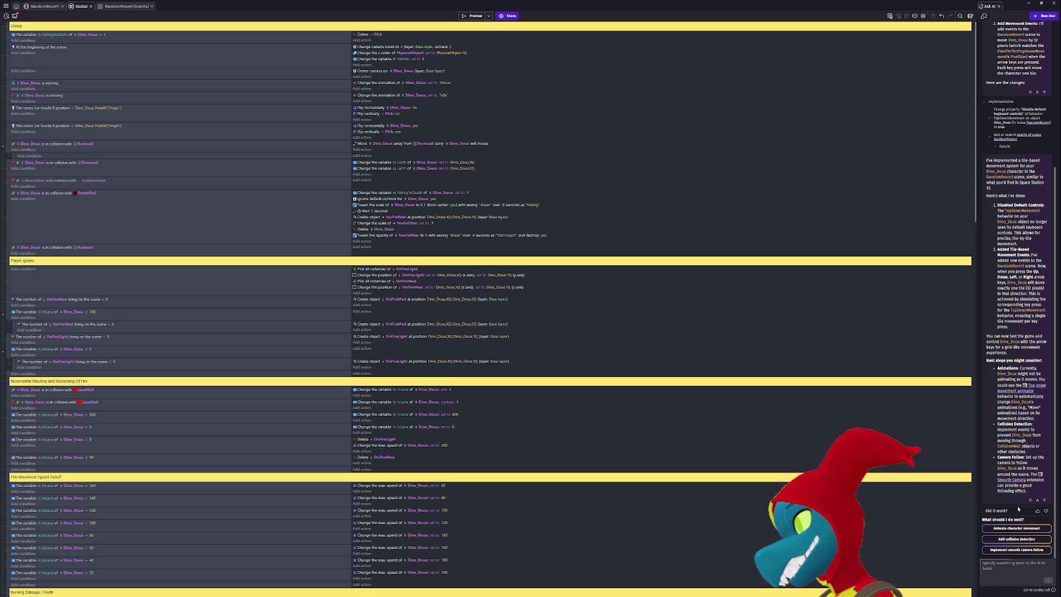
Preview the game and step Dino_Doux down and right twice.
click(474, 17)
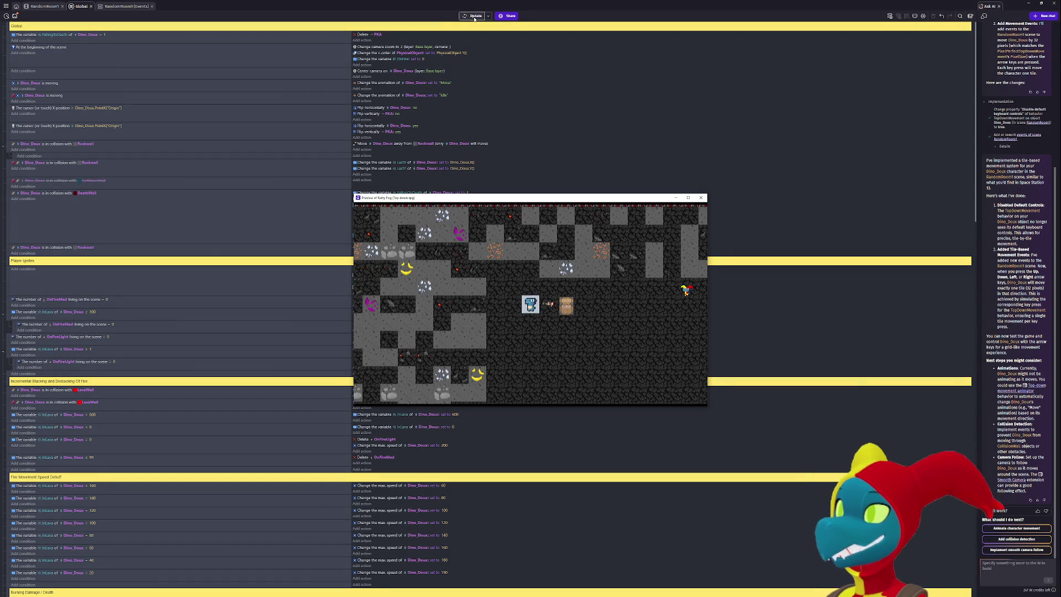
key(Down)
key(Right)
key(Right)
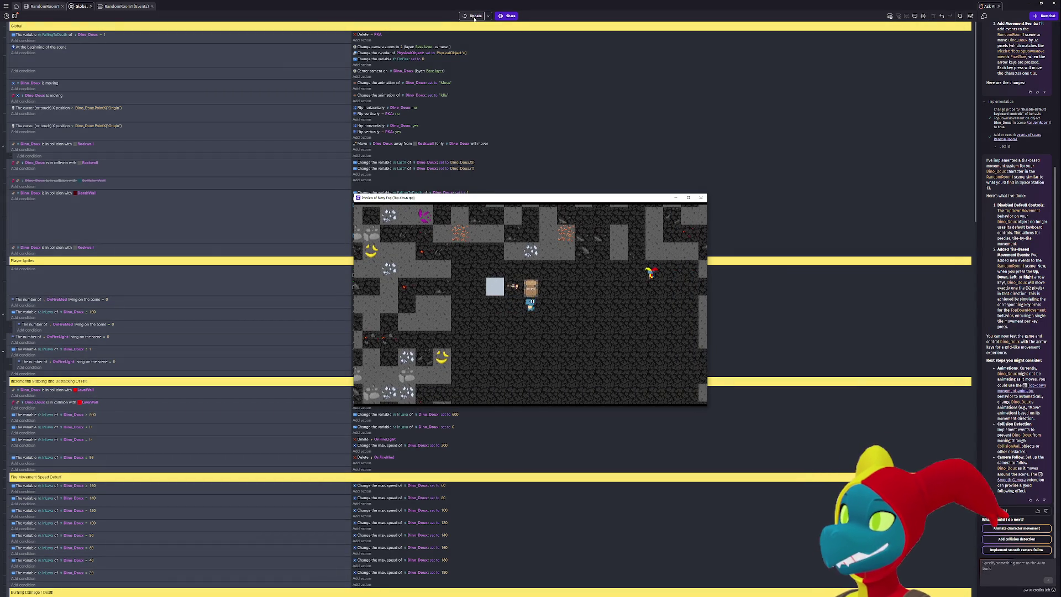
Walk Dino_Doux tile by tile in all four directions, then close the preview and return to the AI chat.
key(Down)
key(Right)
key(Up)
key(Up)
key(Right)
key(Right)
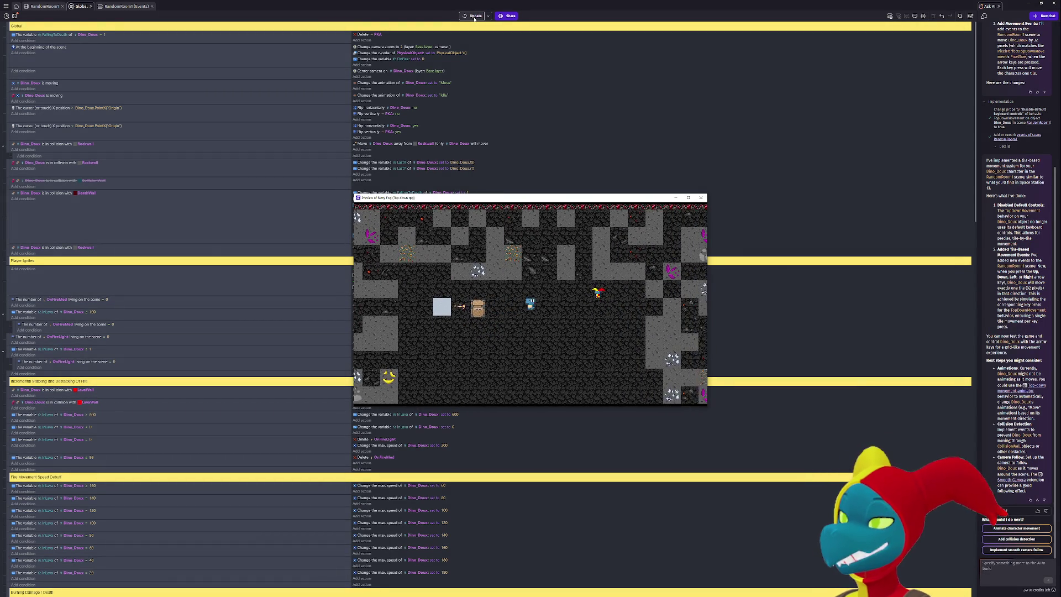
key(Left)
key(Left)
key(Up)
key(Down)
key(Right)
key(Right)
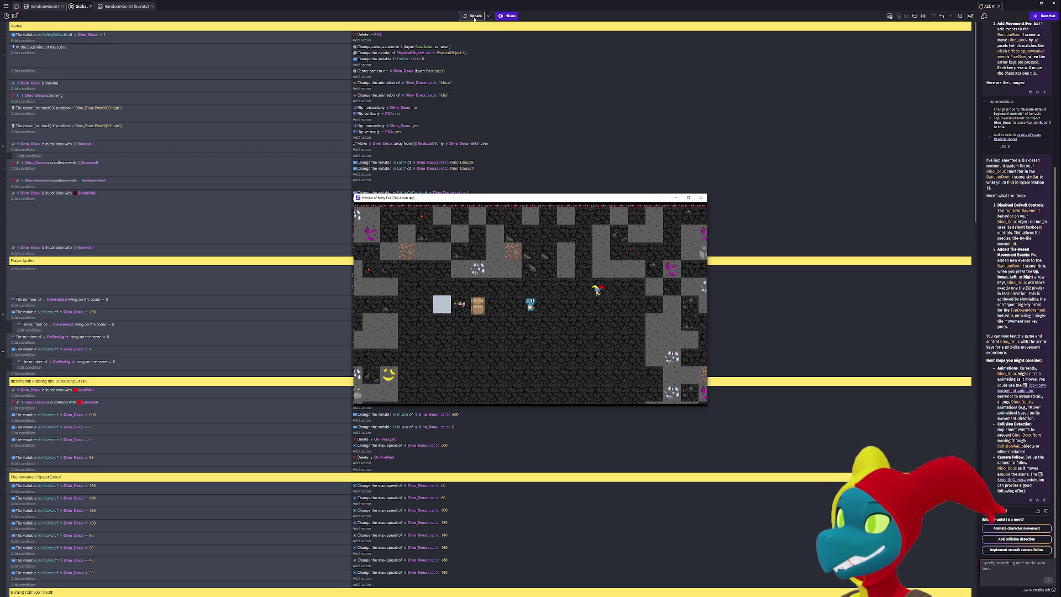
key(Down)
key(Left)
key(Up)
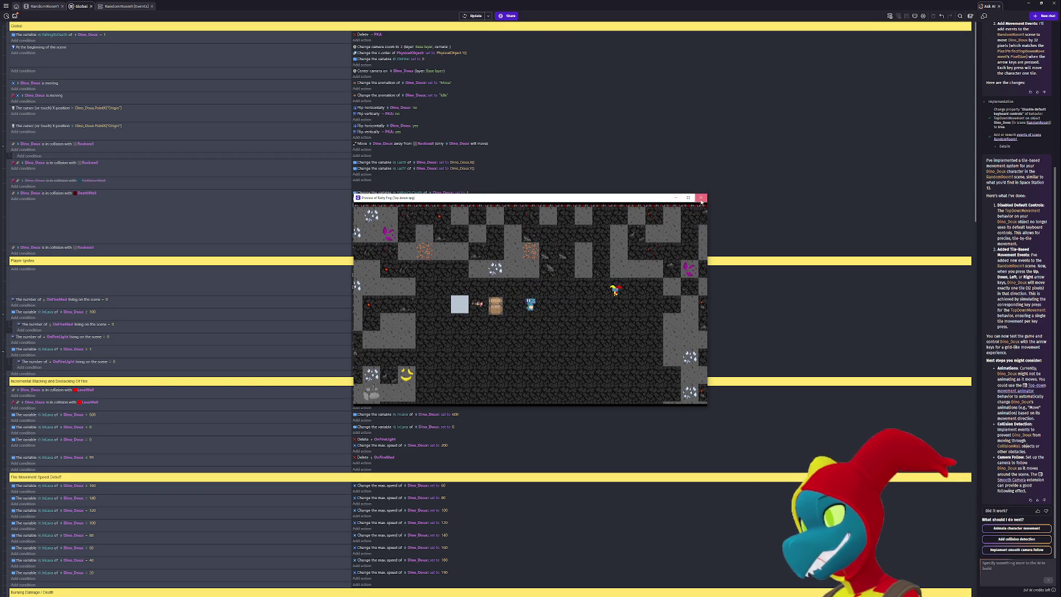
click(701, 198)
click(1001, 565)
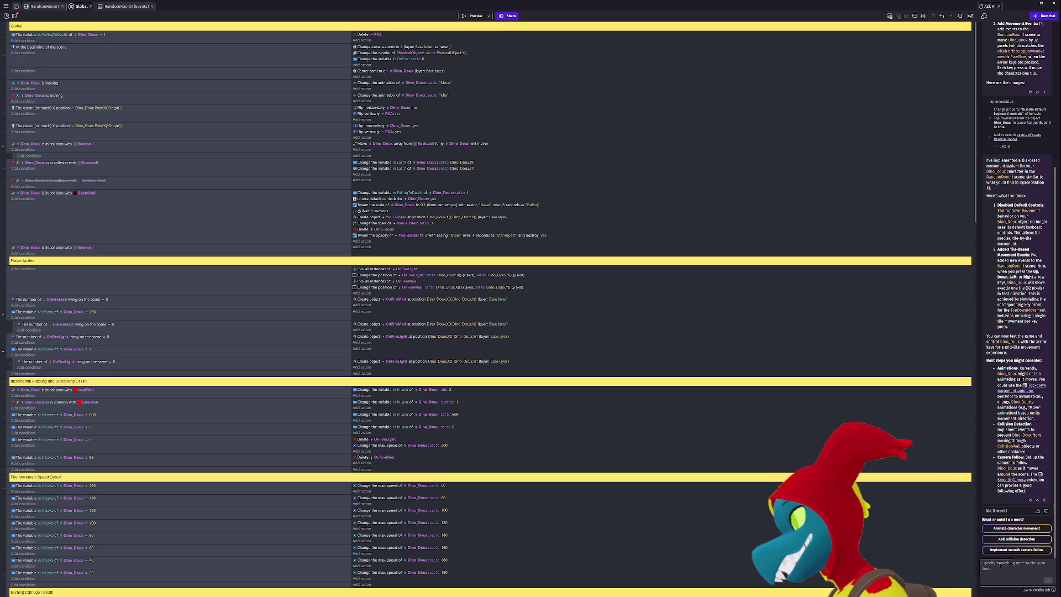
Request continuous movement while a key is held and bounce-back to where it was standing on Rockwall collision.
text(Make it move continously until)
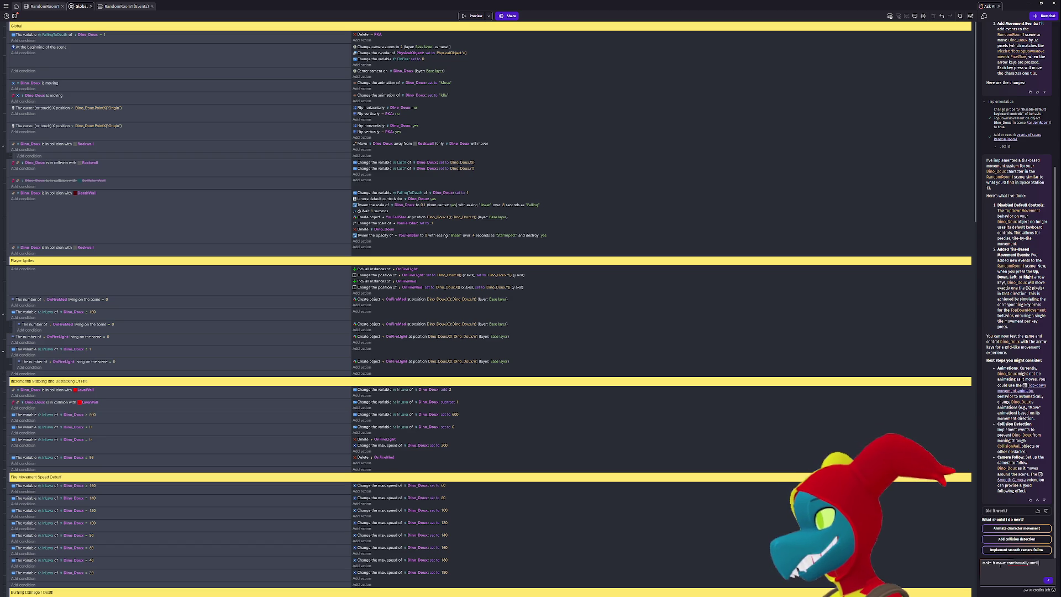
text(mous)
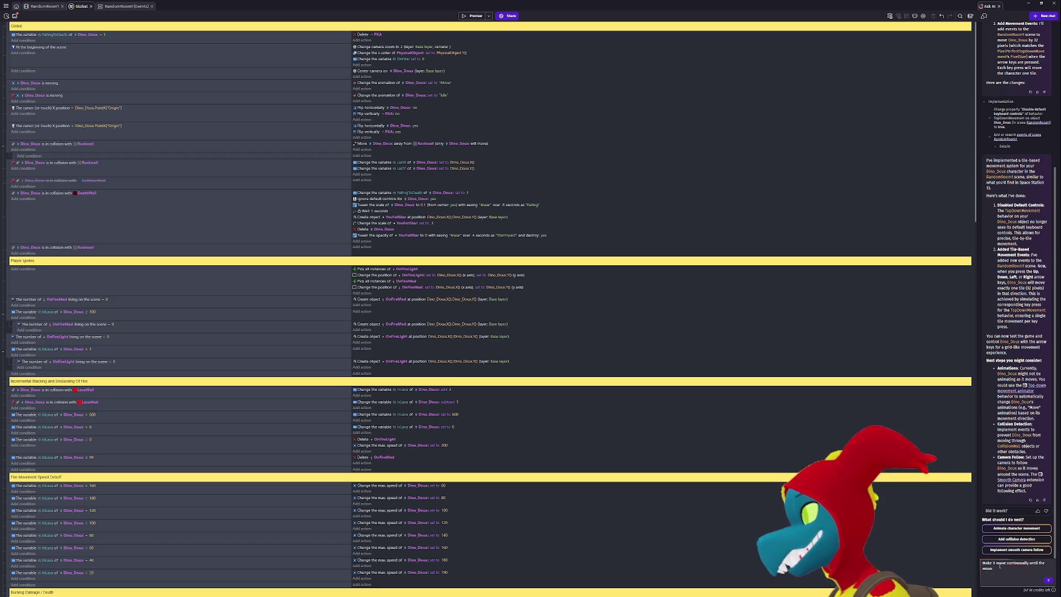
key(BackSpace)
key(BackSpace)
key(BackSpace)
text(ppropriate key i)
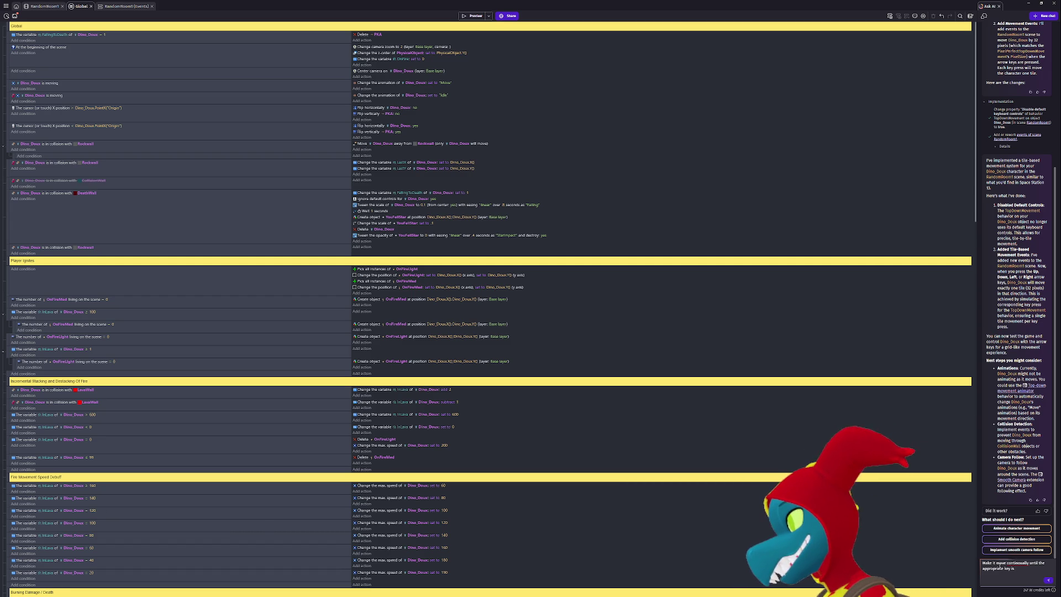
text(long)
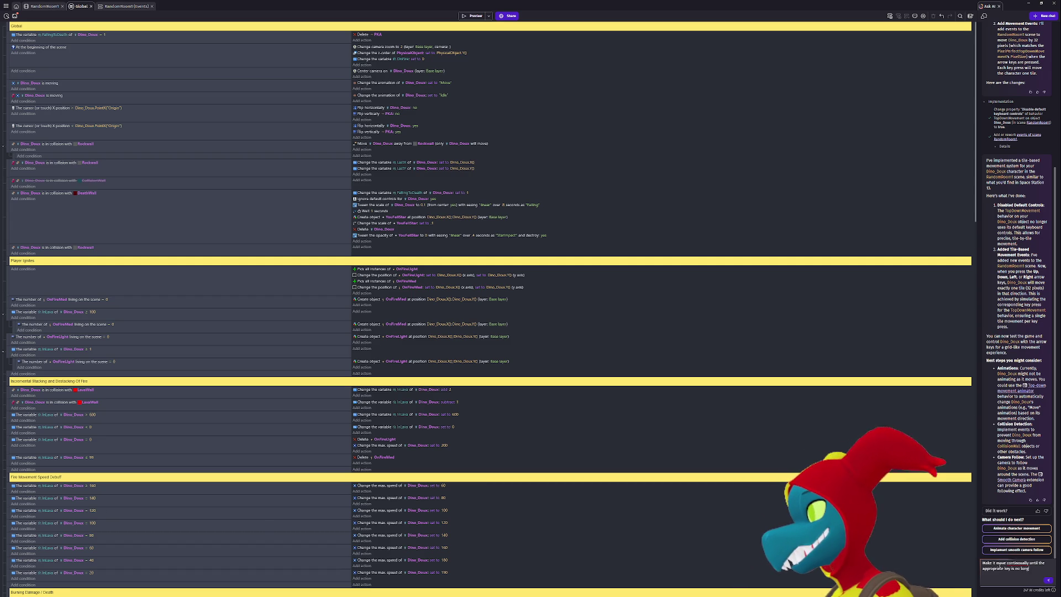
text(er held do)
text(wn, also make)
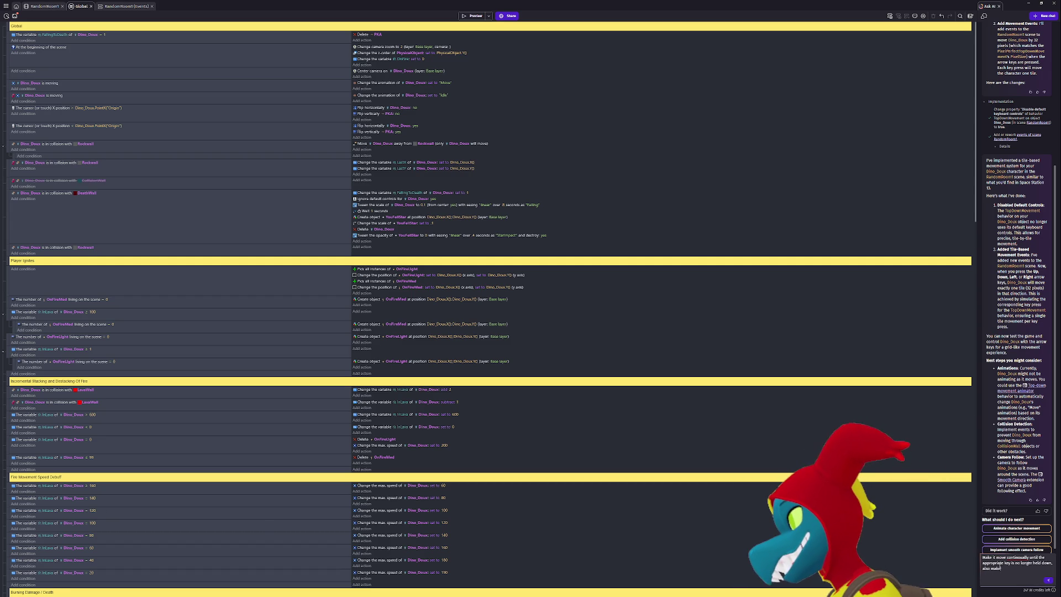
text( it so when it collides wi)
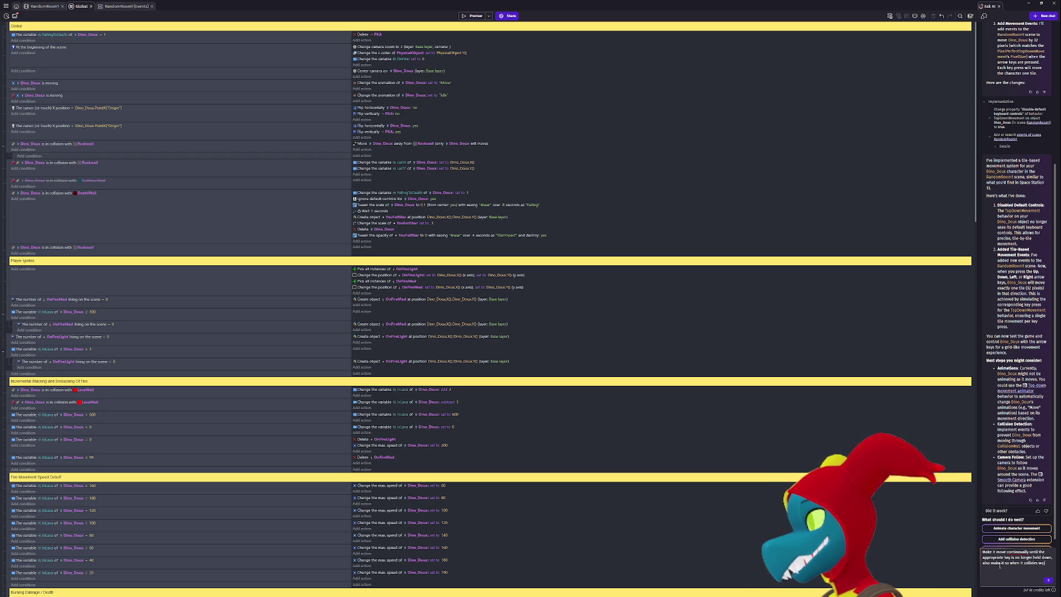
text(th rockwall it bounc)
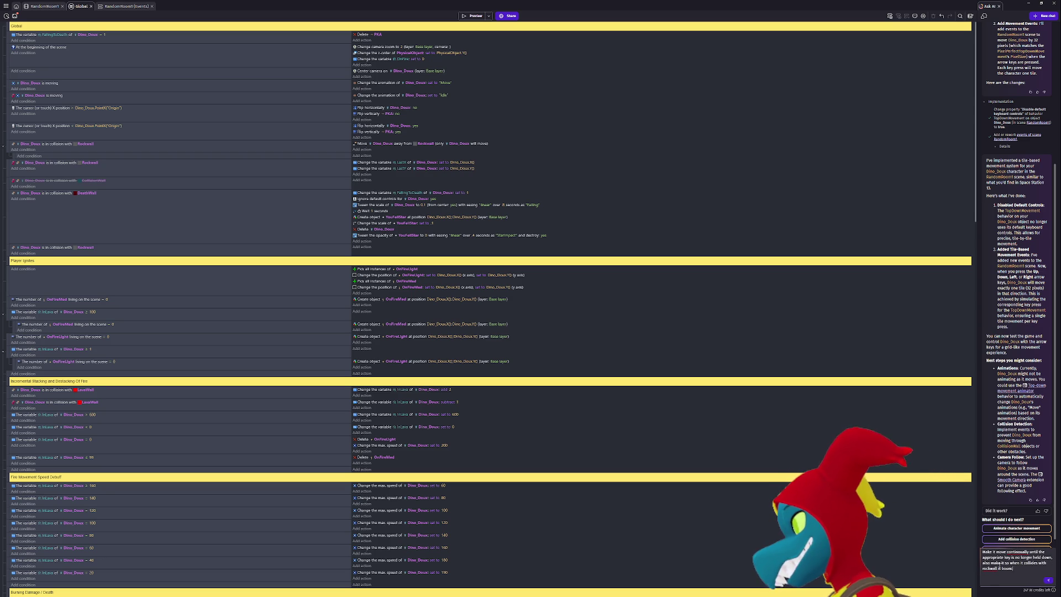
text(es the character)
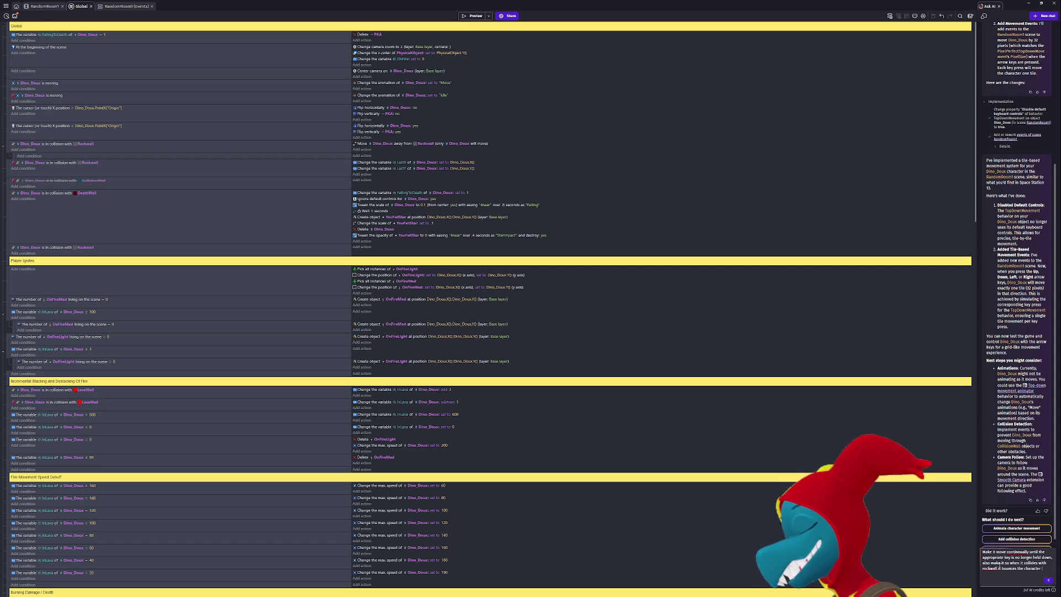
text( back to the last)
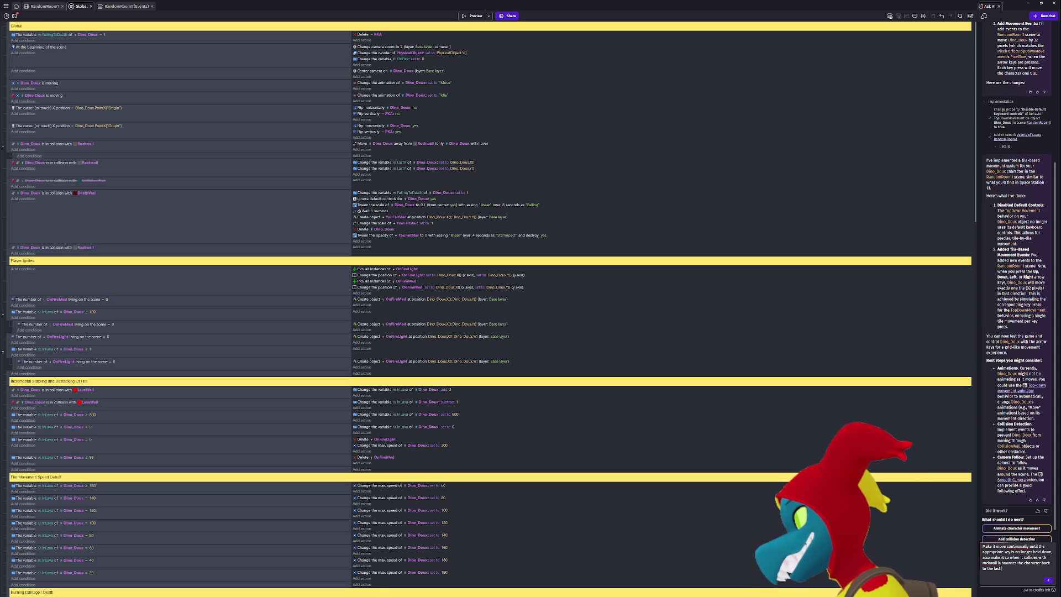
text(it was standing)
key(shift+Return)
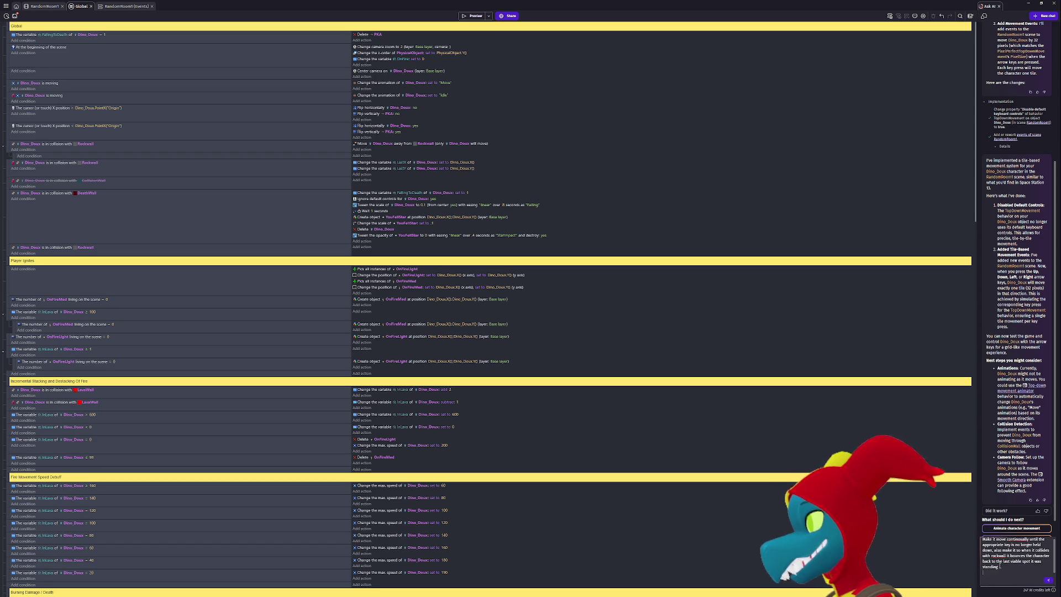
click(1045, 578)
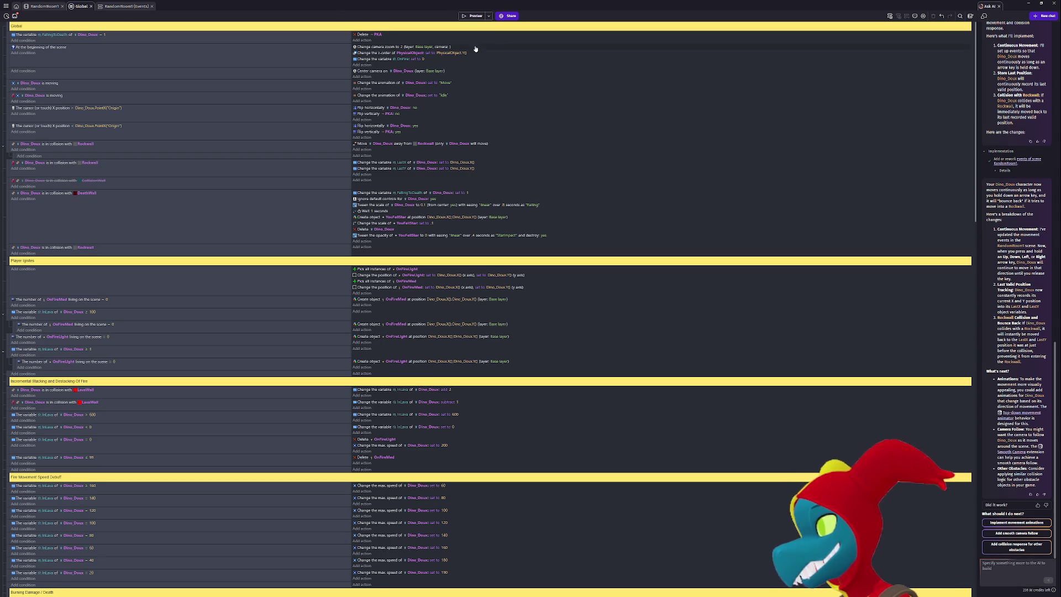
Launch a game preview once the AI has finished editing the events.
click(473, 15)
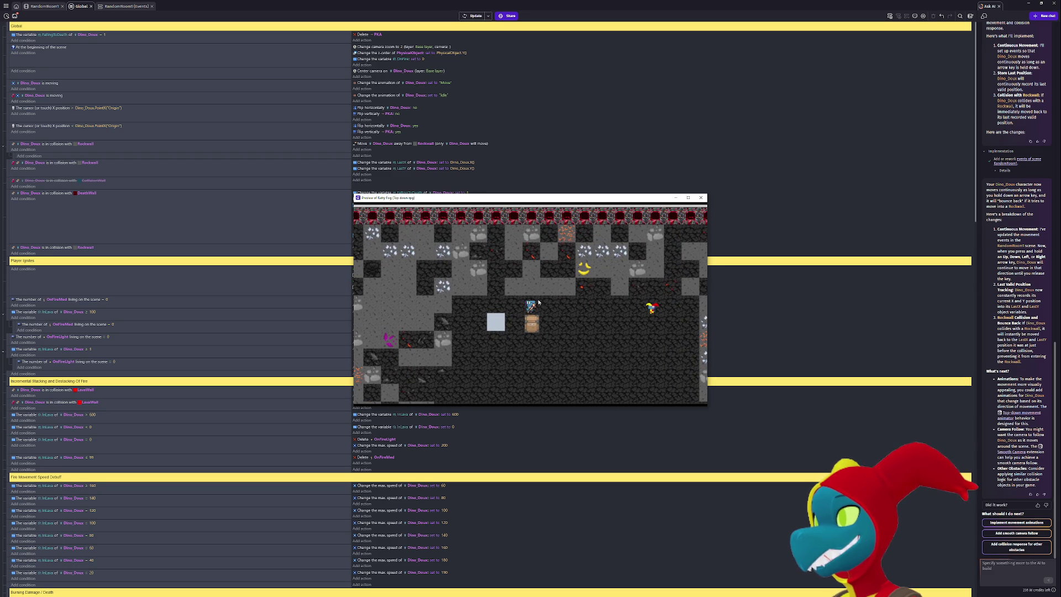
Move Dino_Doux right and down beside the chest, then scroll the AI chat and select its input box.
key(Right)
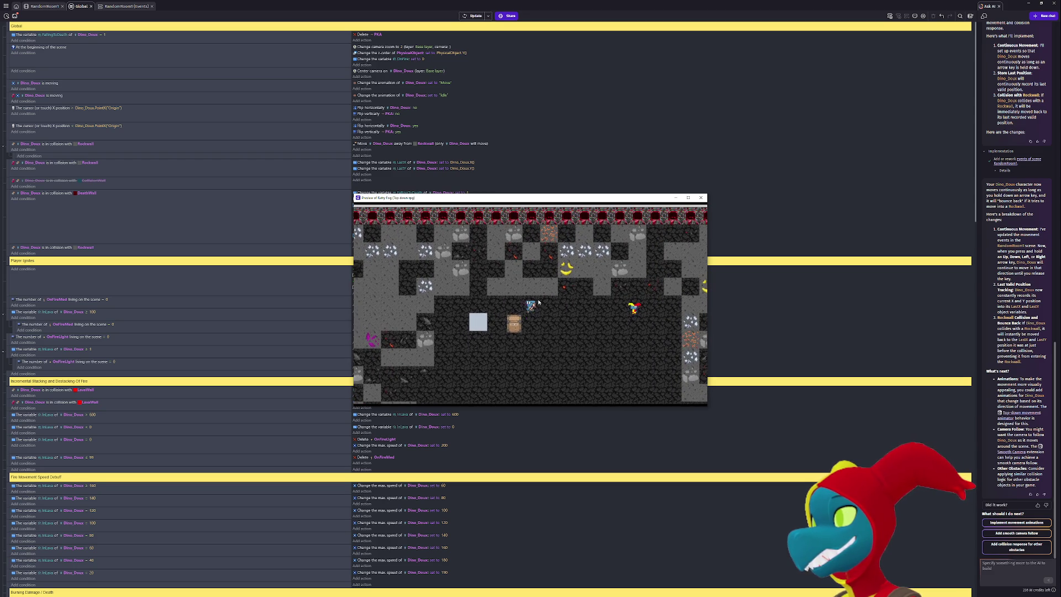
key(Down)
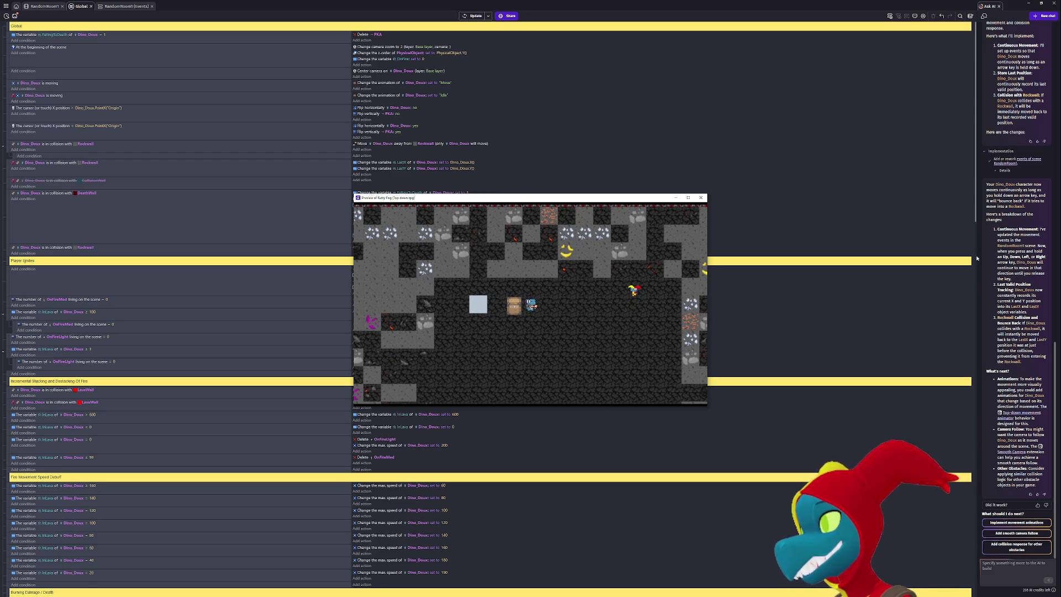
scroll(995, 260, up, 3)
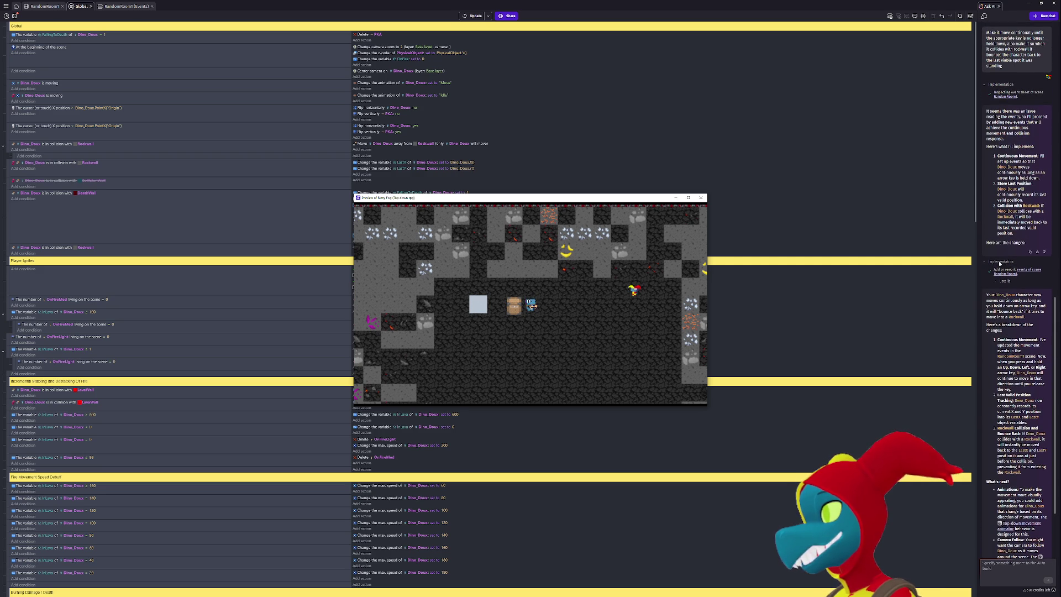
scroll(1012, 331, down, 3)
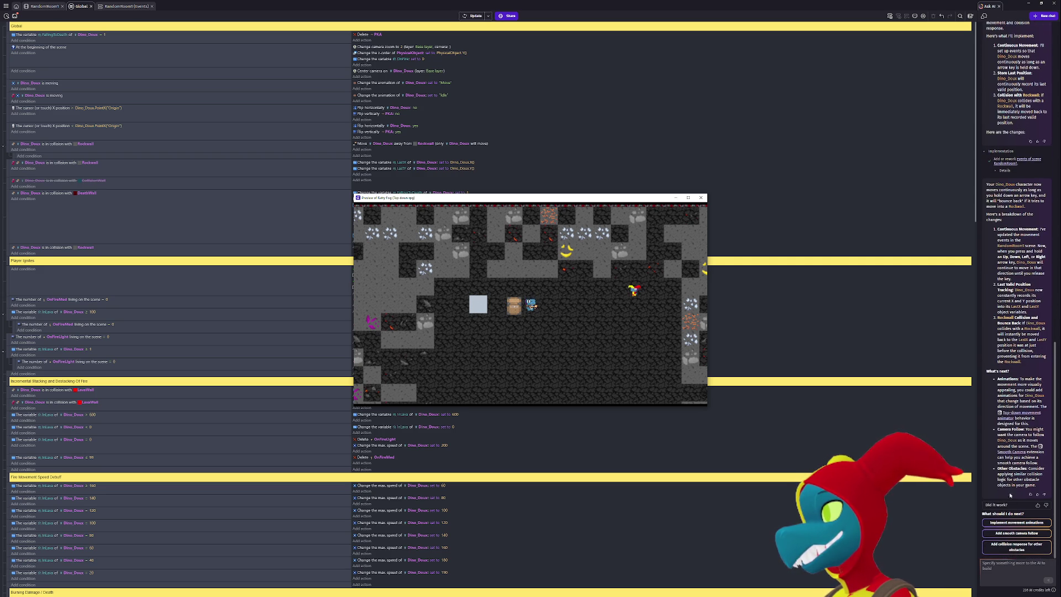
click(1018, 567)
Ask the AI to return Dino_Doux to where it was after hitting a rock, then refresh the preview.
text(make it)
text( so d)
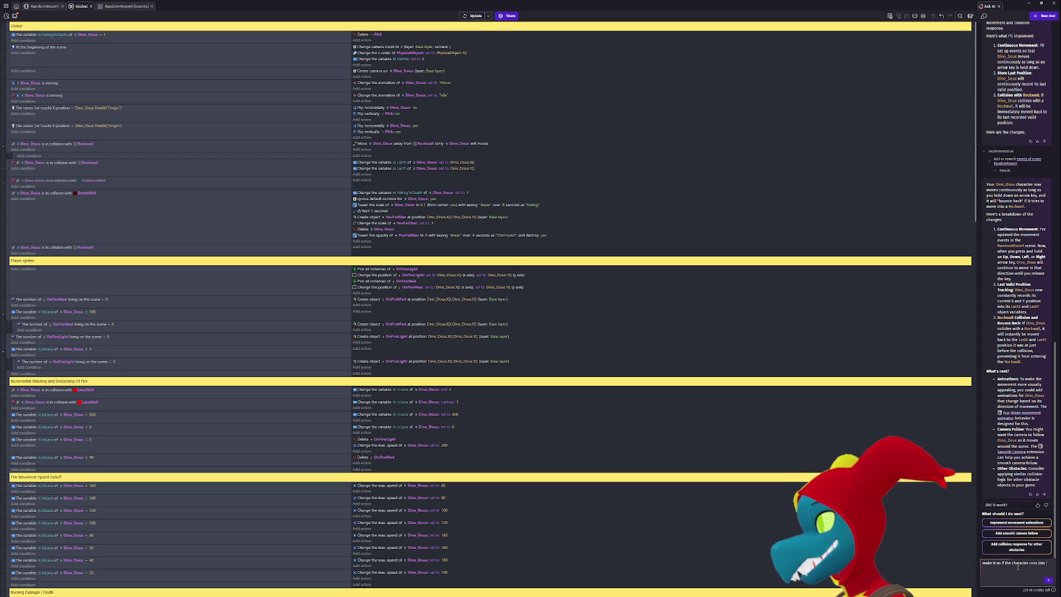
text(ock wall it bounces back to the)
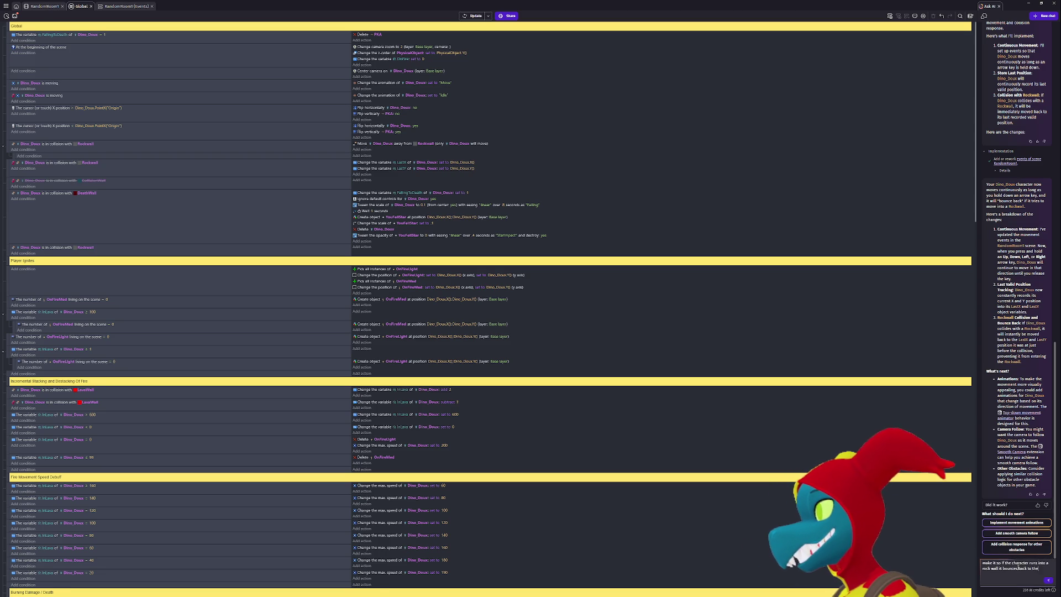
text(t it was in)
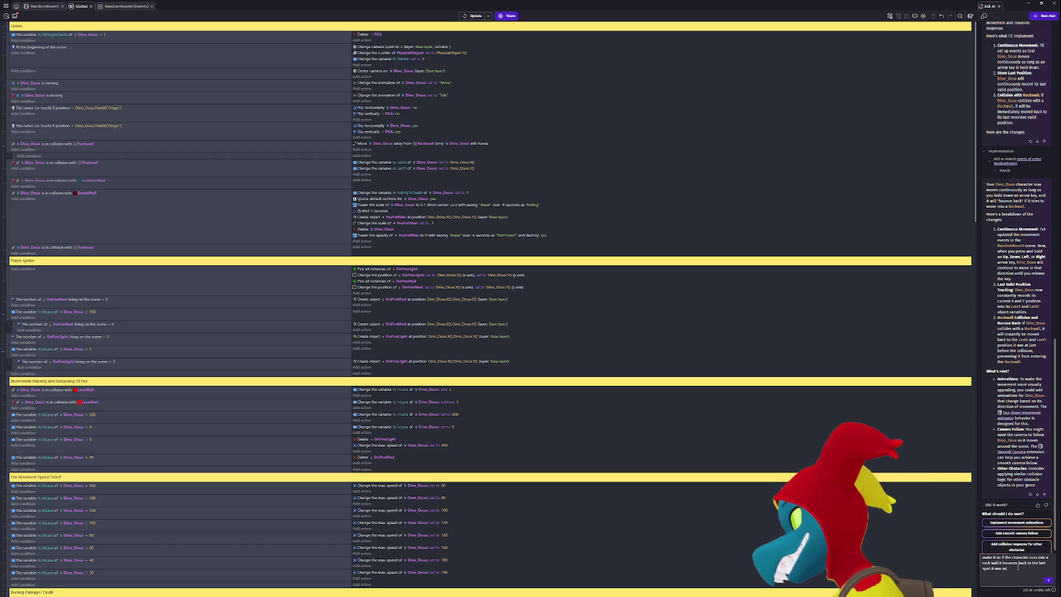
key(shift+Return)
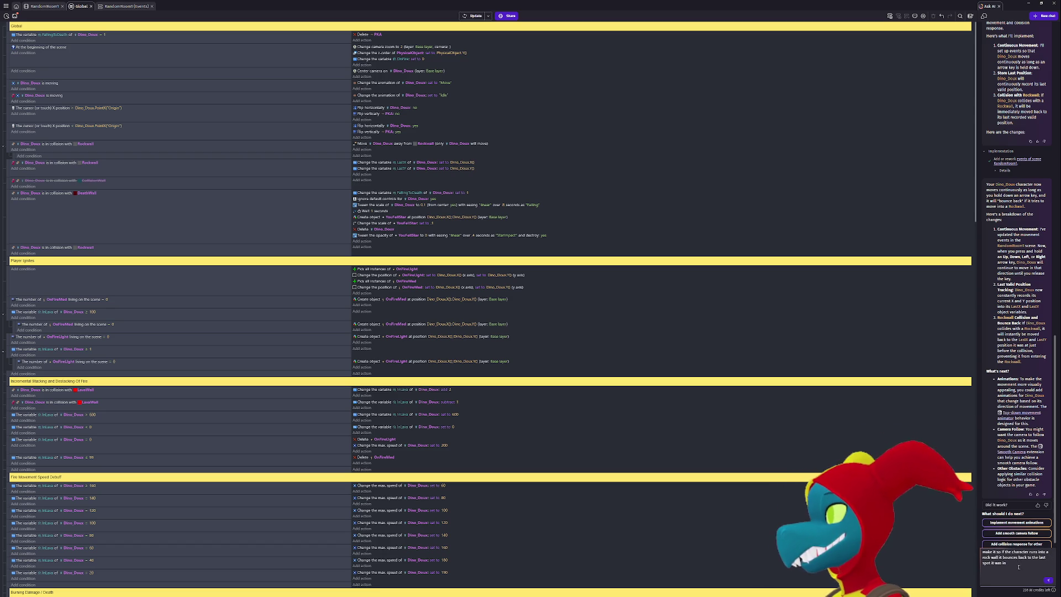
click(1048, 579)
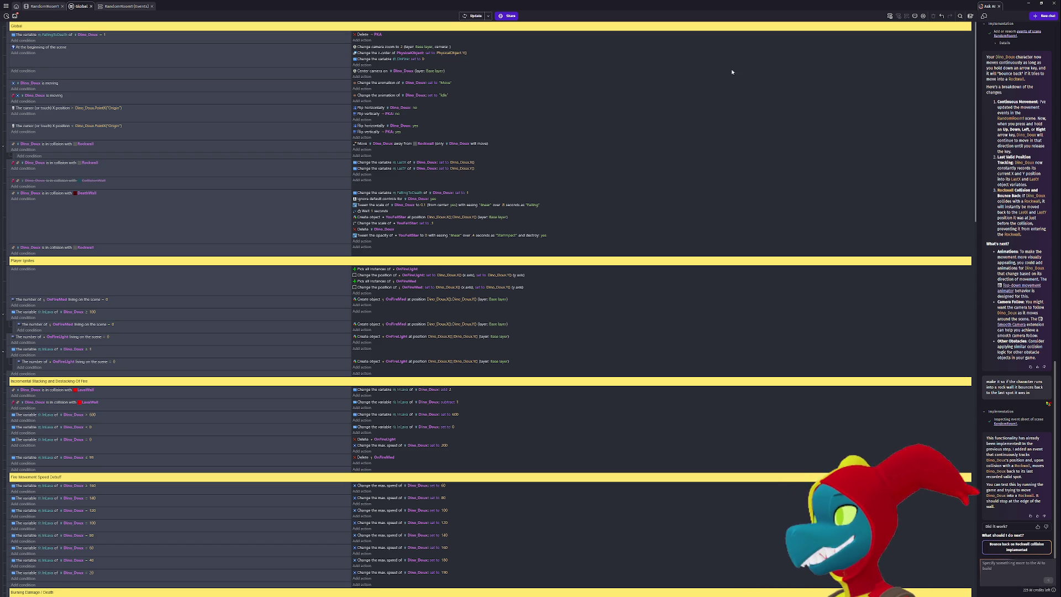
click(472, 16)
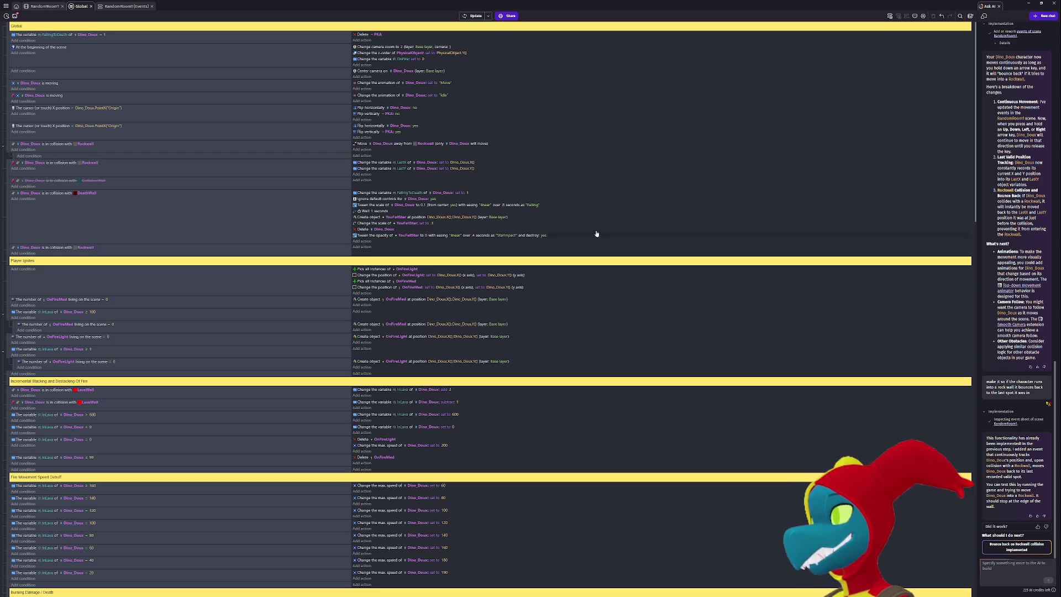
Update the running preview, move Dino_Doux up and back down beside the chest, then close it.
click(472, 17)
key(alt+Tab)
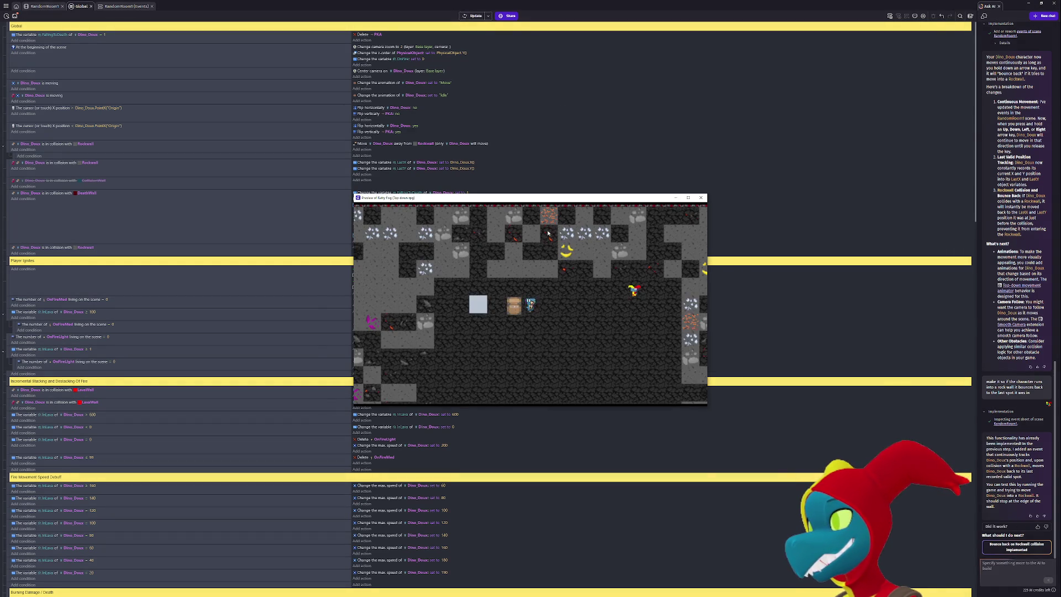
key(Up)
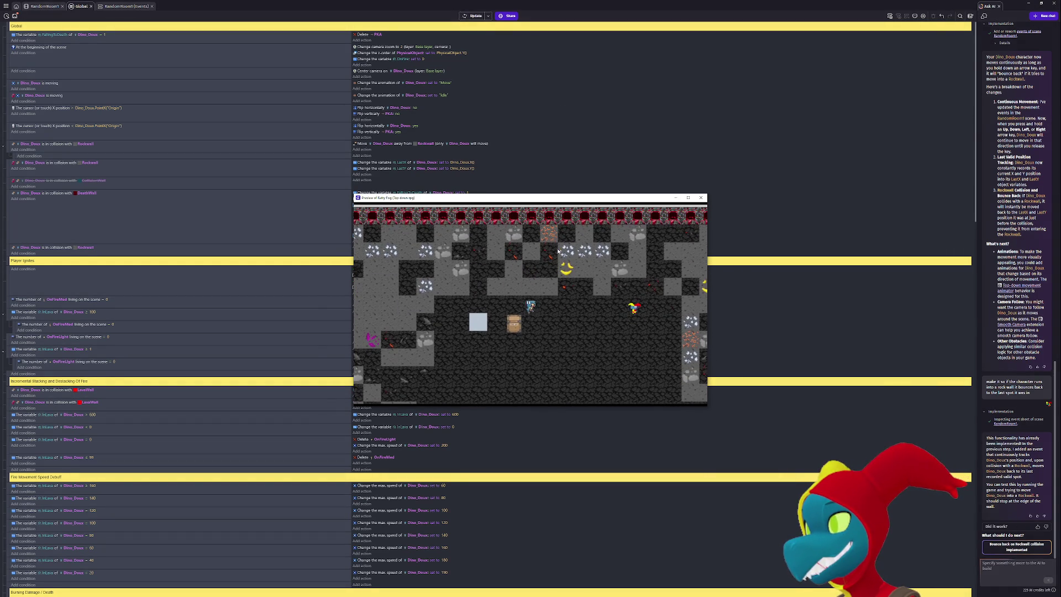
key(Down)
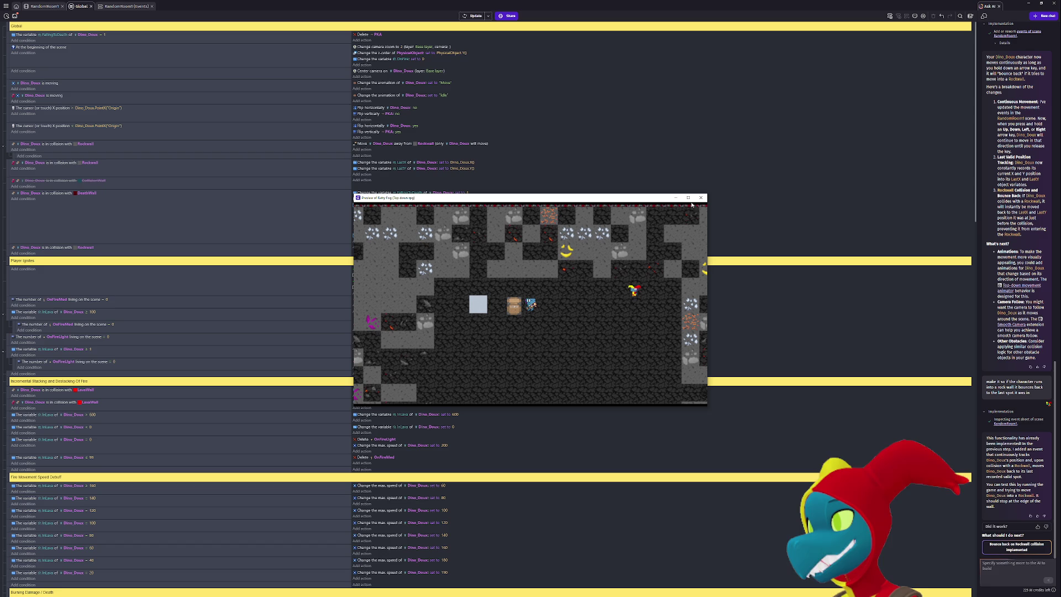
click(700, 199)
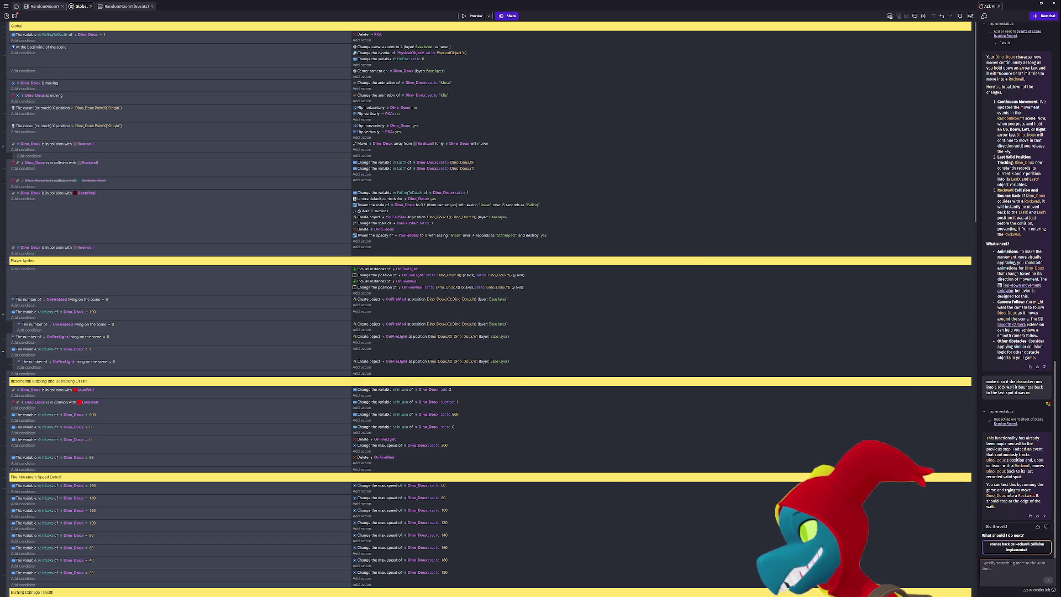
Start a new preview and walk Dino_Doux up into the wall and back down.
scroll(292, 414, down, 20)
scroll(293, 413, down, 1)
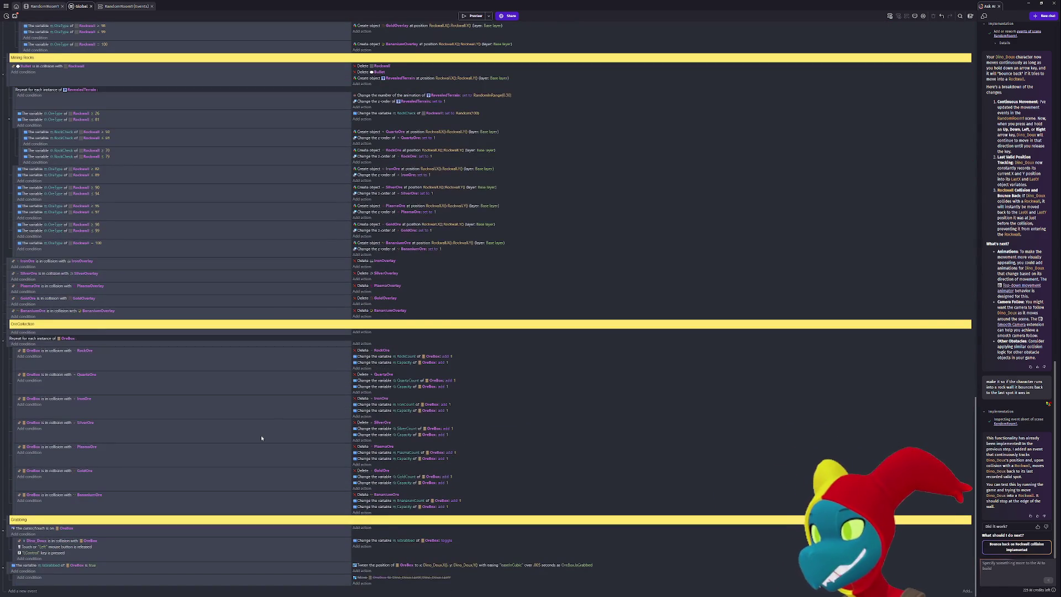
scroll(263, 436, up, 20)
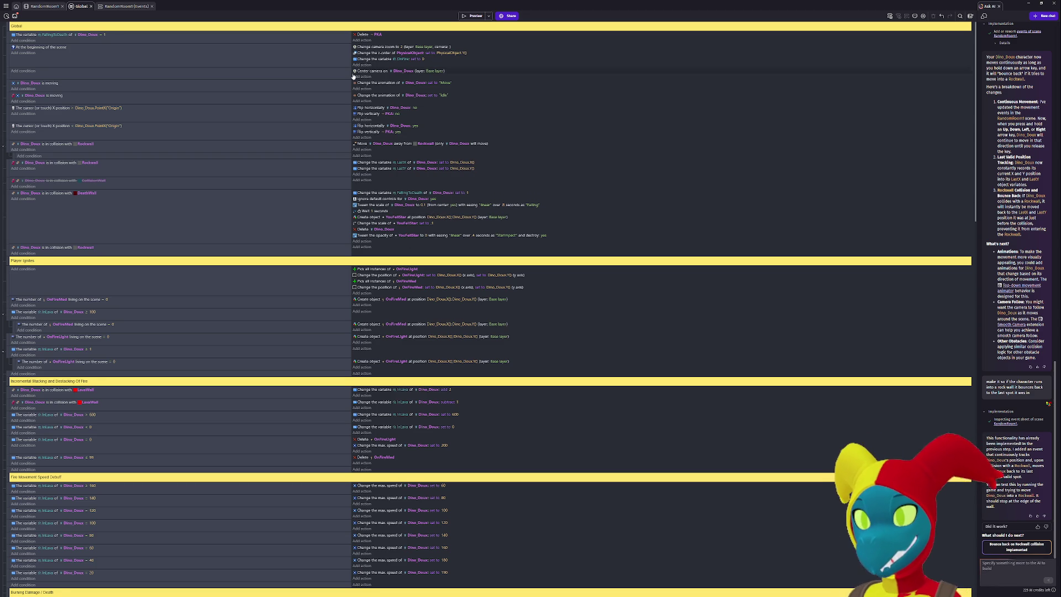
click(476, 16)
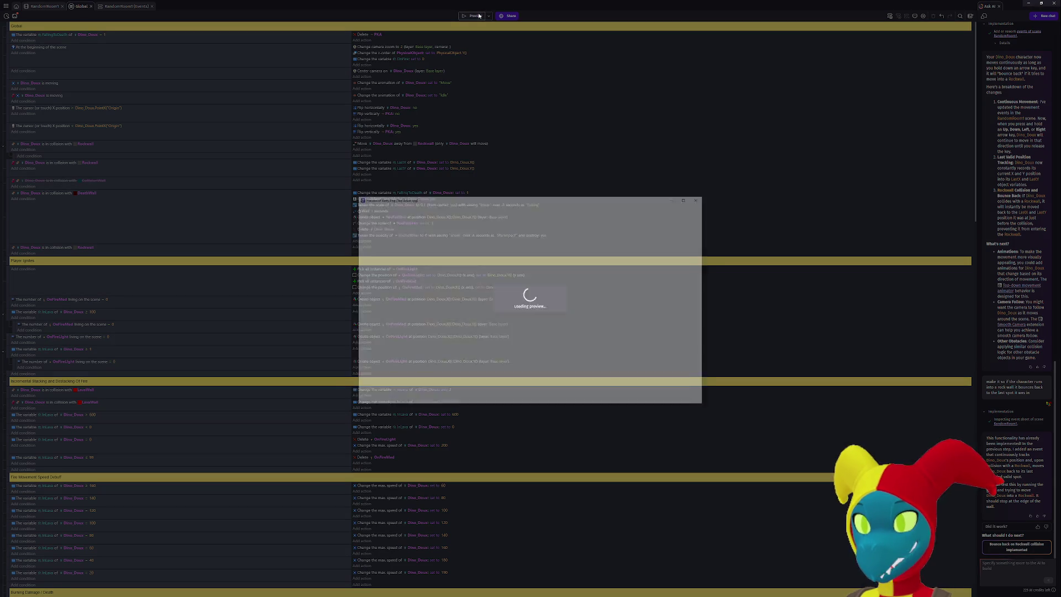
key(Up)
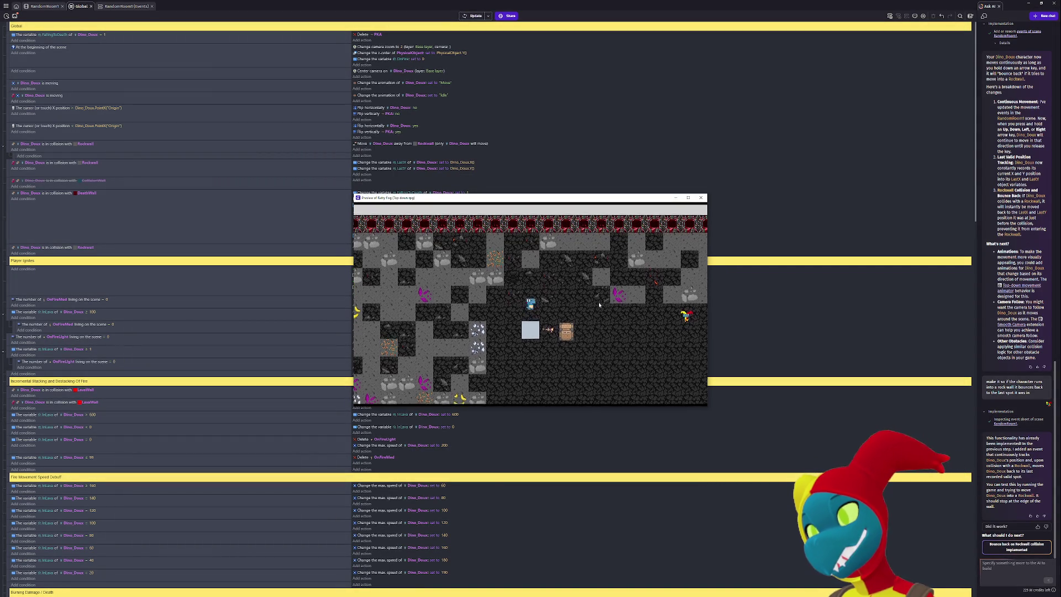
key(Down)
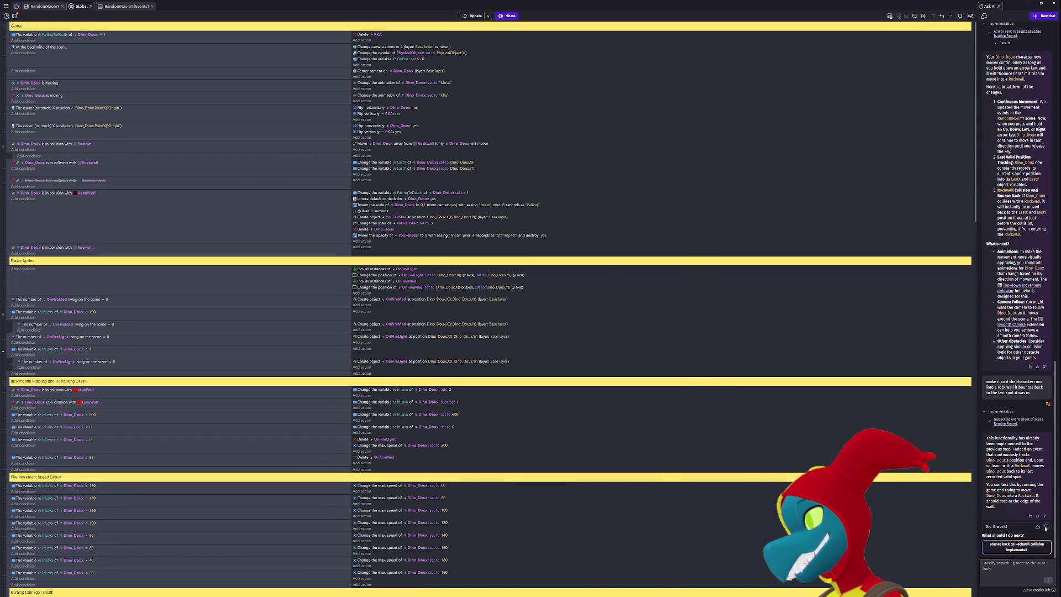
Rate the AI's rock-wall answer as not working at all, noting it didn't work, and submit.
click(1045, 527)
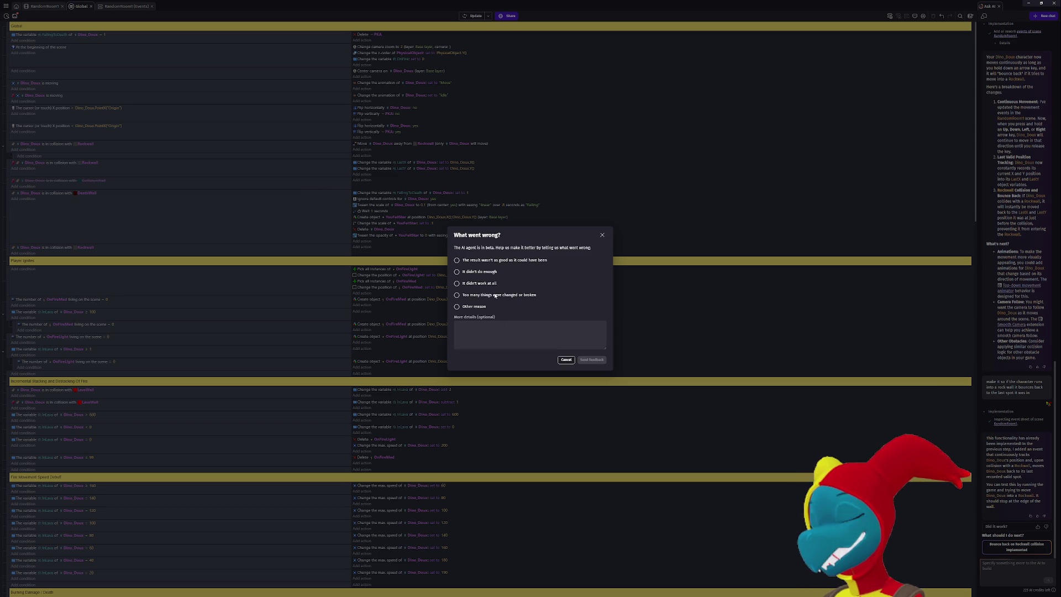
click(489, 284)
click(492, 327)
text(Asked it to move my character awa)
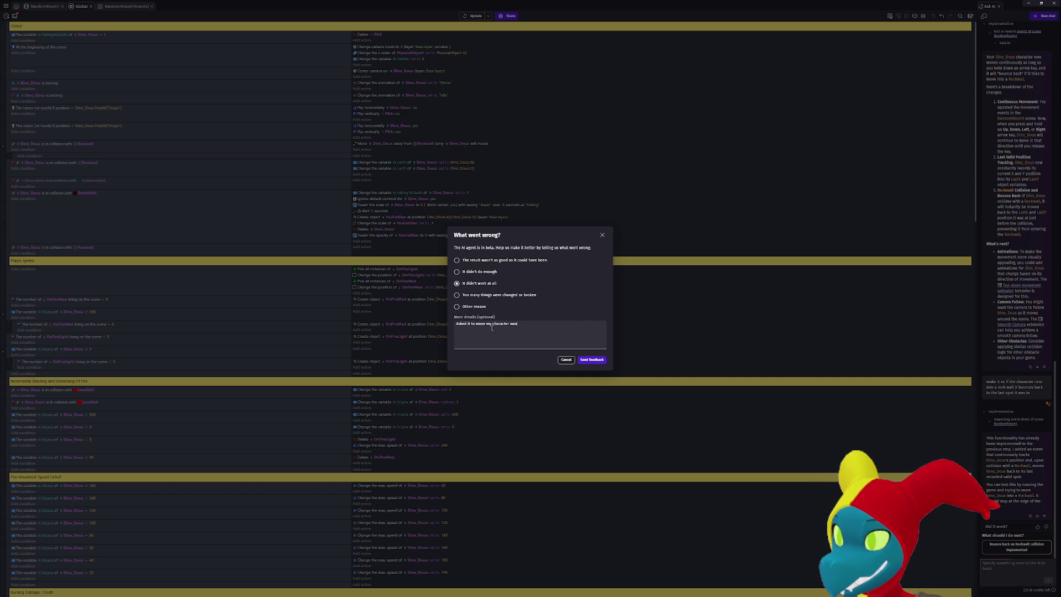
text(rom a )
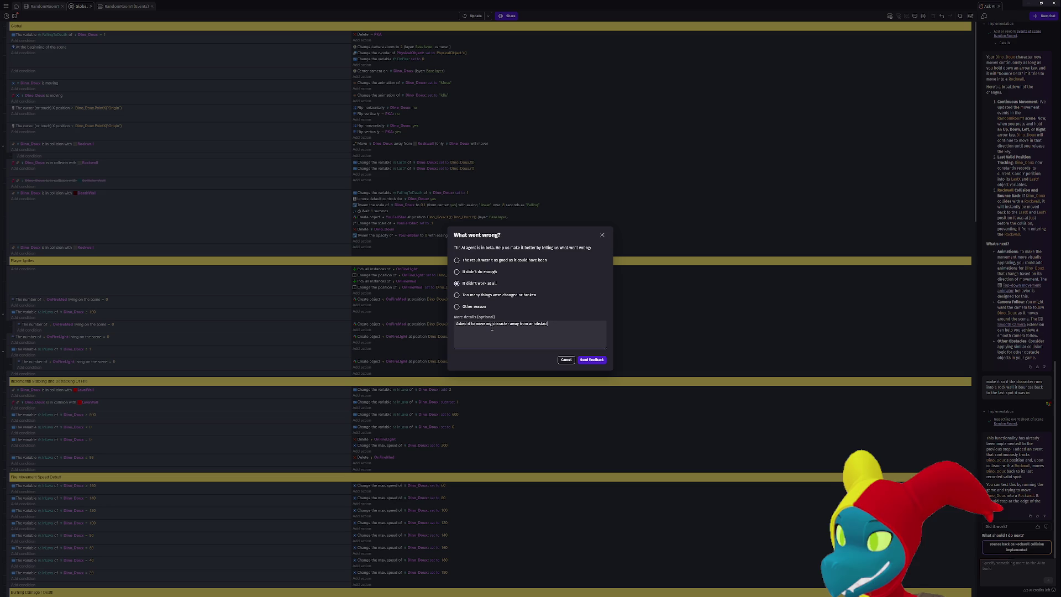
text(didnt work)
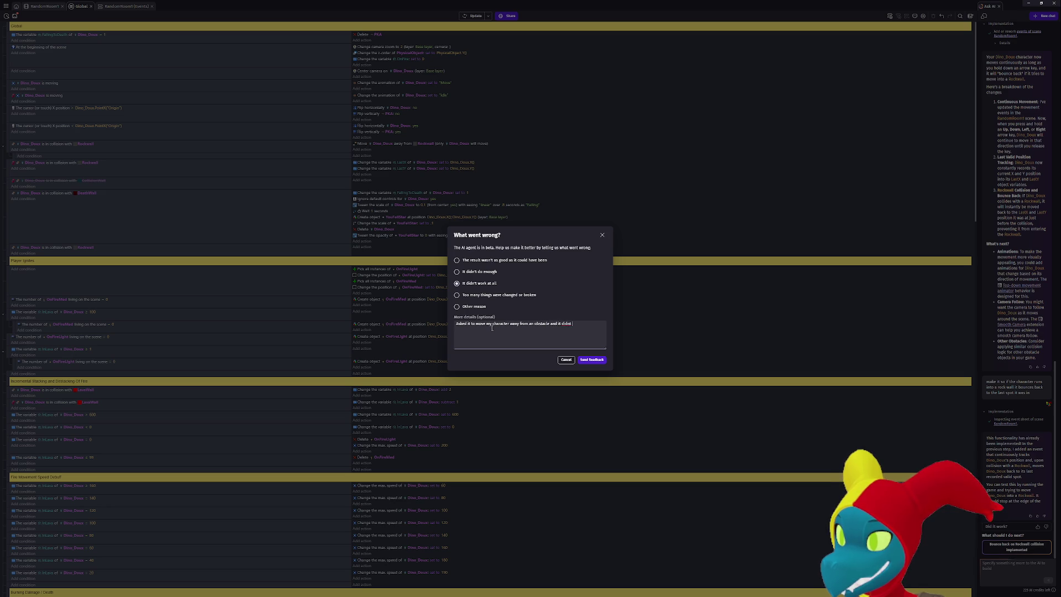
click(587, 358)
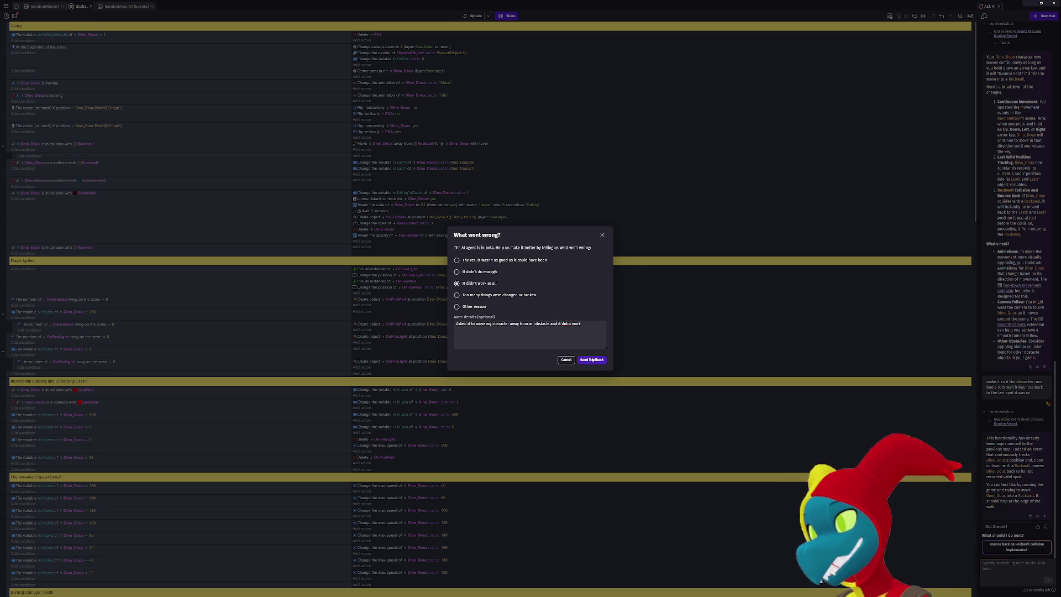
Insert the suggested rockwall bounce-back follow-up, then clear the chat input with Ctrl+A and Backspace.
click(1015, 564)
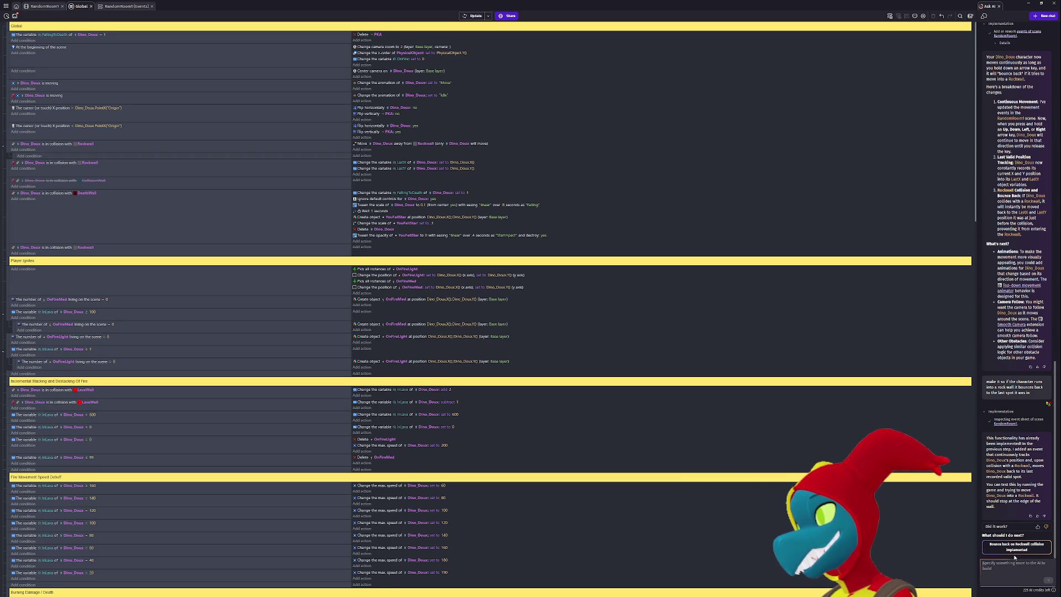
click(1013, 547)
scroll(1015, 557, down, 2)
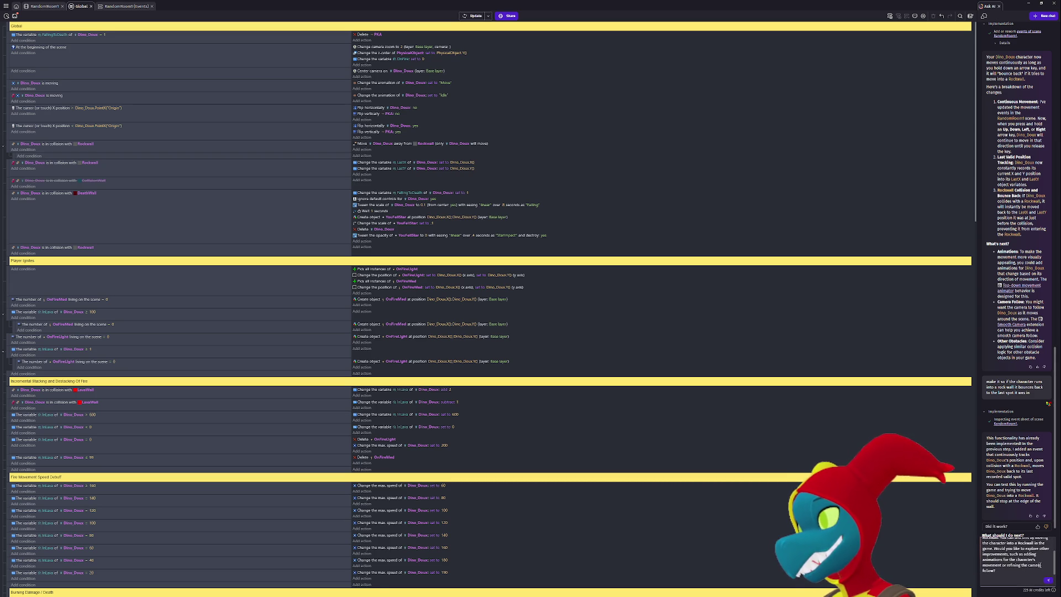
key(ctrl+a)
key(BackSpace)
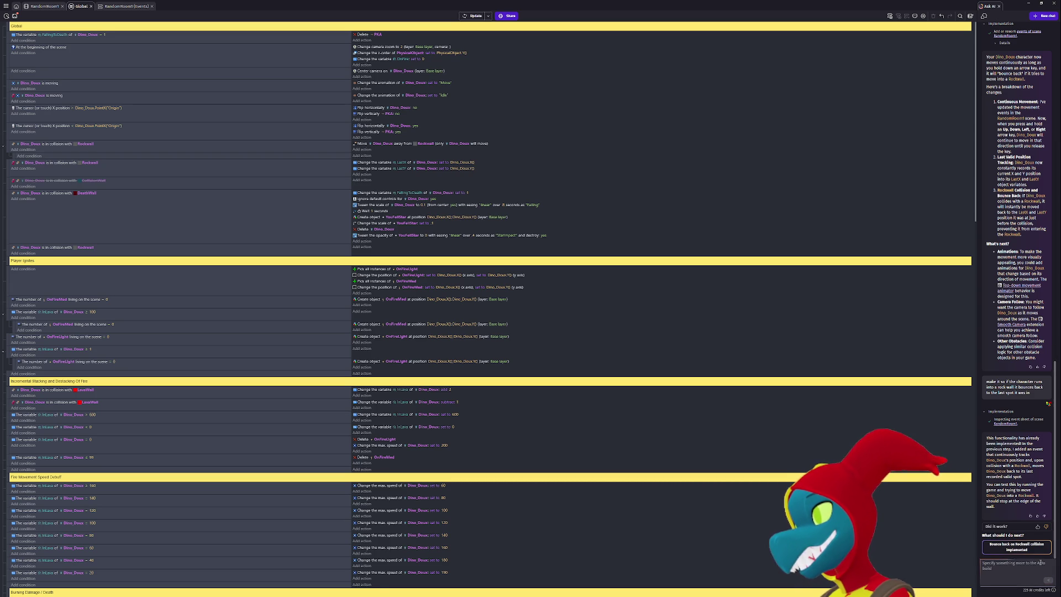
Report to the AI assistant that the character freezes instead of returning to its last viable spot on 32-sized tiles.
text(That is)
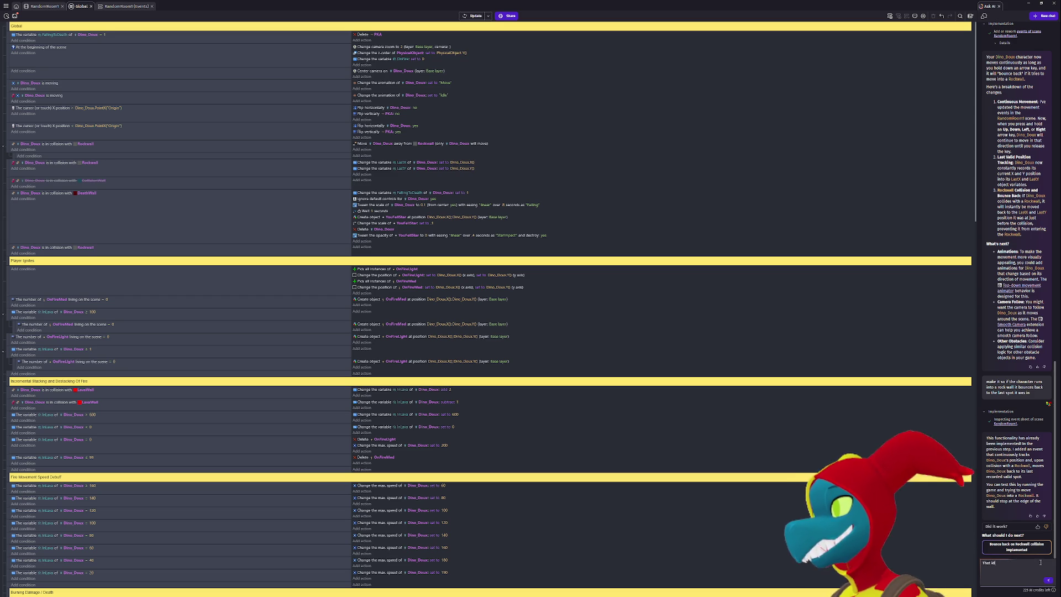
key(BackSpace)
key(BackSpace)
text(didnt work,)
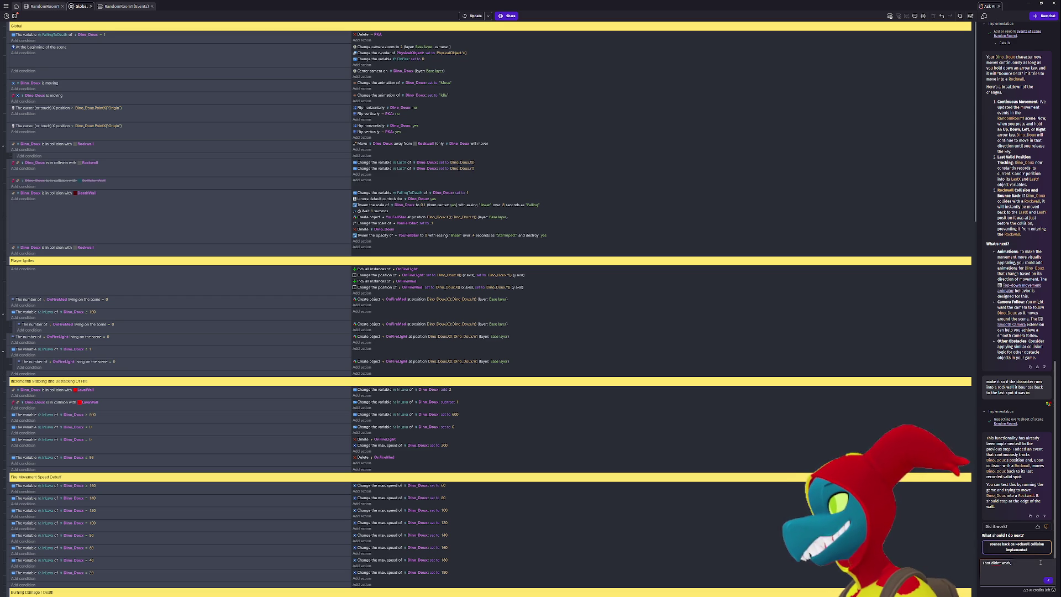
text( the character just freezes in spot)
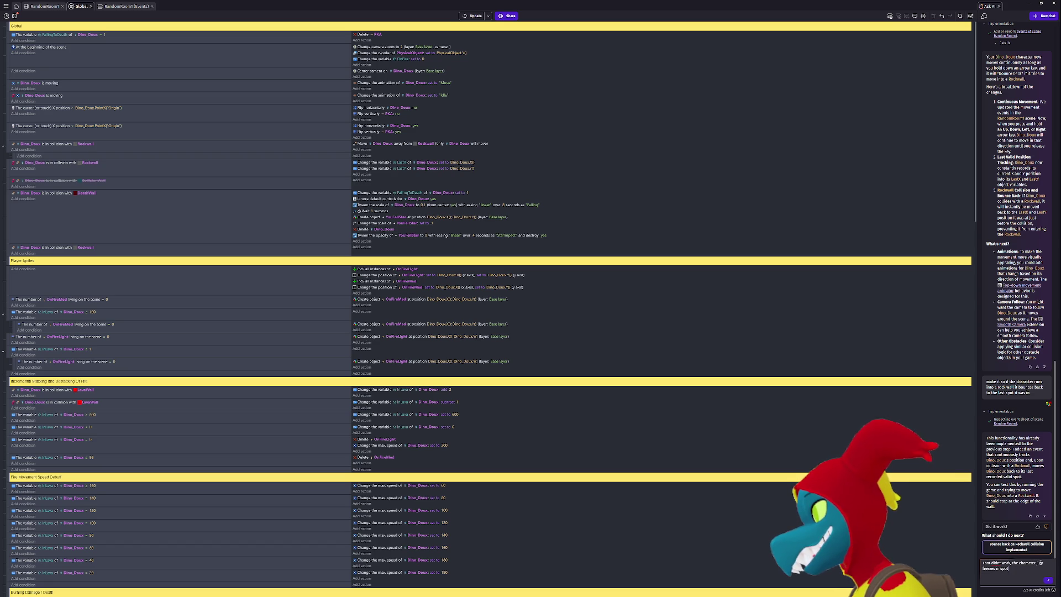
text( instead)
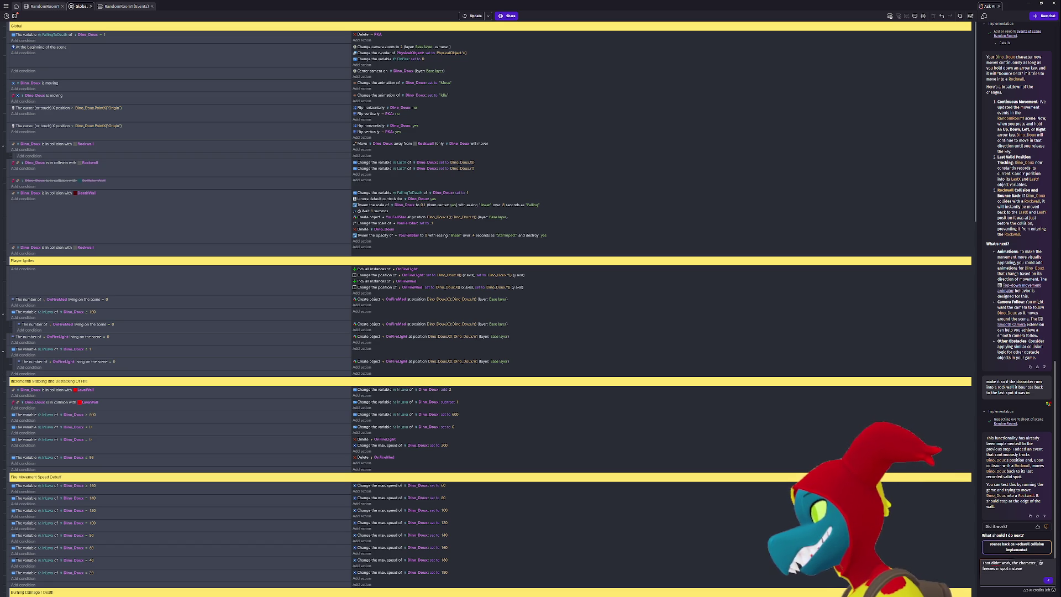
text( of goin)
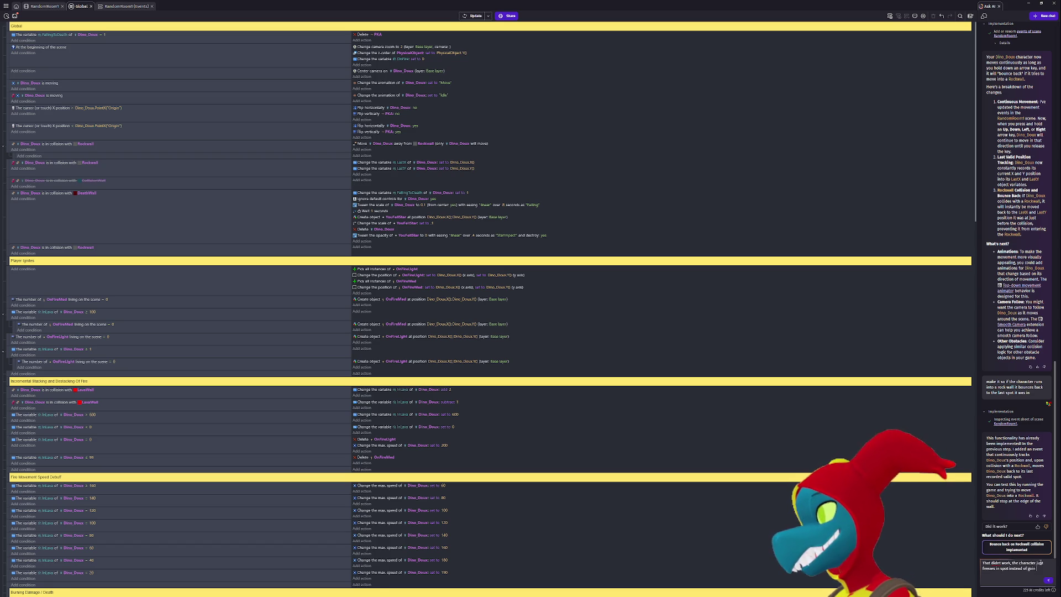
text(g back to th)
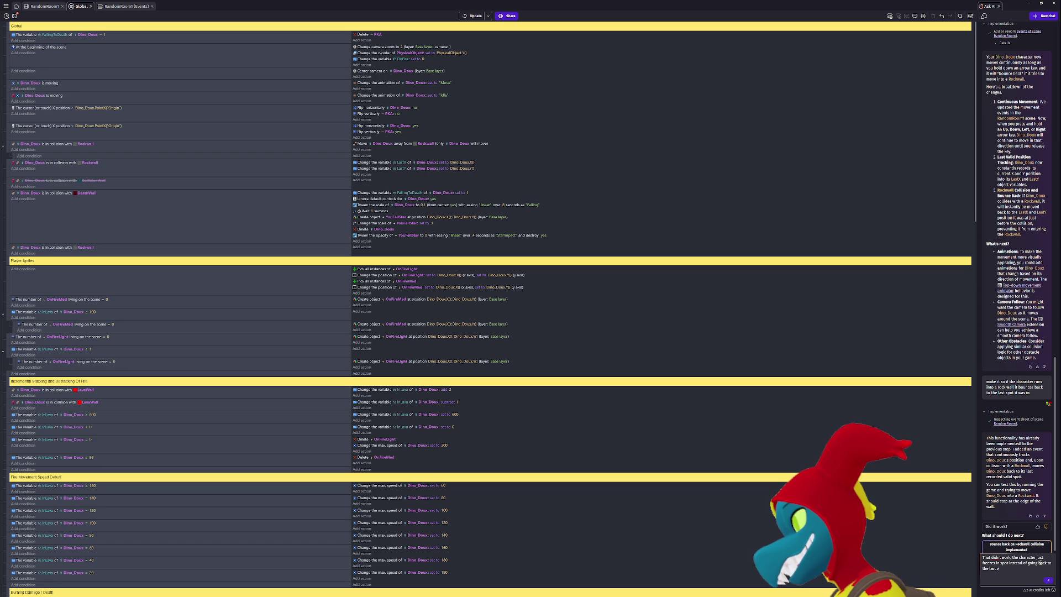
text(e last viable spot)
key(shift+Return)
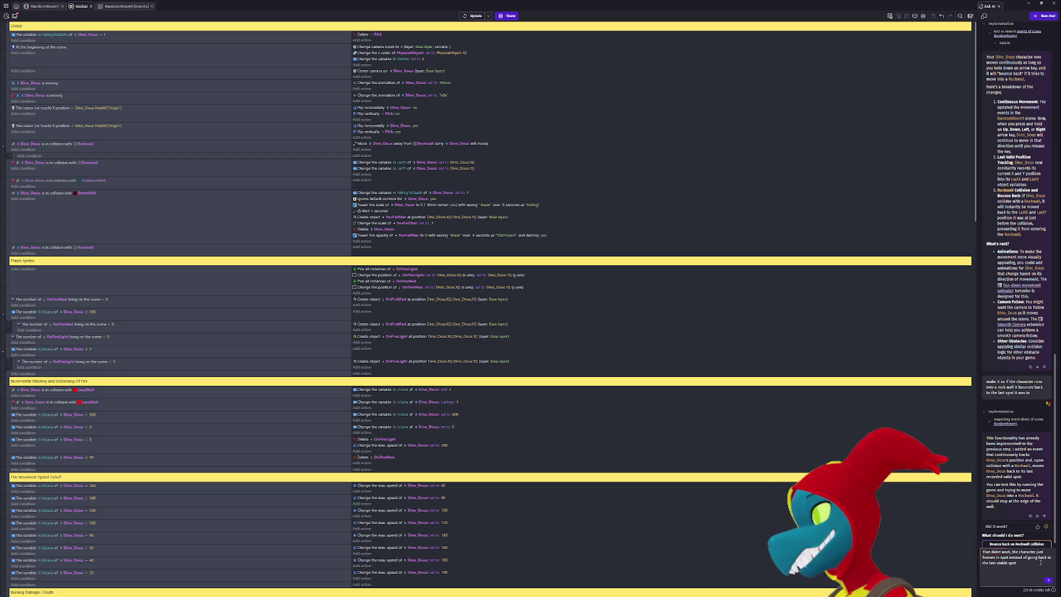
key(BackSpace)
text(the movement)
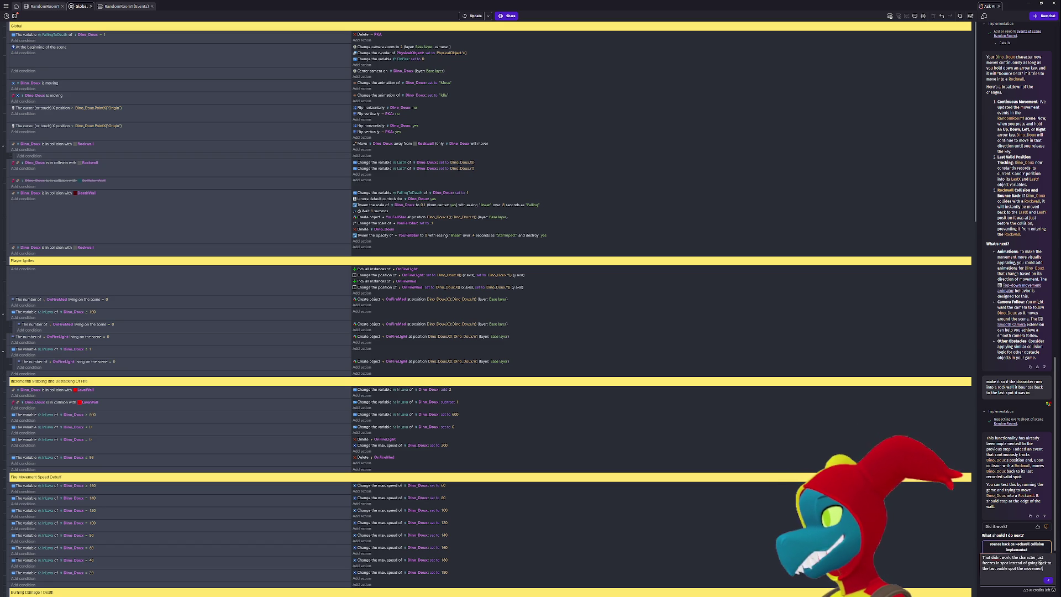
text(is in)
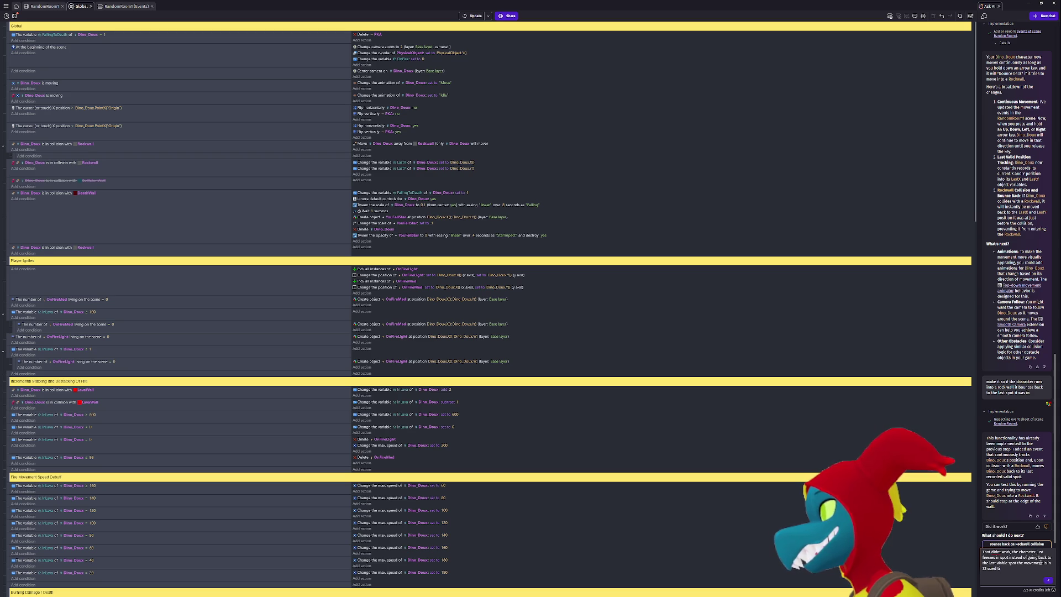
text(if that matters)
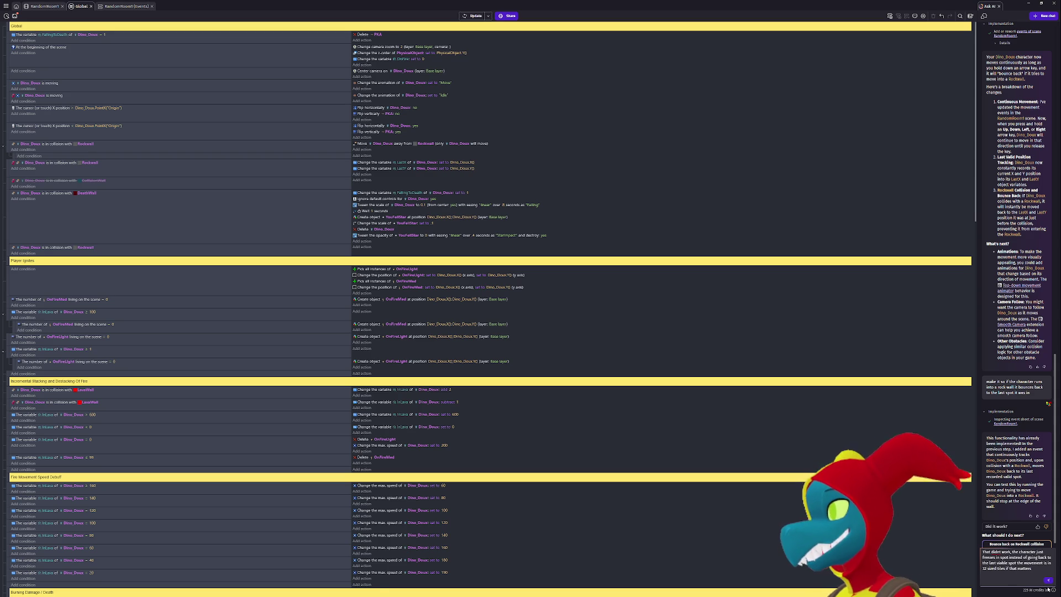
click(1049, 579)
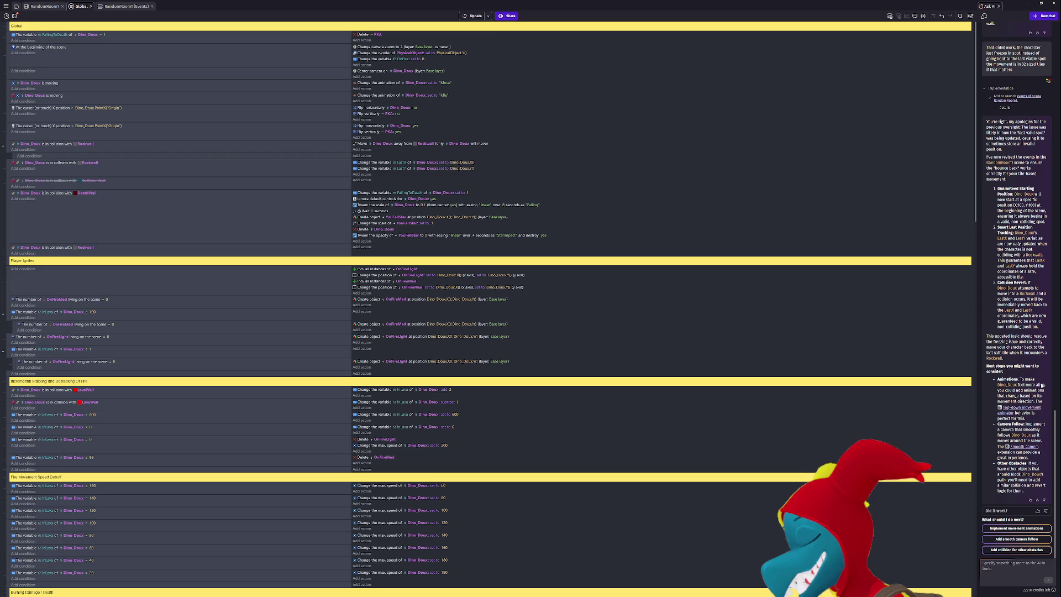
Apply the revised events to the running game, then close that preview.
click(475, 15)
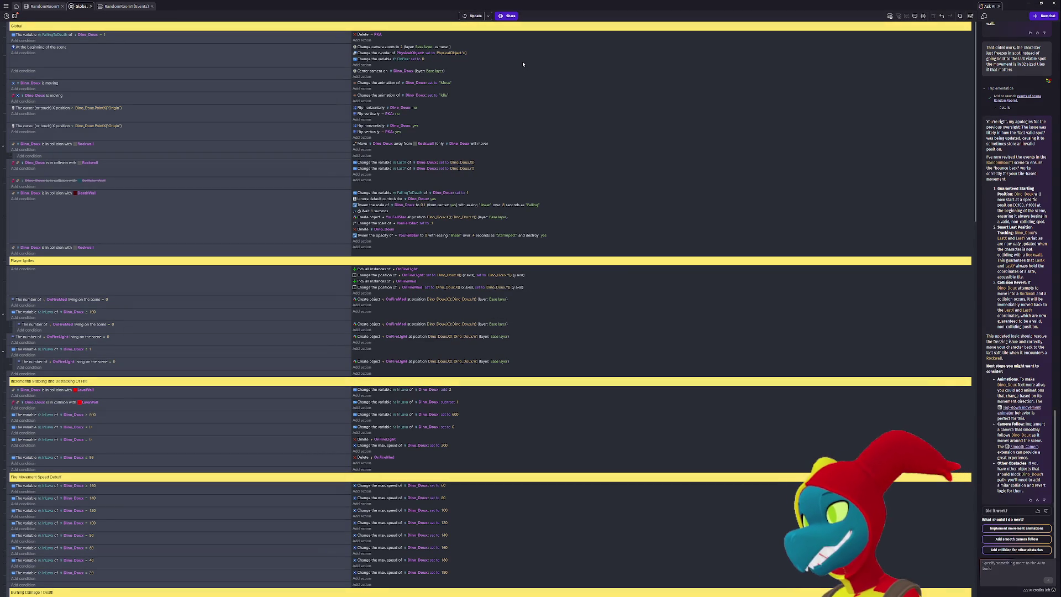
key(alt+Tab)
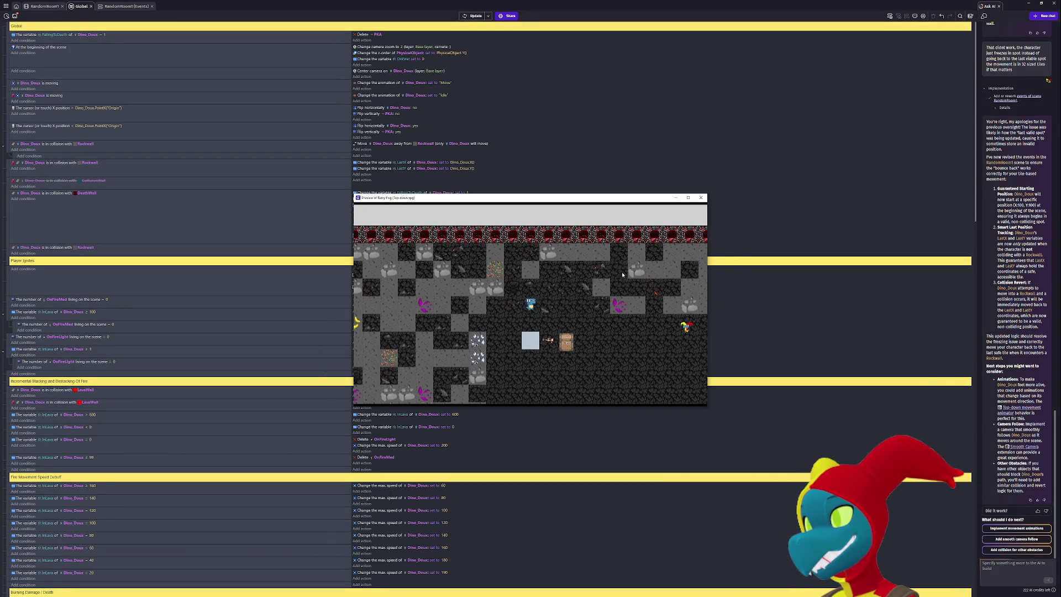
click(701, 197)
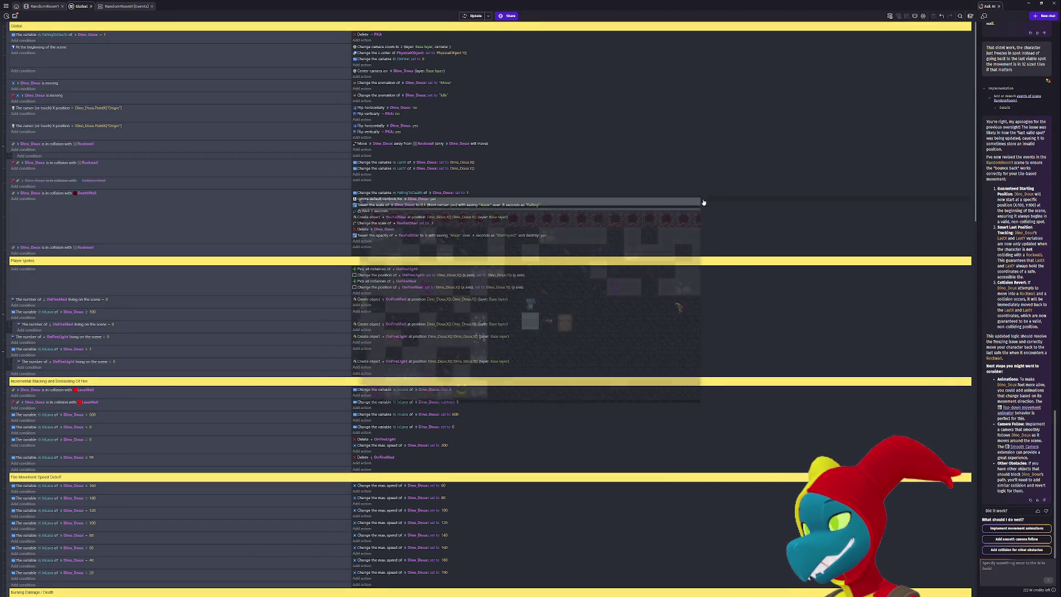
Run a fresh preview, step Dino_Doux upward along the tiles, and close it.
click(474, 16)
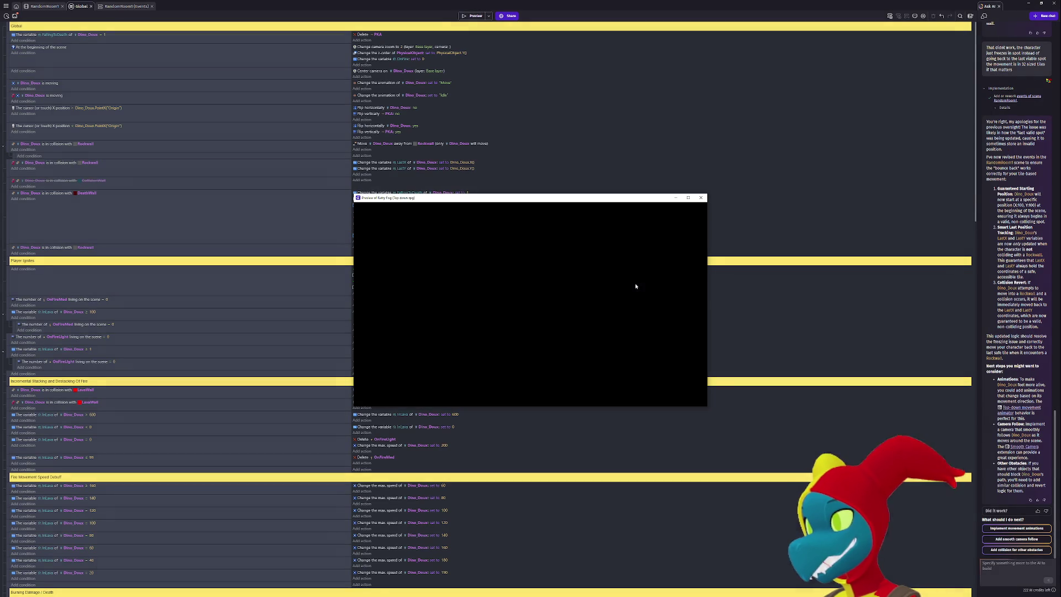
key(Up)
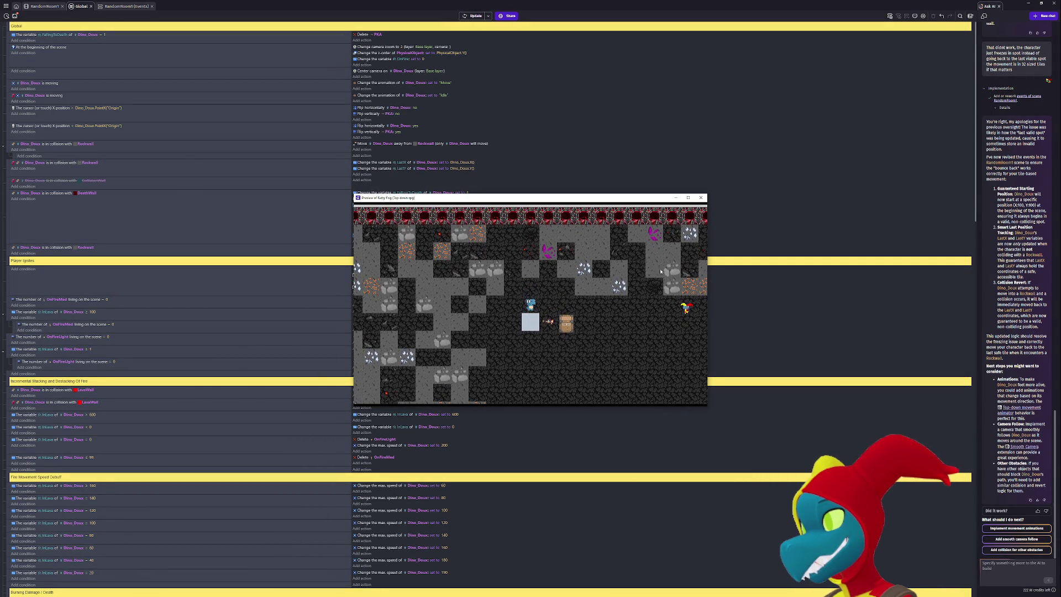
click(701, 197)
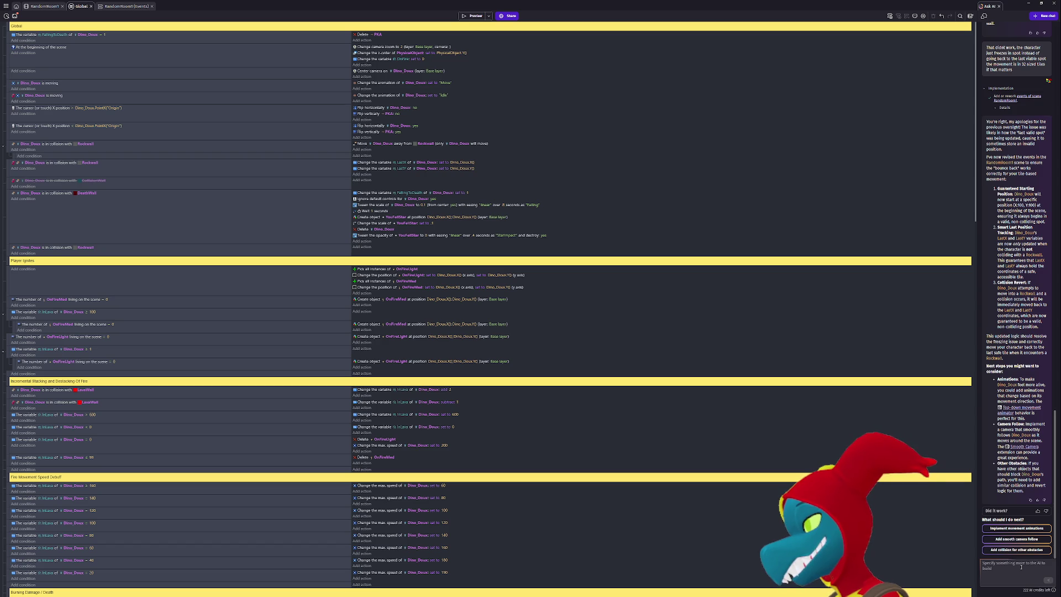
scroll(415, 241, down, 3)
scroll(416, 241, down, 15)
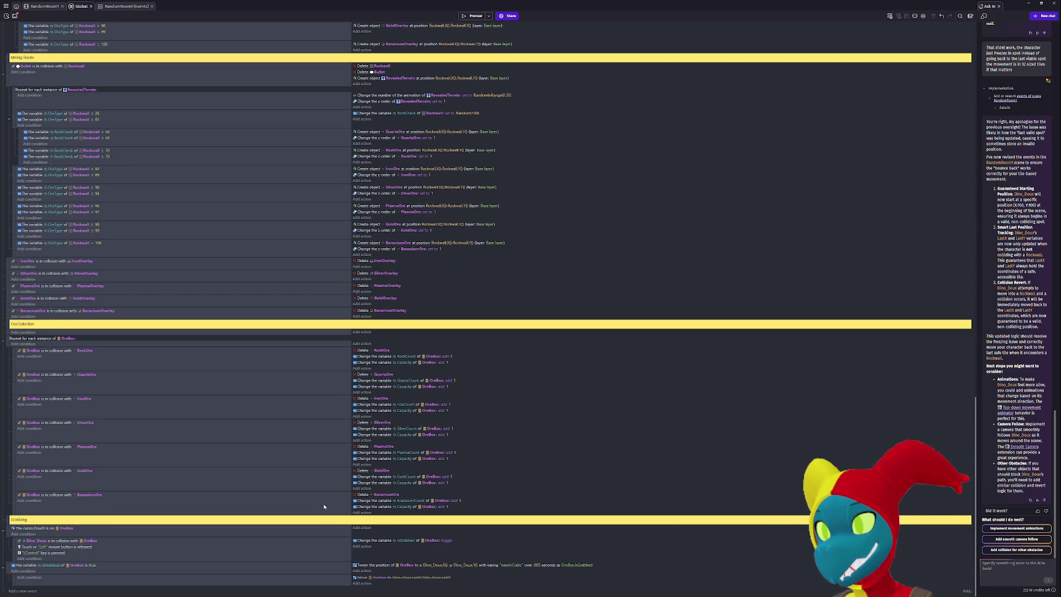
Scroll back up the Global events and switch to the RandomRoom1 (Events) sheet.
scroll(312, 509, up, 15)
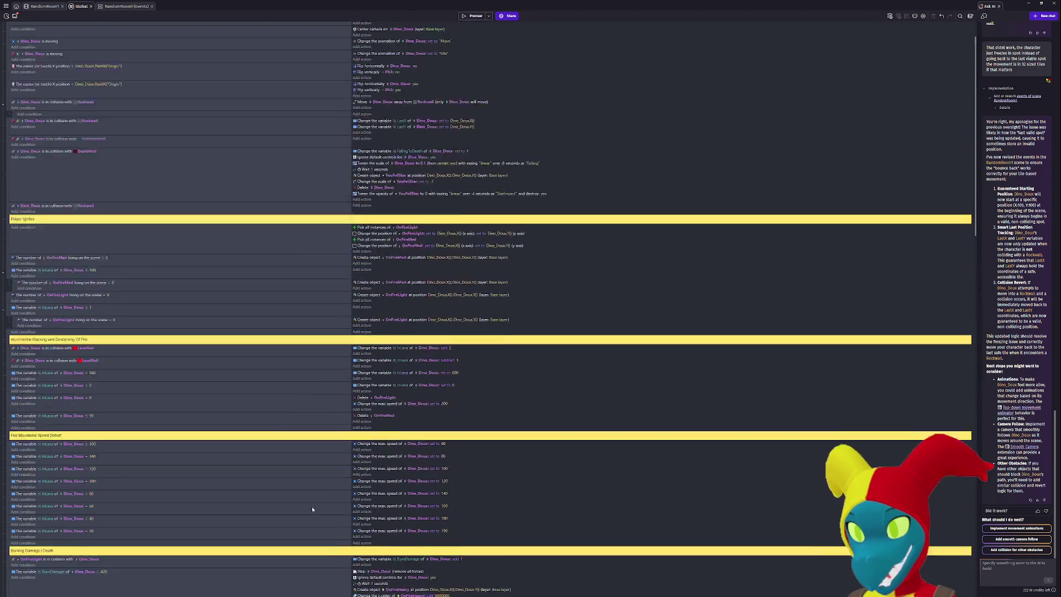
click(122, 7)
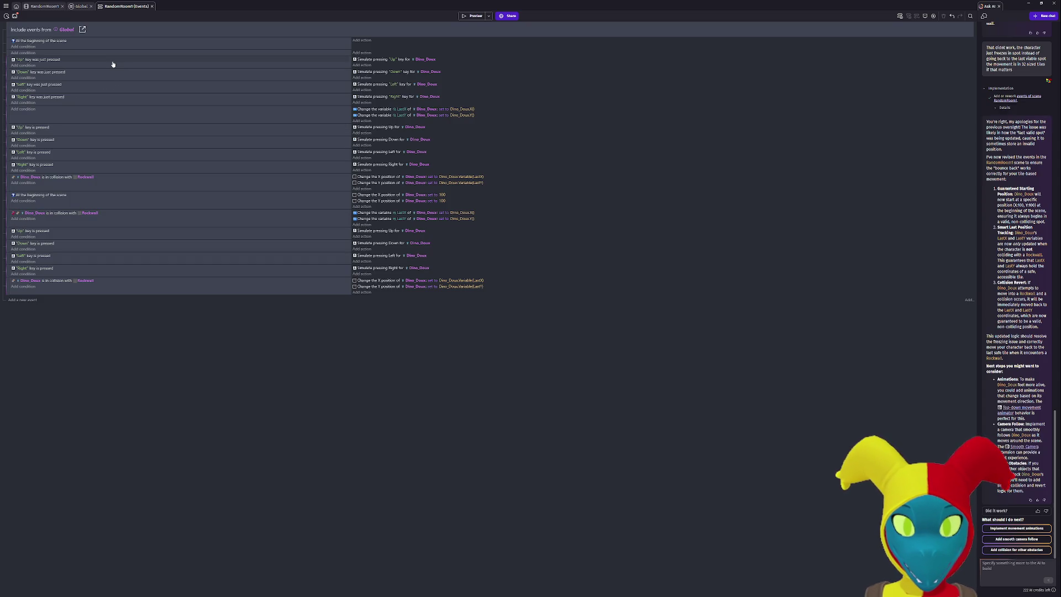
Preview the room and close it, then switch from Aseprite back to GDevelop's Global events tab.
click(473, 16)
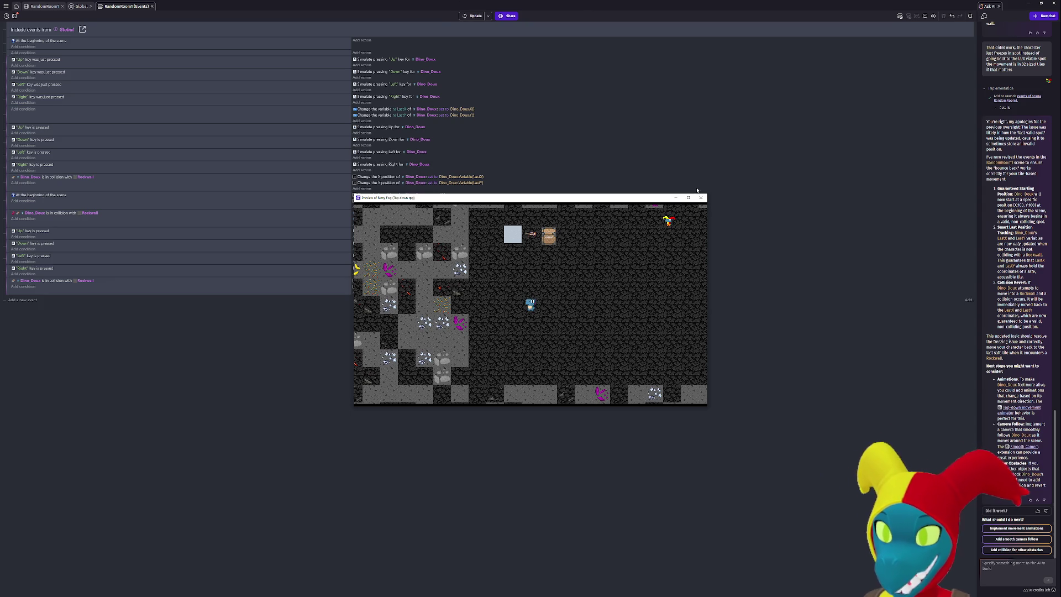
click(701, 197)
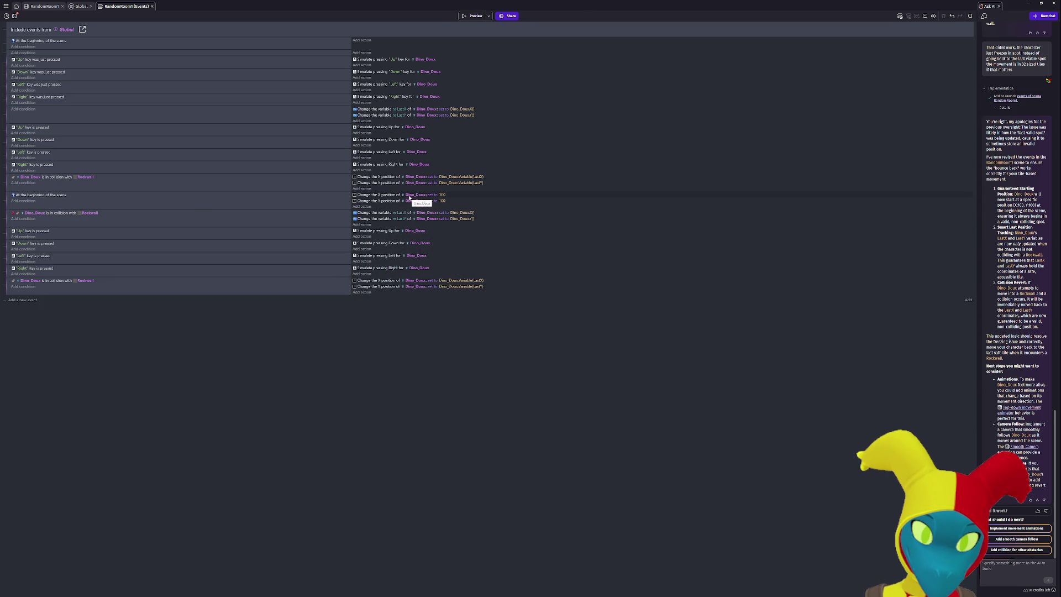
key(alt+Tab)
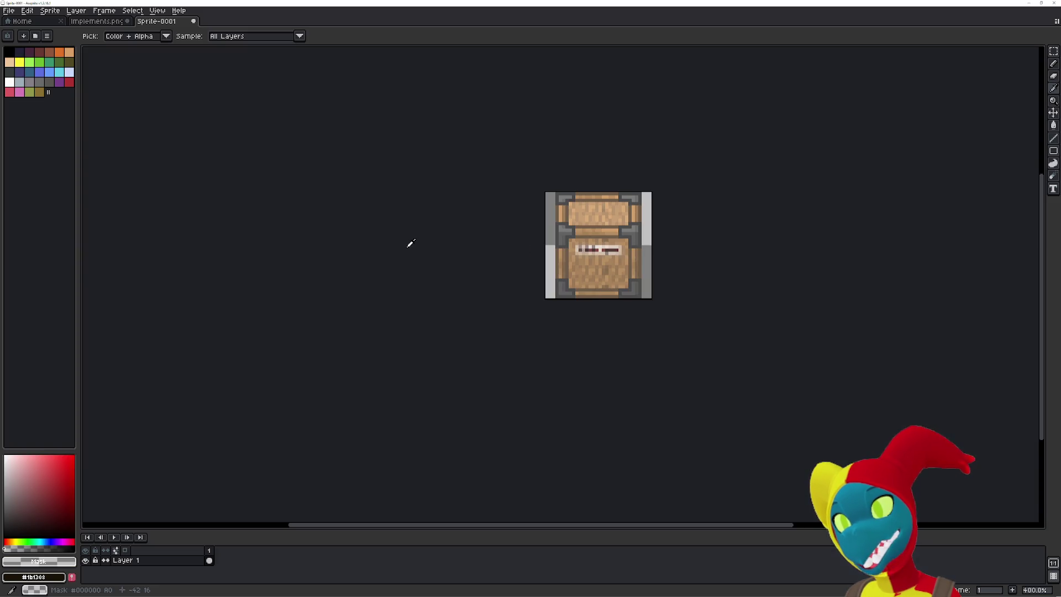
key(alt+Tab)
click(412, 250)
key(alt+Tab)
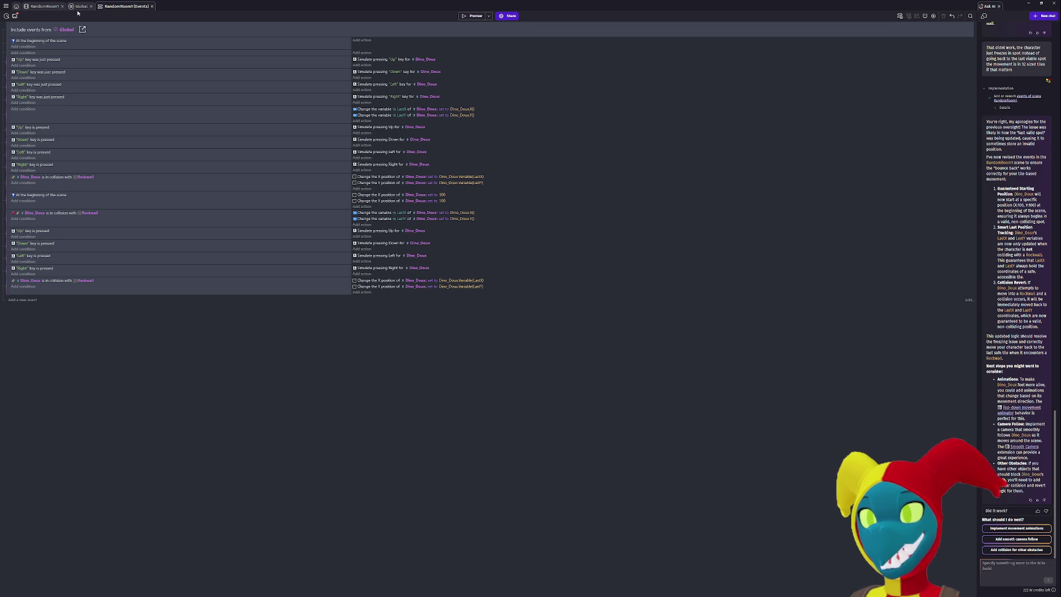
click(80, 7)
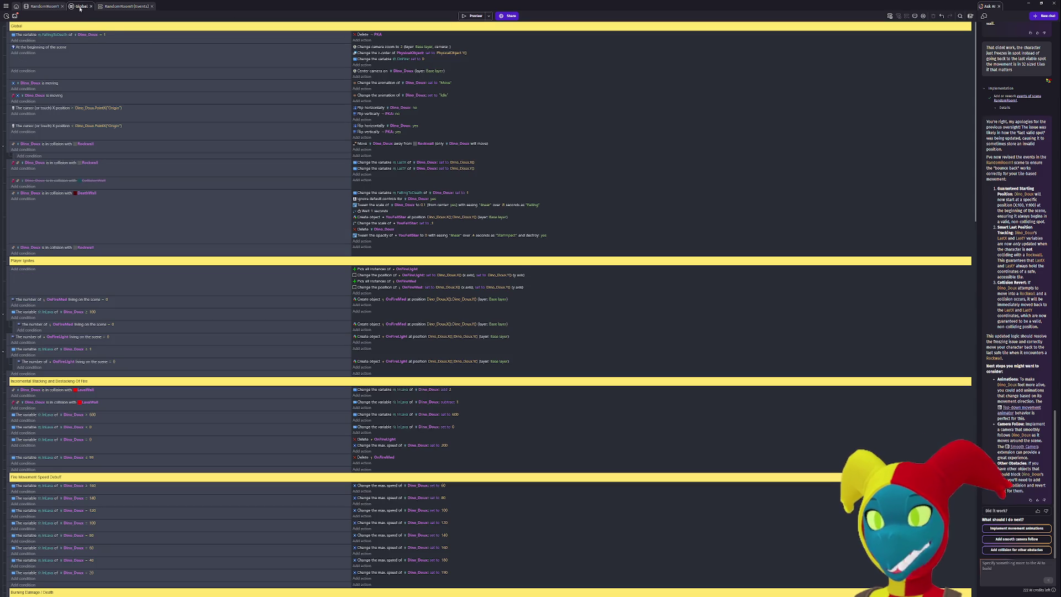
Check Dino_Doux's placement in the RandomRoom1 scene, then select the At the beginning of the scene event.
click(38, 7)
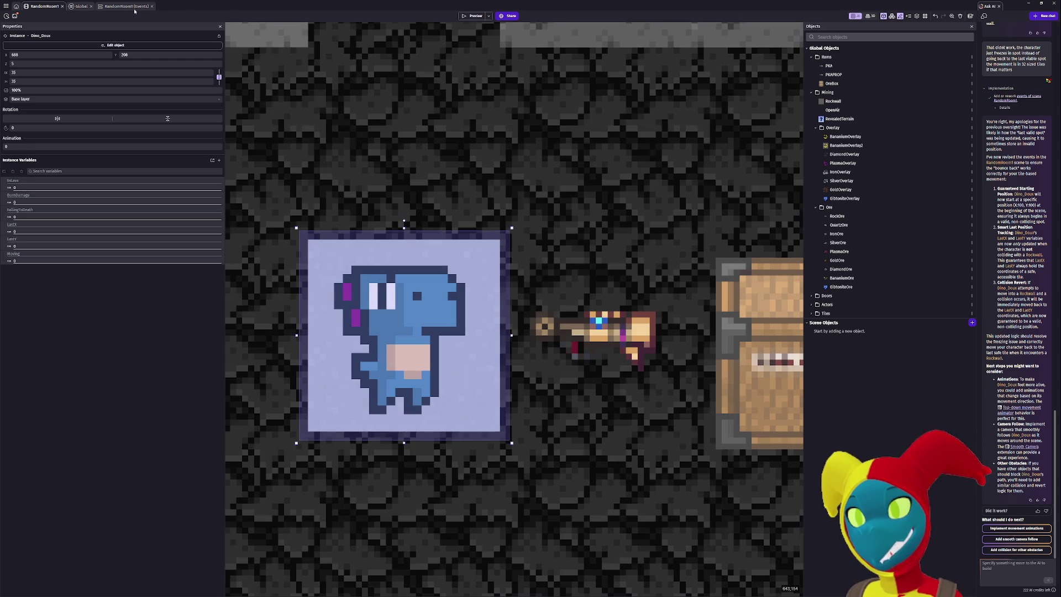
click(129, 6)
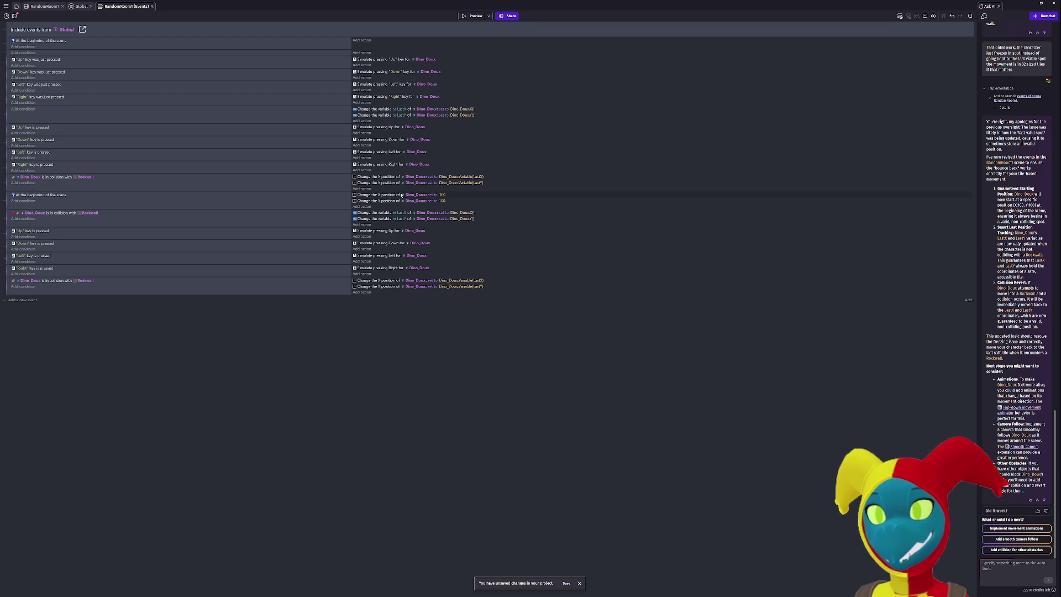
click(75, 206)
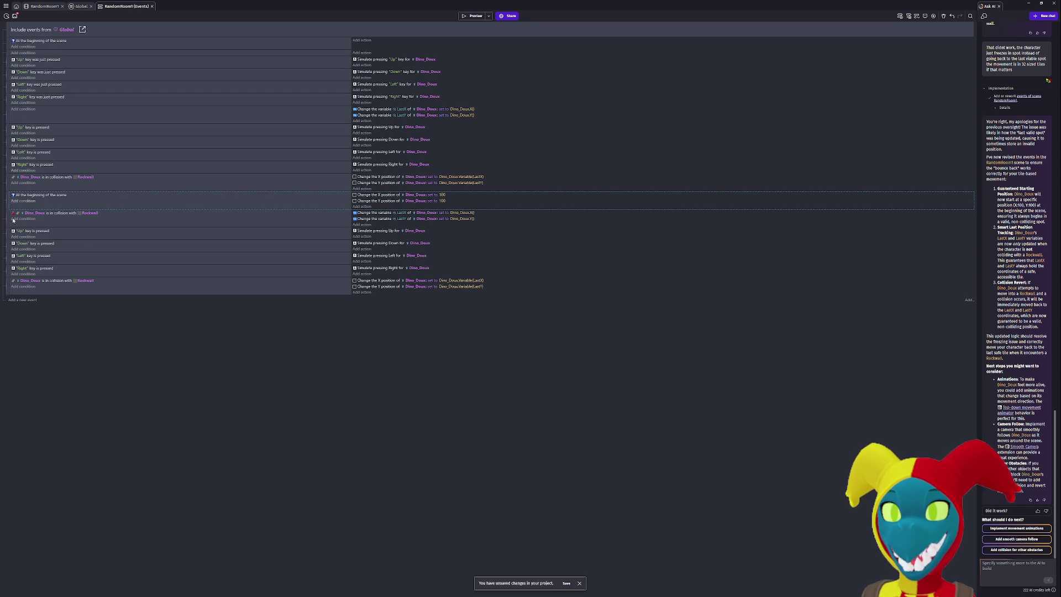
Move the At the beginning of the scene event and open the included Global external events.
mouse_move(7, 198)
mouse_down()
mouse_move(44, 93)
mouse_move(44, 25)
mouse_move(45, 87)
mouse_move(22, 53)
mouse_move(7, 200)
mouse_up()
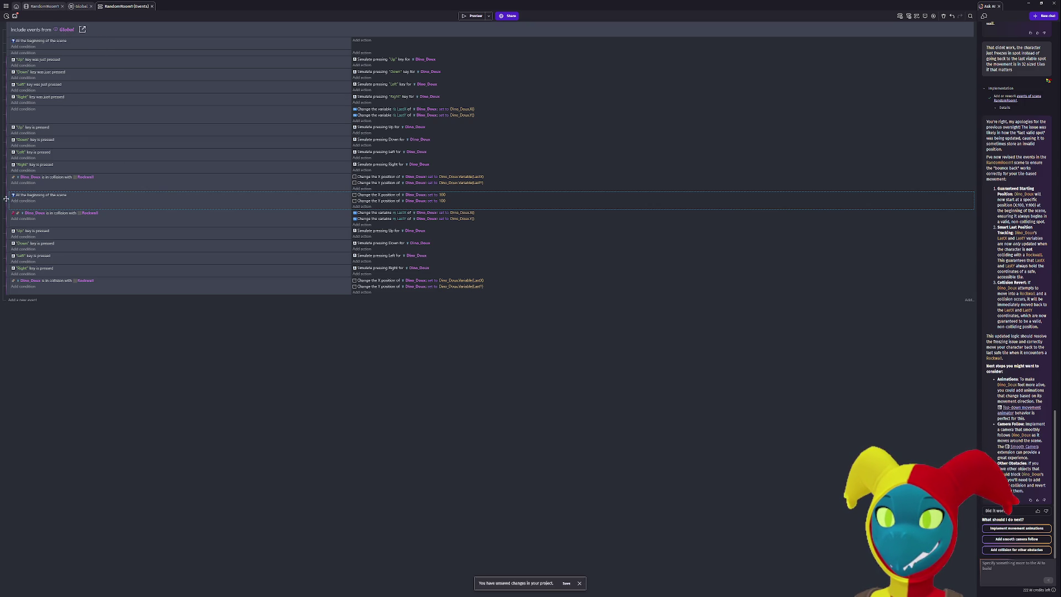
click(66, 29)
click(82, 29)
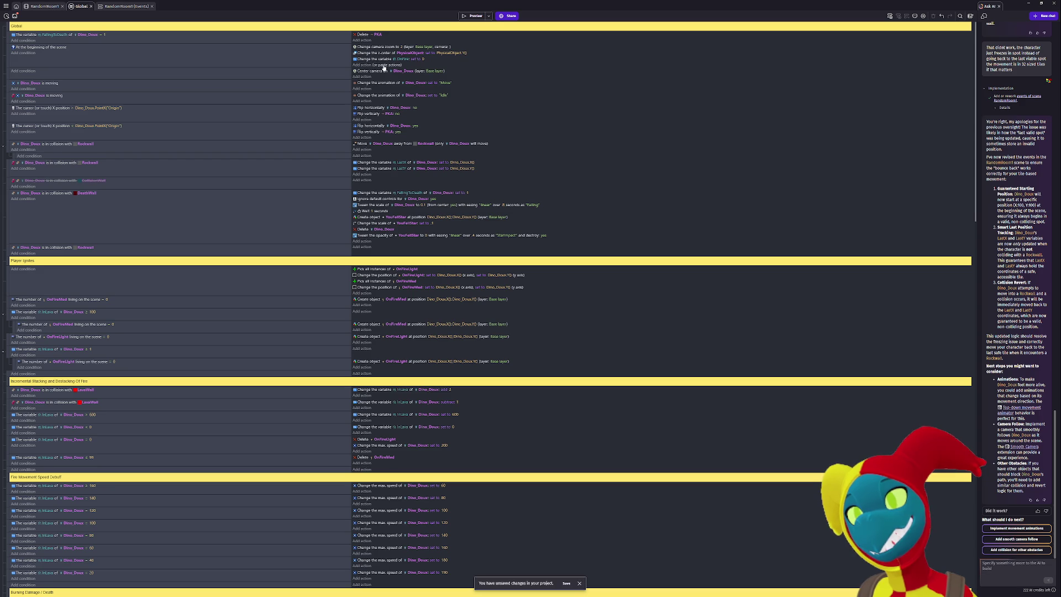
Paste a copy of the LastX action into the scene-start event and change its value to Dino_Doux.Y().
click(384, 65)
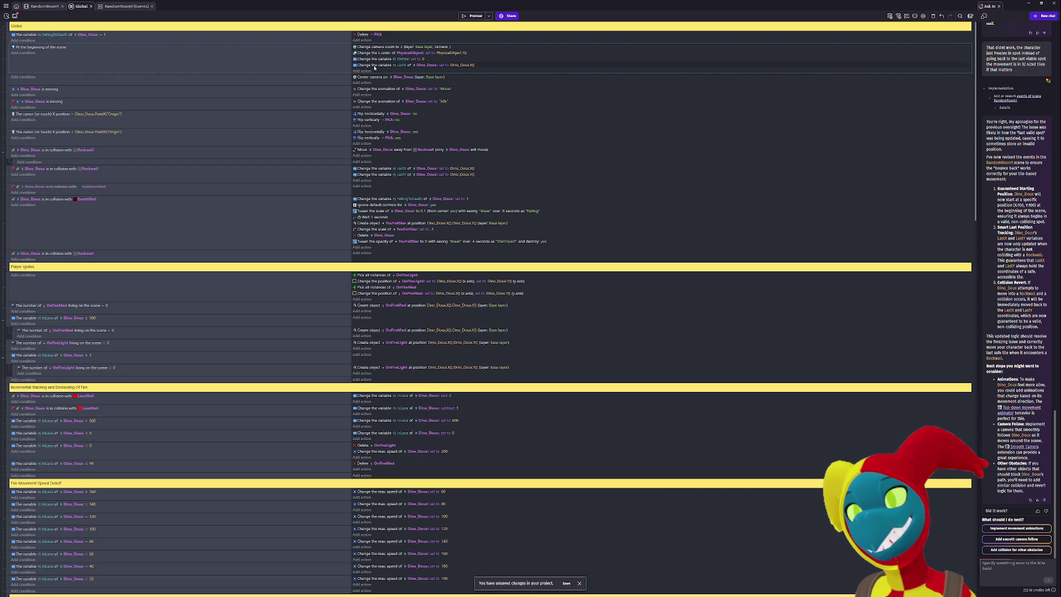
click(387, 71)
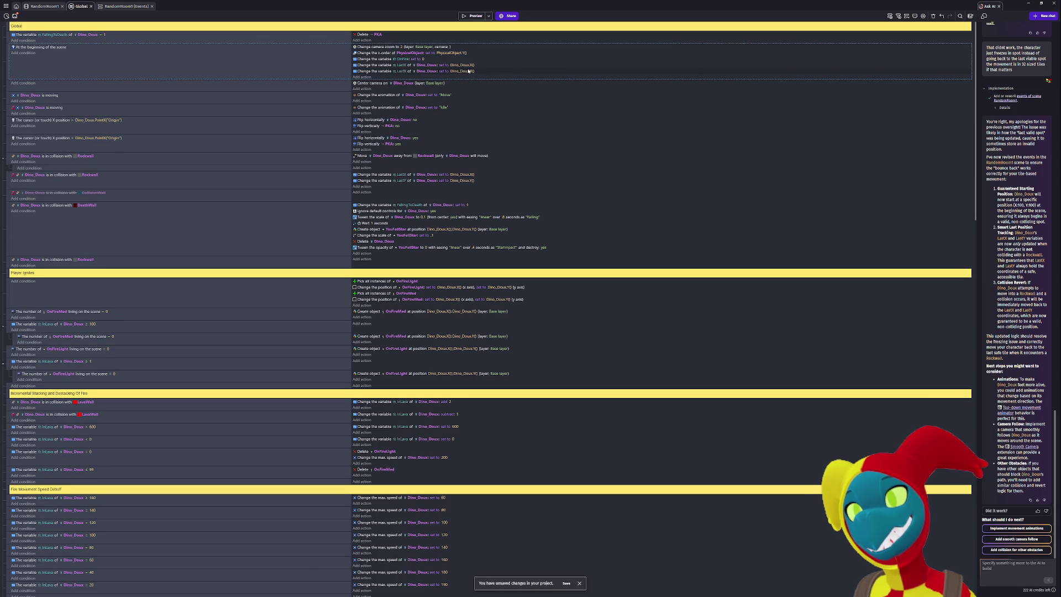
click(470, 73)
double_click(481, 83)
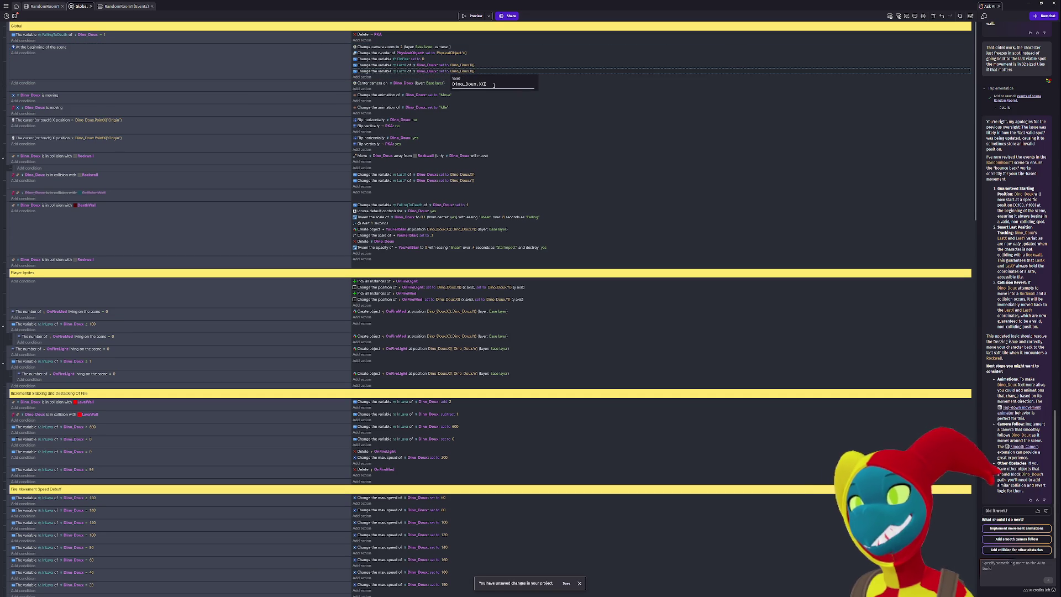
text(Y)
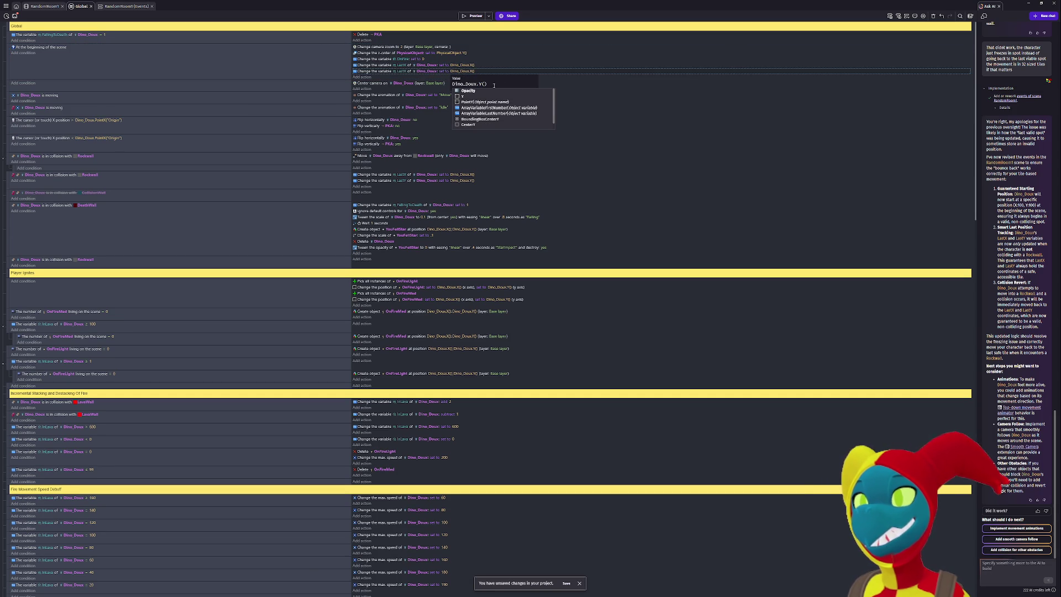
key(Return)
Test the change in a game preview, then return to the RandomRoom1 scene.
click(474, 16)
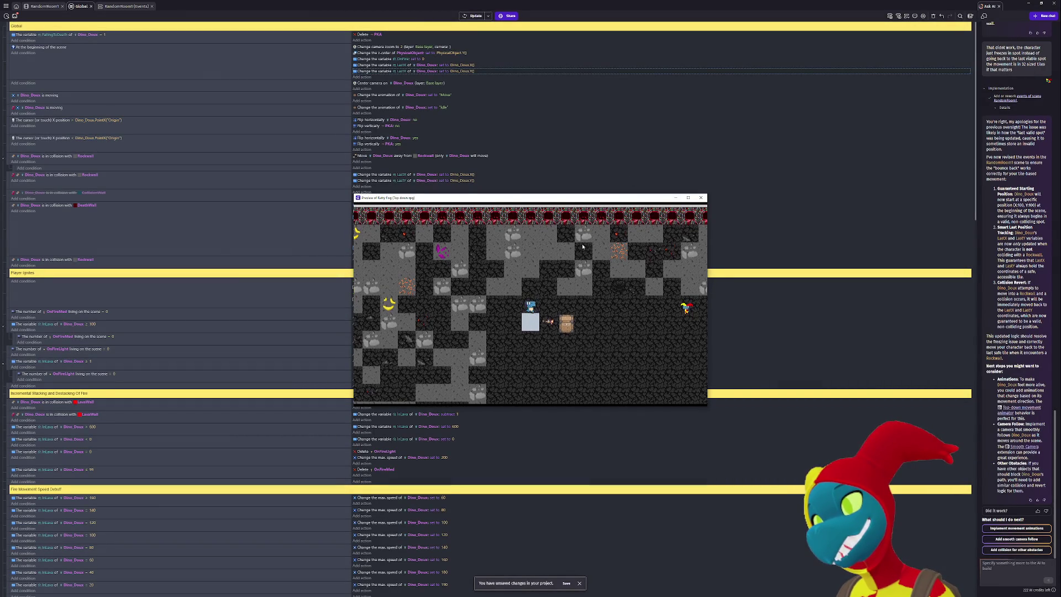
click(700, 197)
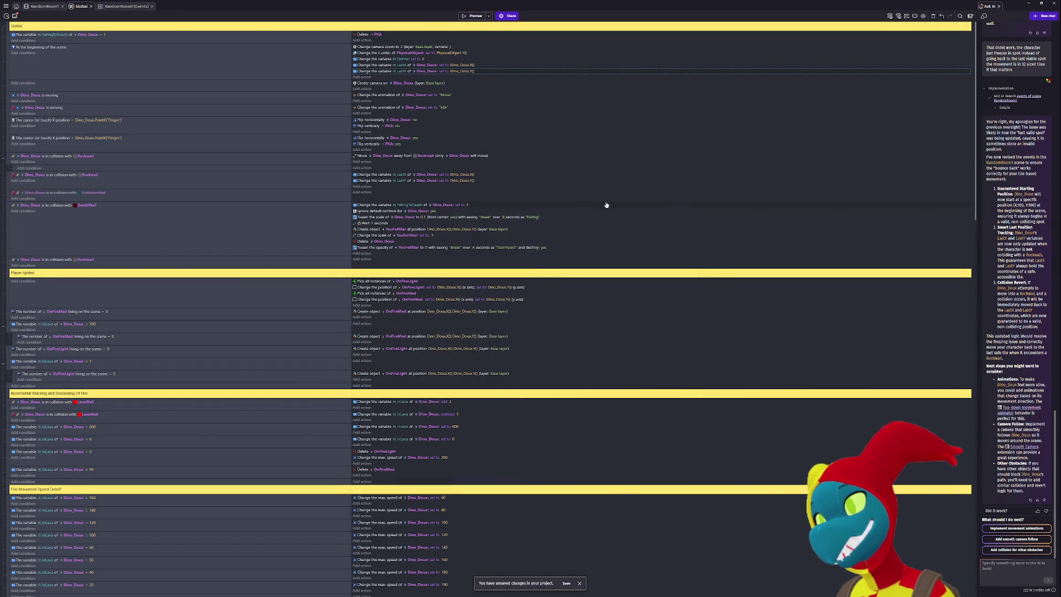
key(ctrl+shift+Tab)
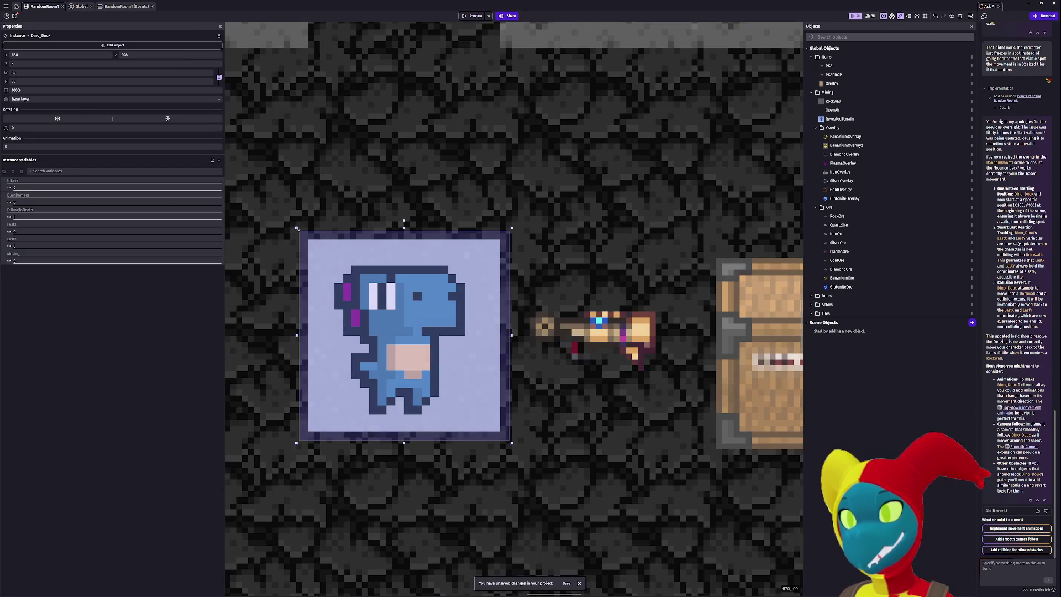
Shrink the Dino_Doux instance slightly and playtest walking it up, left and down.
mouse_move(298, 233)
mouse_down()
mouse_move(320, 256)
mouse_move(313, 245)
mouse_up()
drag(512, 442, 501, 435)
key(F5)
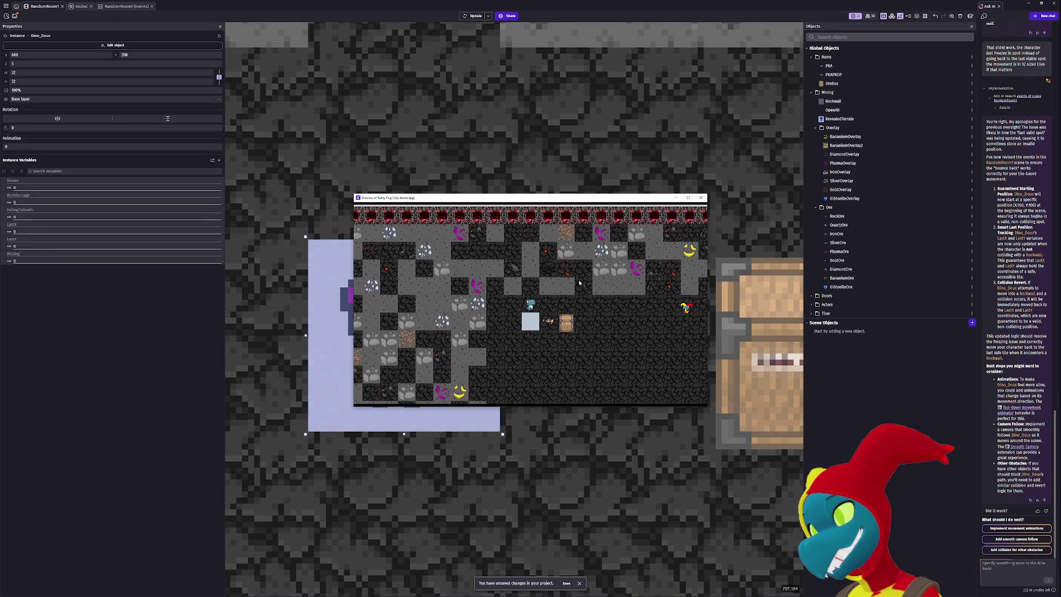
key(Left)
key(Up)
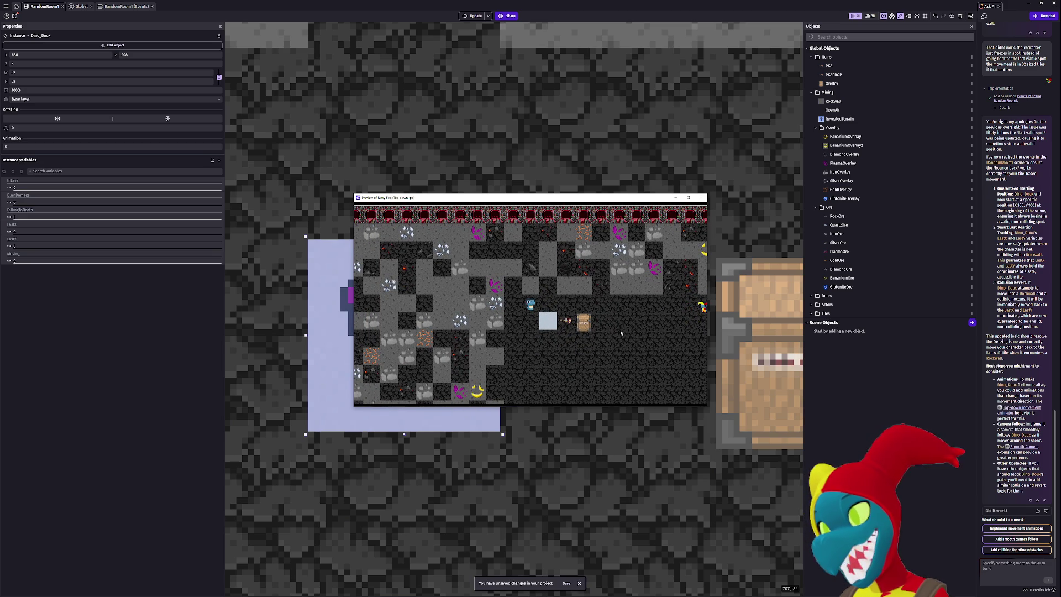
key(Down)
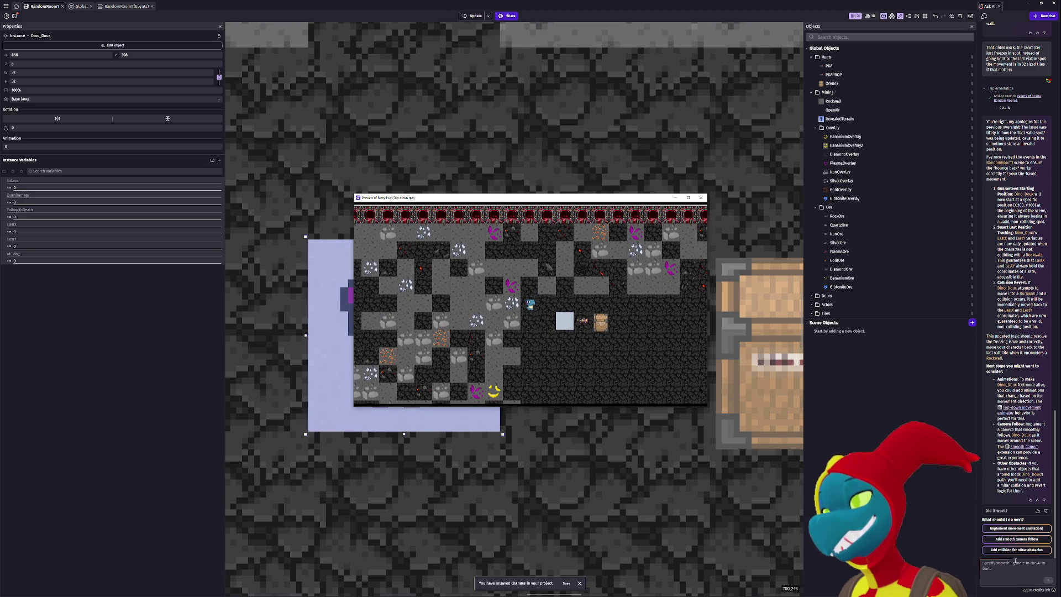
Write feedback in the Ask AI box that the character no longer gets stuck.
click(1015, 561)
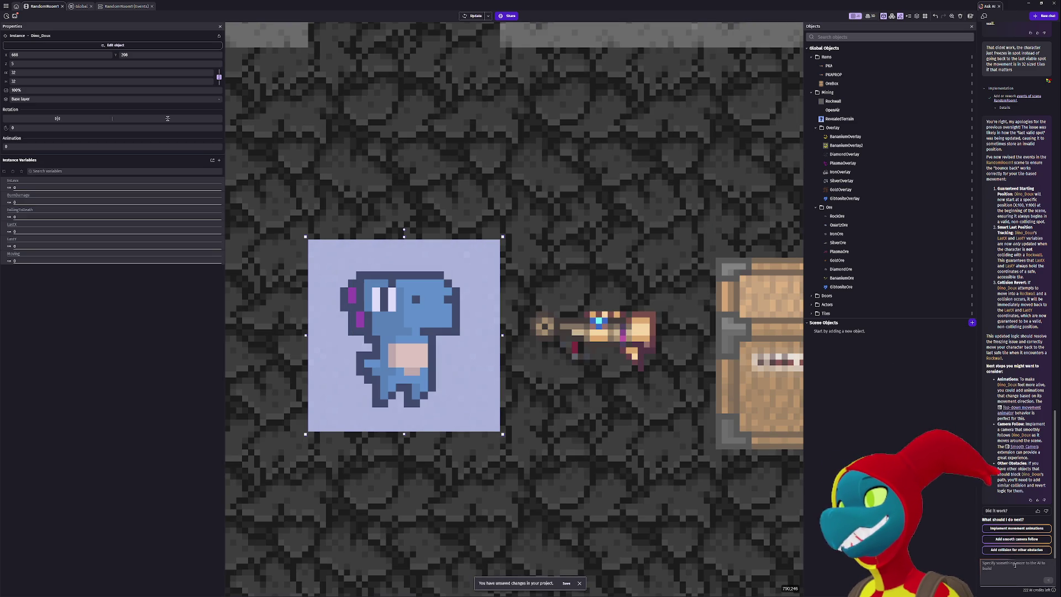
text(The c)
text( doesnt get stuck anymor but now)
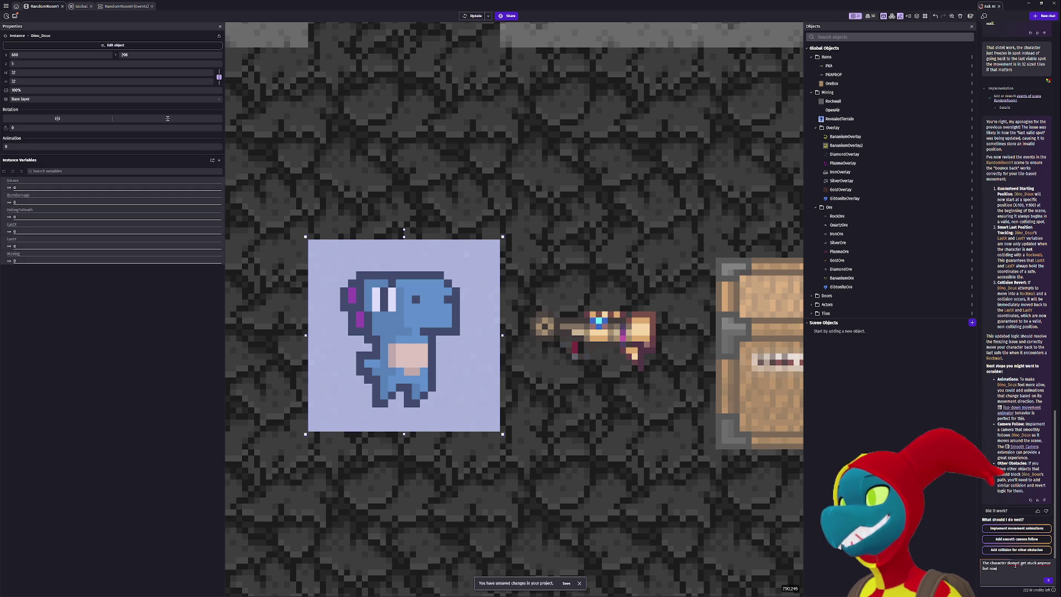
key(ctrl+a)
key(BackSpace)
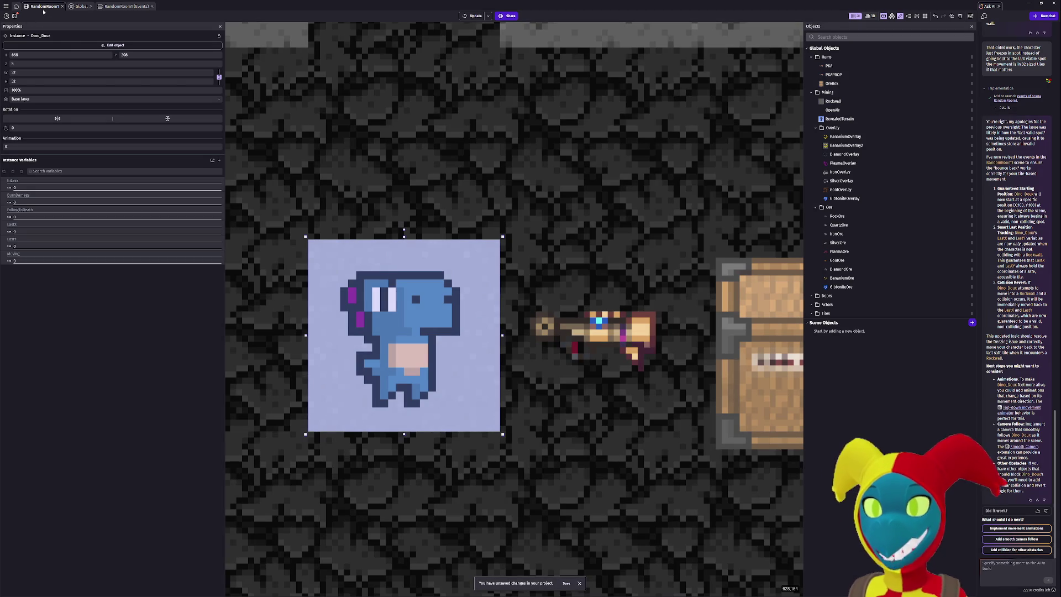
Glance at the Home and Global tabs, then open the Dino_Doux object for editing.
click(15, 7)
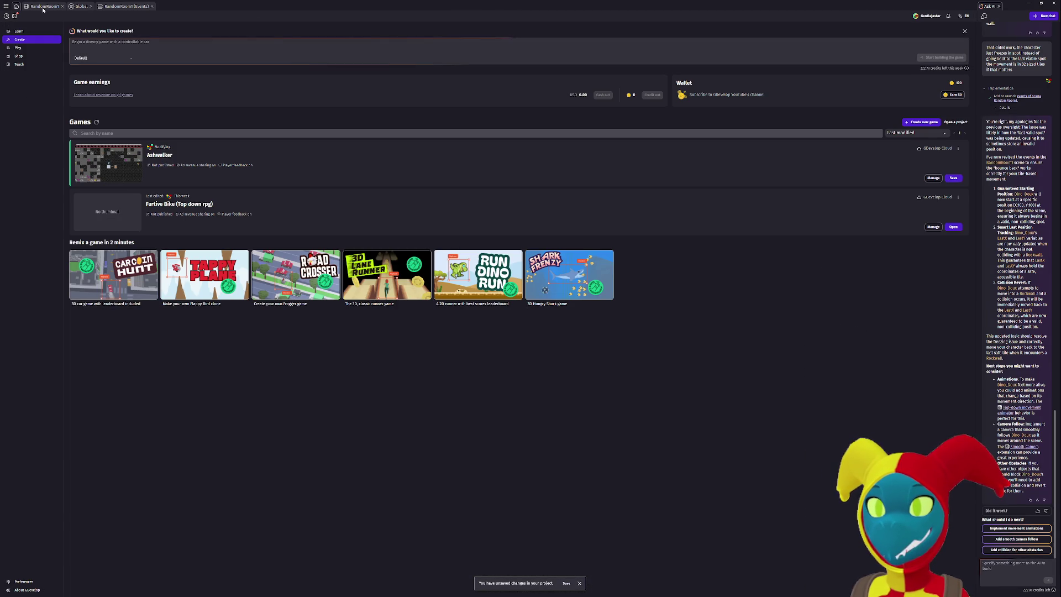
click(43, 9)
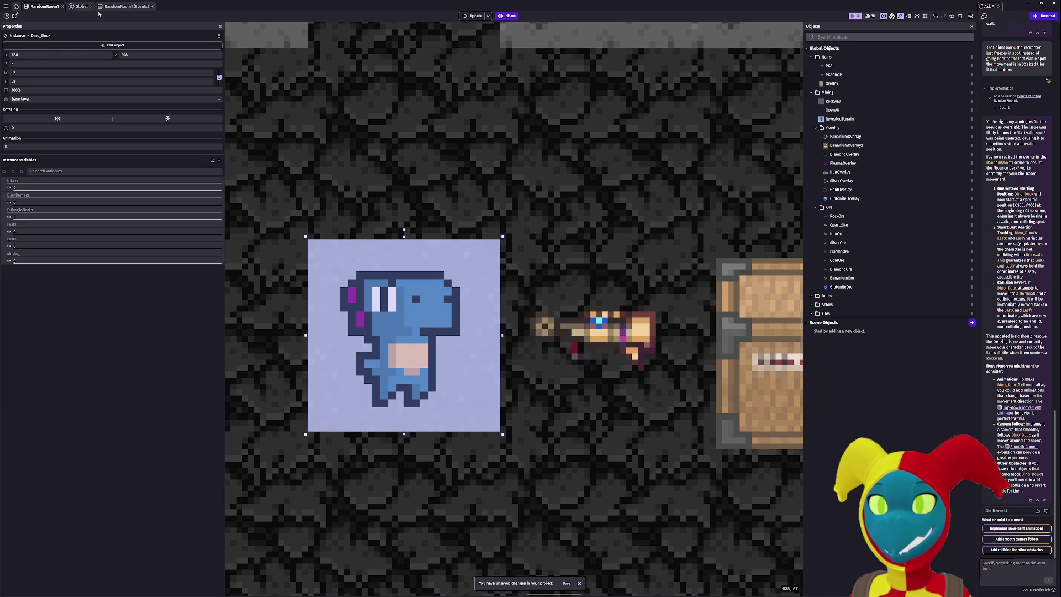
click(79, 7)
click(44, 6)
double_click(398, 319)
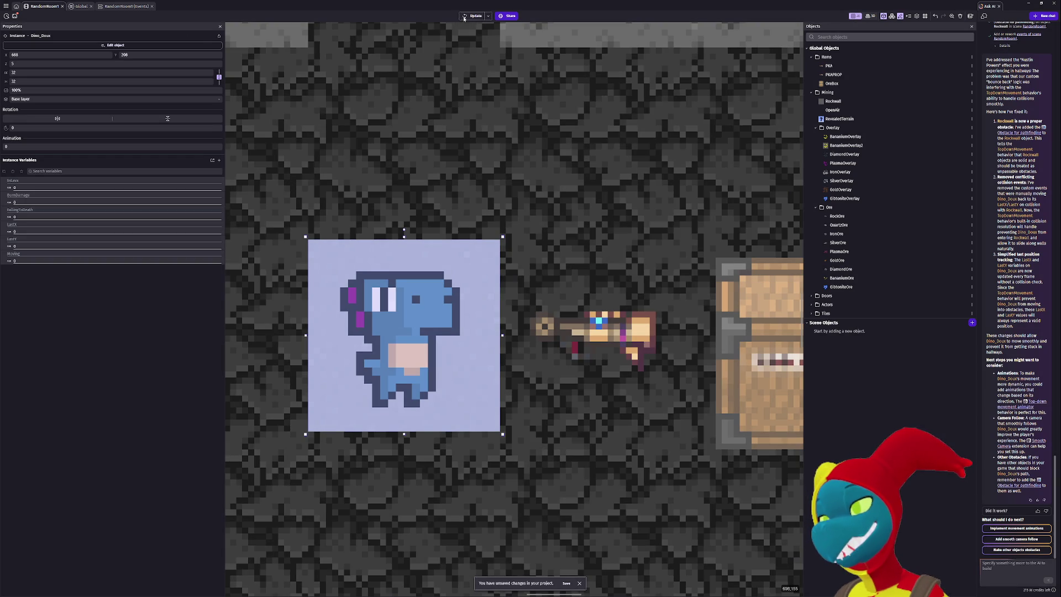
Apply the AI's Rockwall obstacle fix to the preview and launch a fresh one.
click(465, 17)
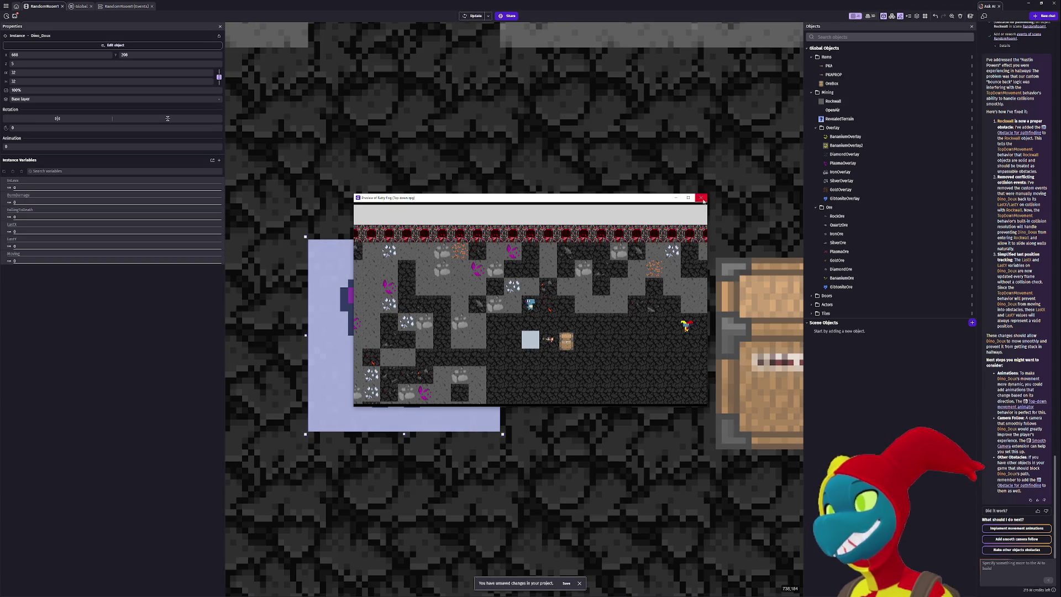
click(700, 197)
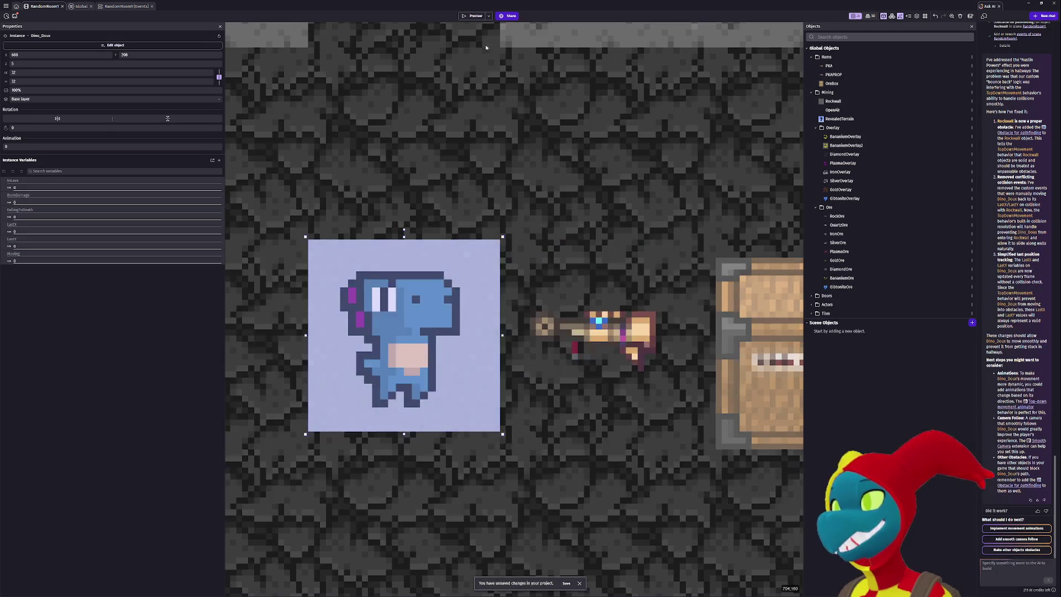
click(472, 17)
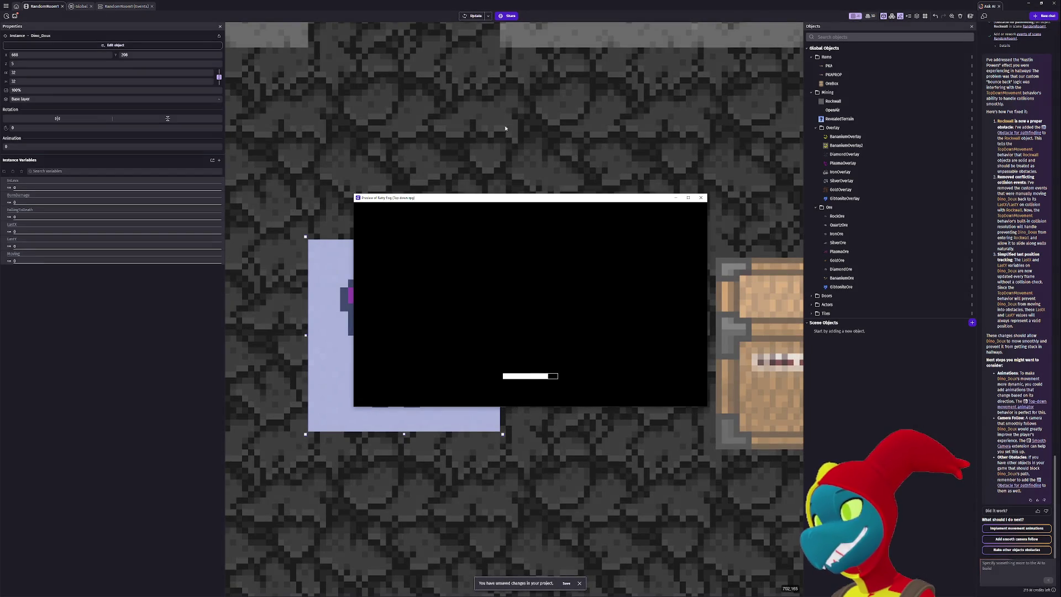
key(Up)
key(Right)
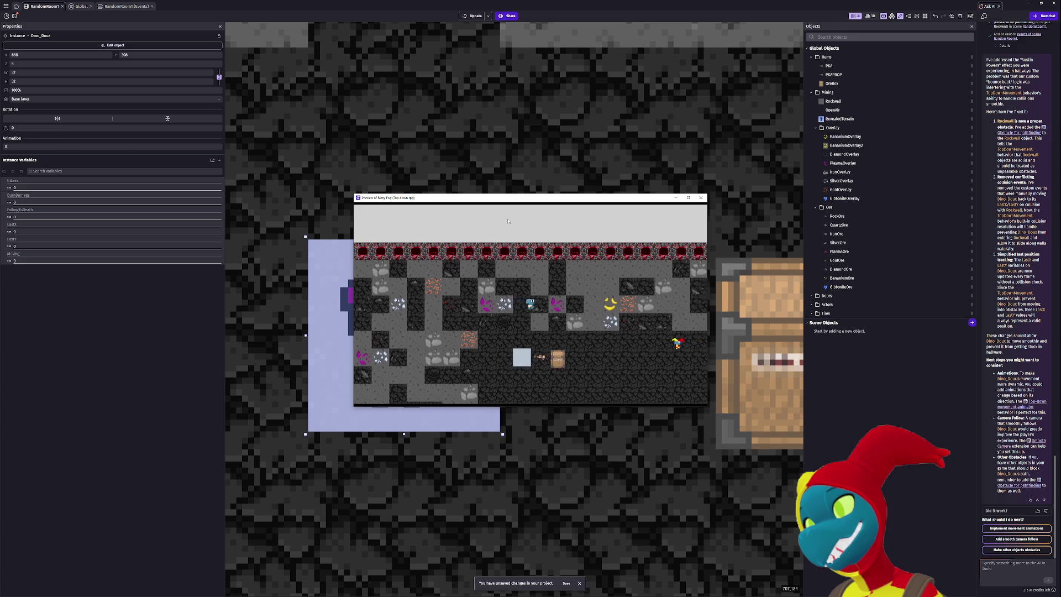
key(Up)
key(Left)
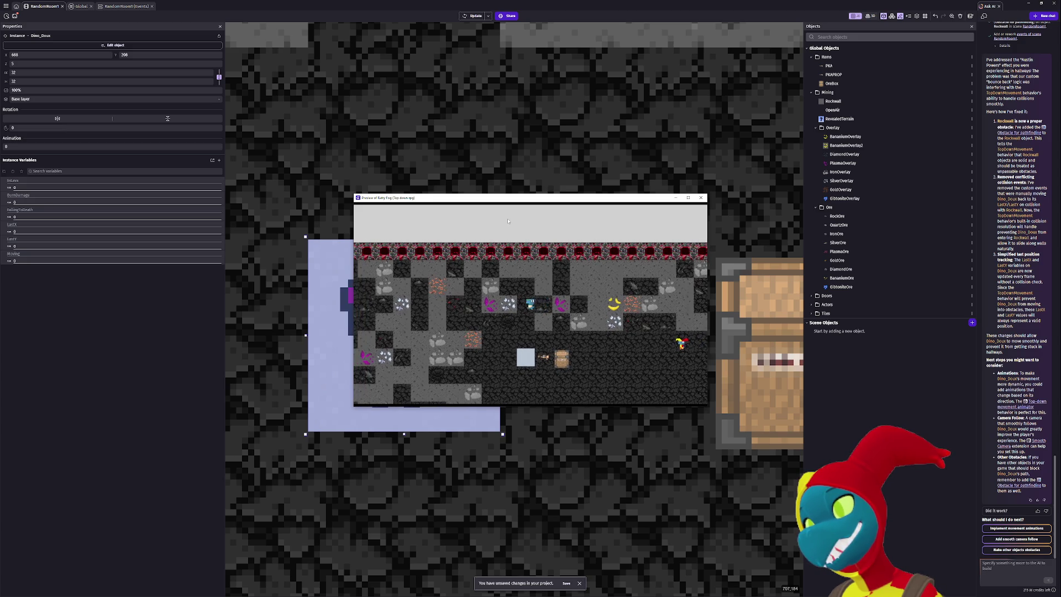
key(Up)
key(Right)
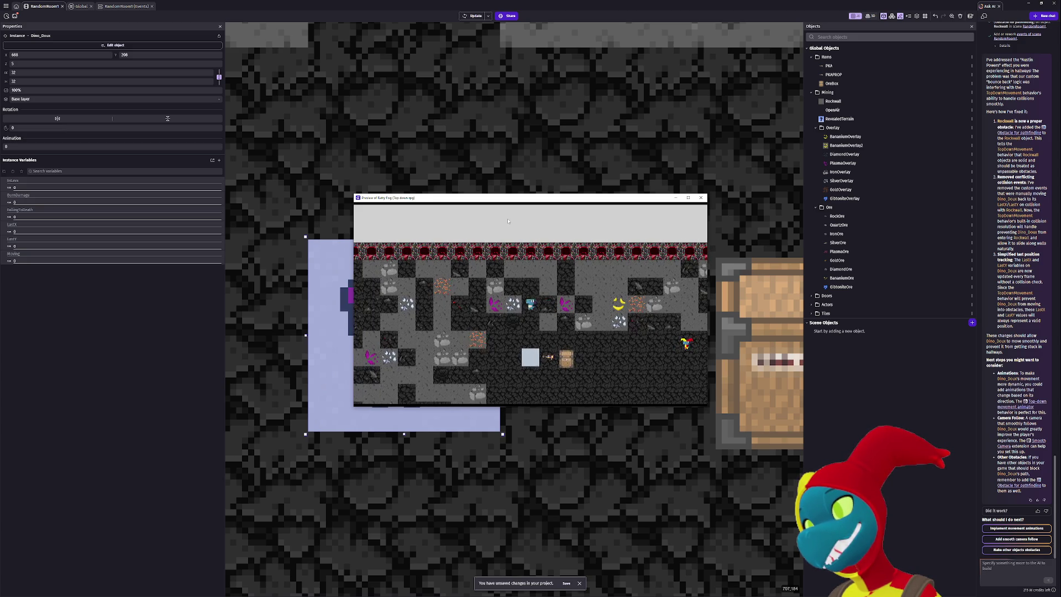
key(Down)
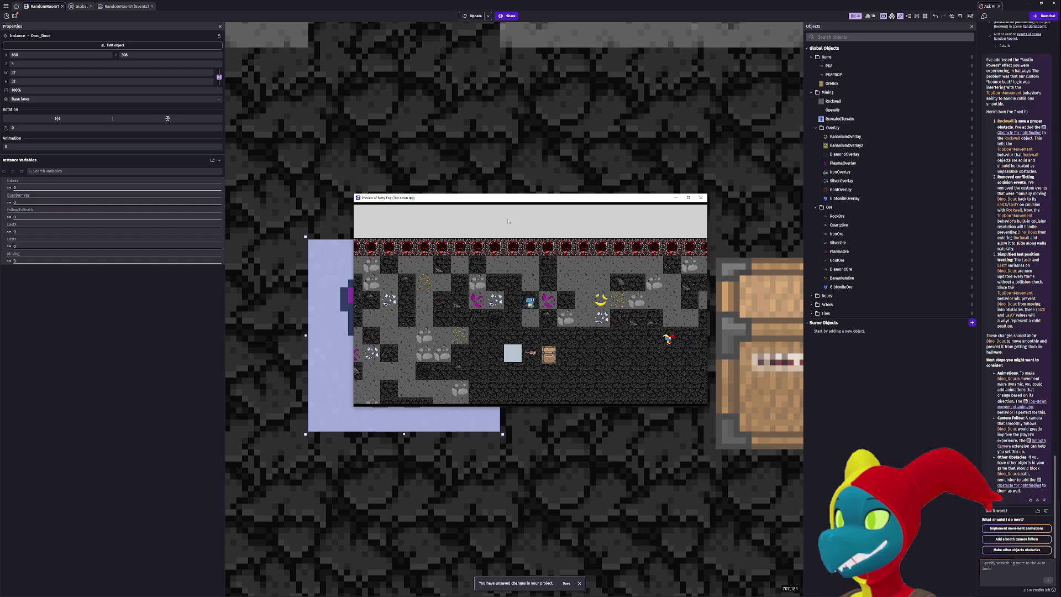
key(Left)
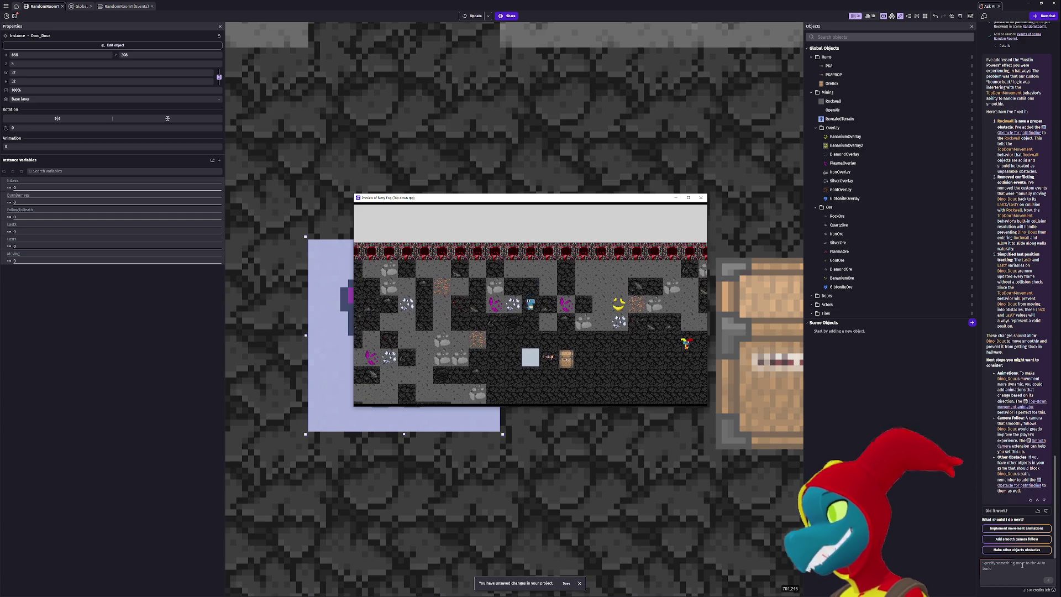
click(1024, 565)
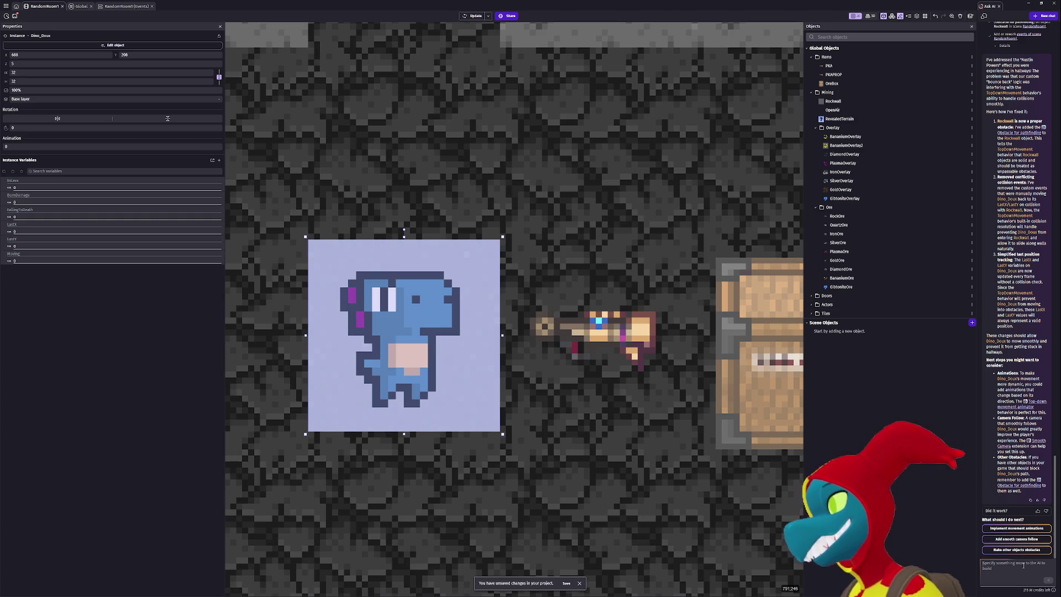
Tell the AI assistant the player still clings to walls like velcro.
text(the player still clings to walls, like)
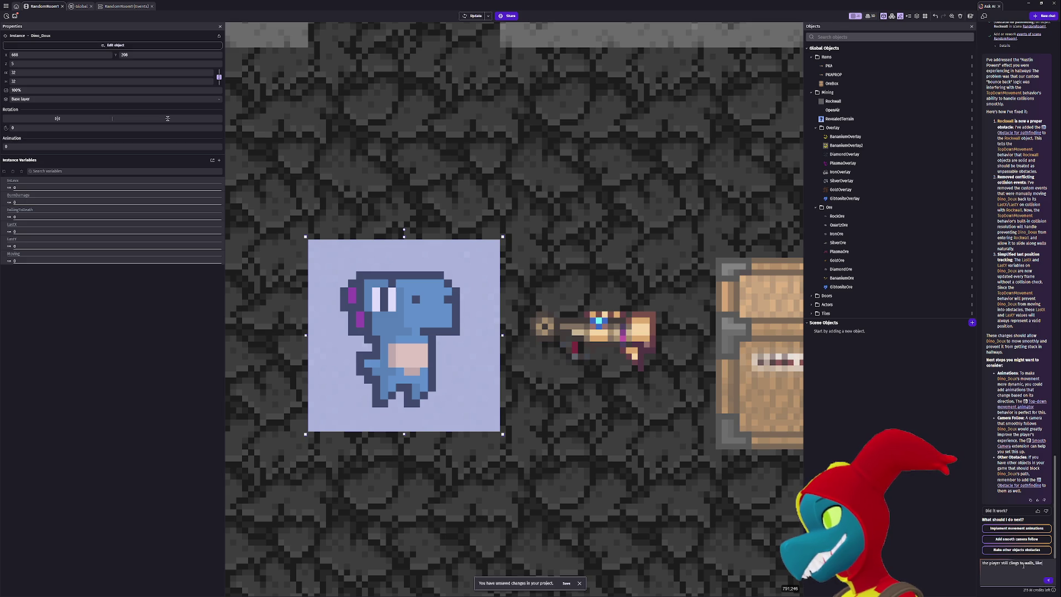
text( velcro. I want it)
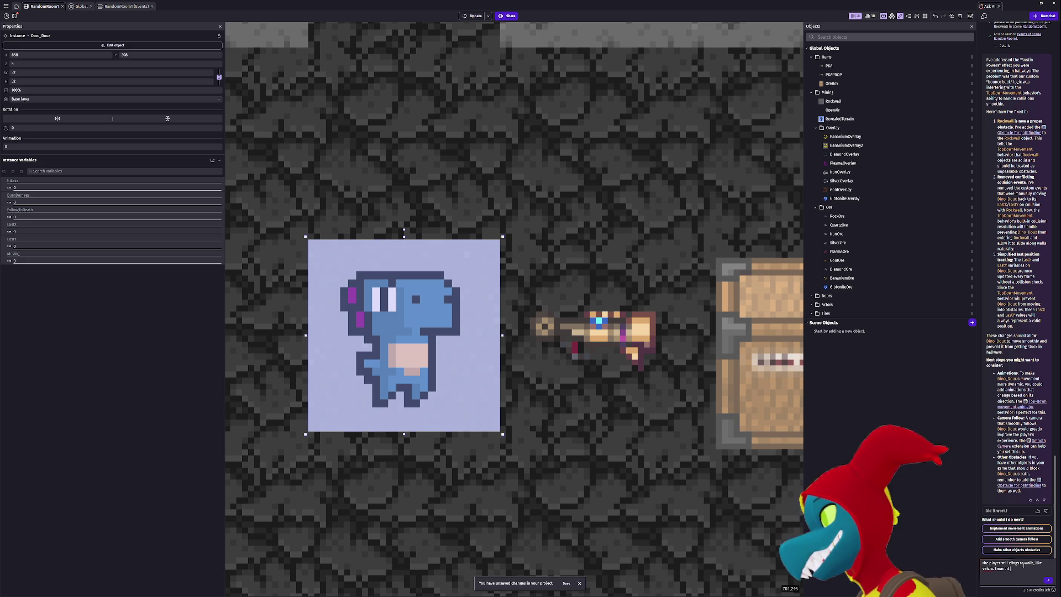
text(d s)
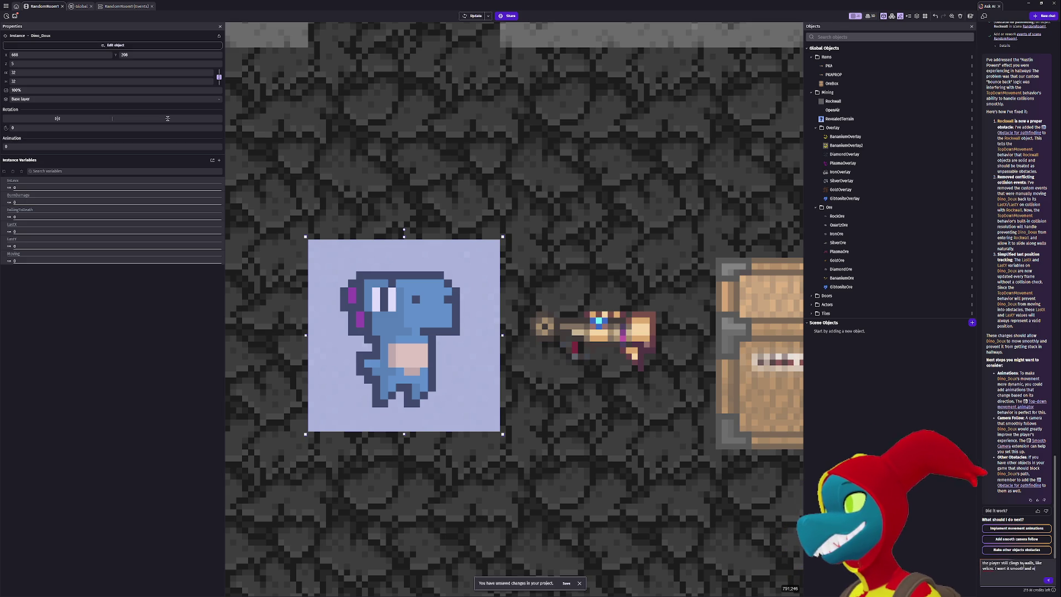
click(1049, 579)
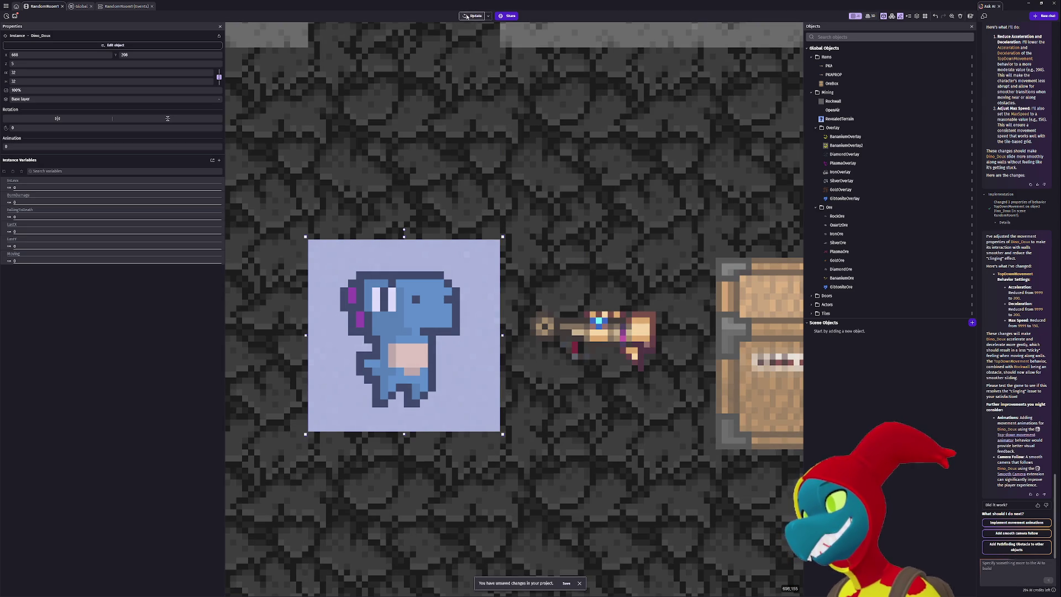
Close the outdated game preview and launch a fresh one with the updated movement.
key(alt+Tab)
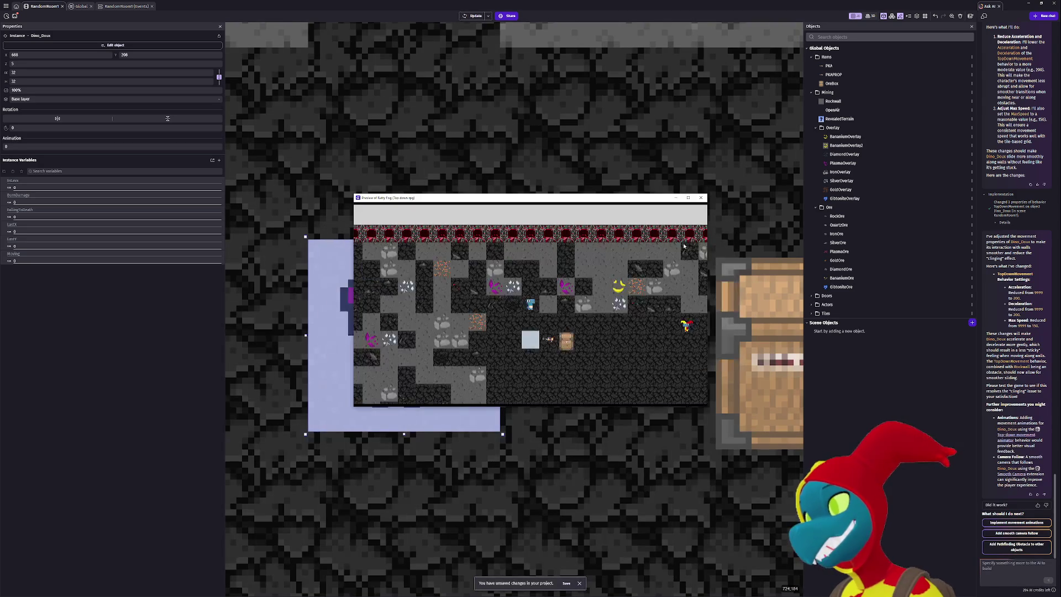
click(701, 198)
click(472, 16)
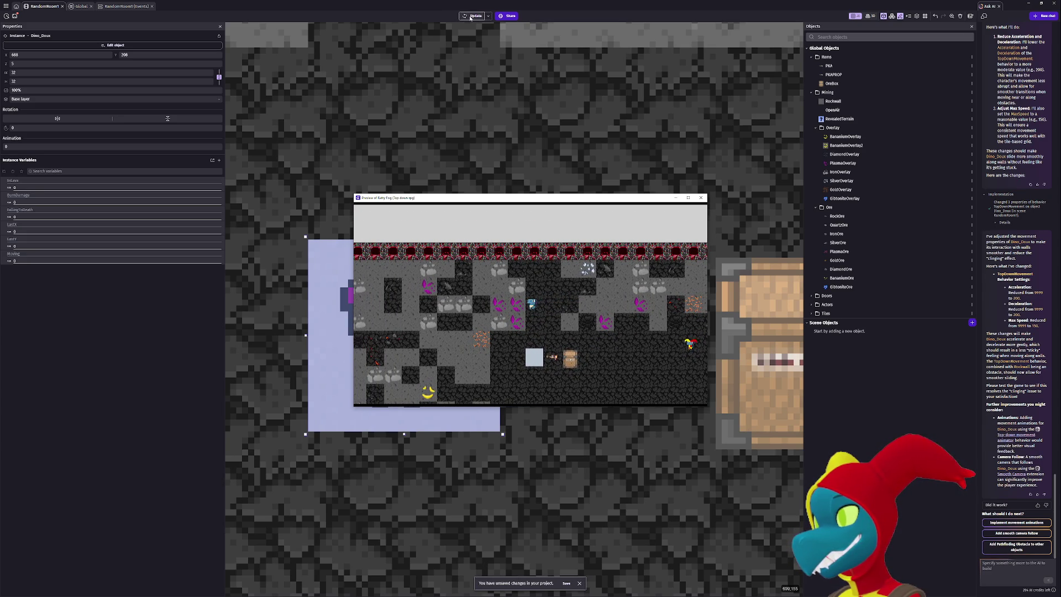
Walk Dino_Doux left, down, up and right through the cave to judge the movement.
key(Left)
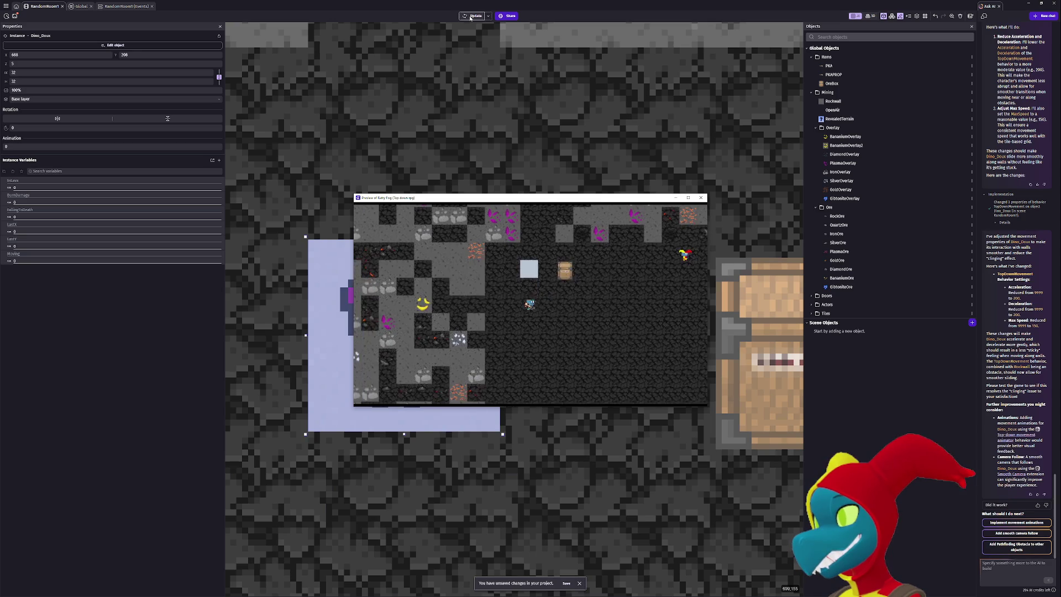
key(Down)
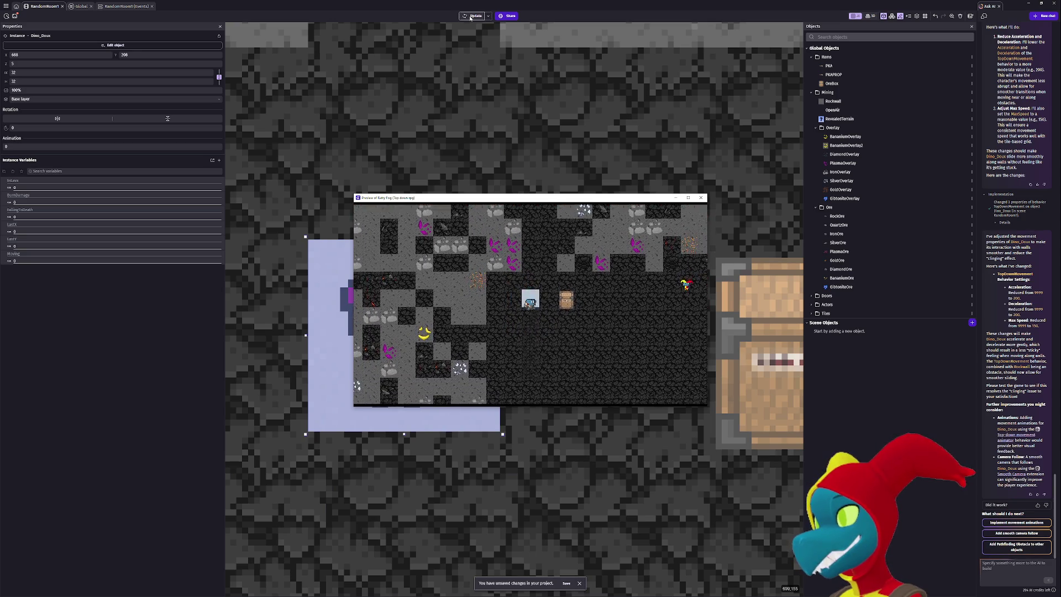
key(Left)
key(Right)
key(Up)
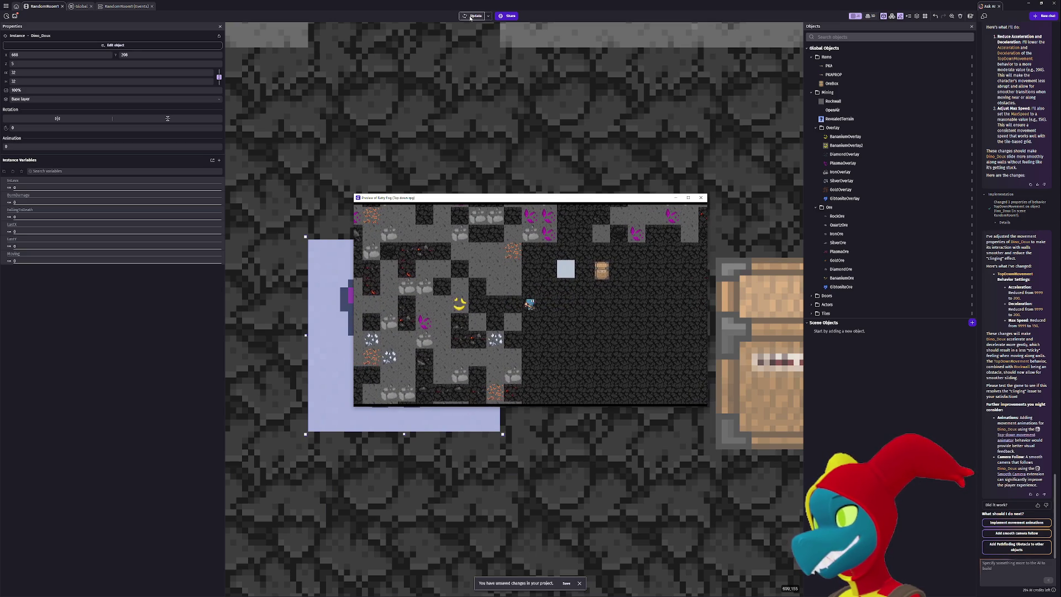
key(Right)
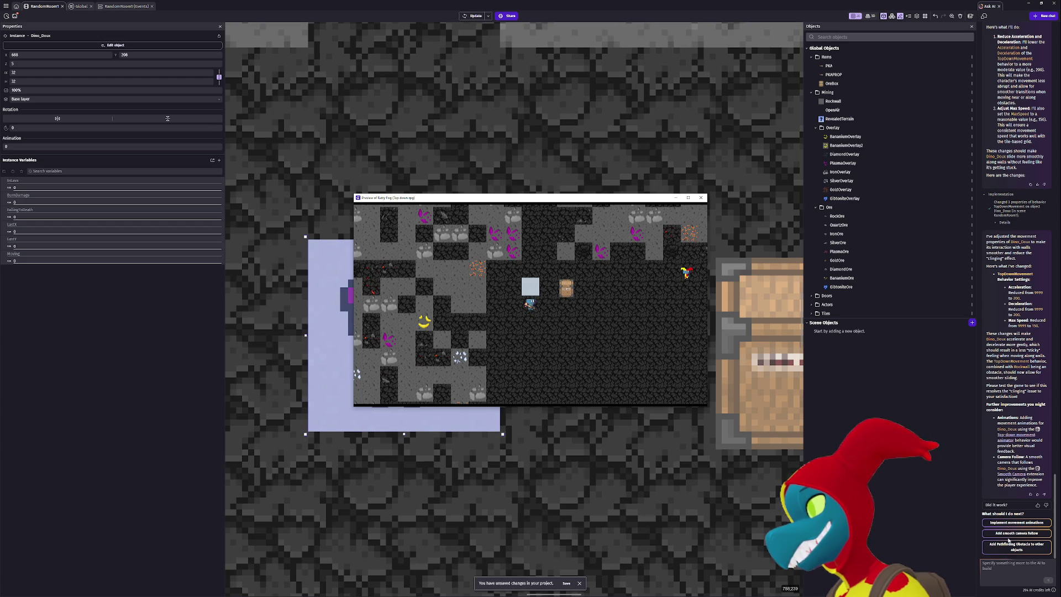
Tell the AI assistant the movement got worse and the dino clings to walls, then preview.
click(1015, 564)
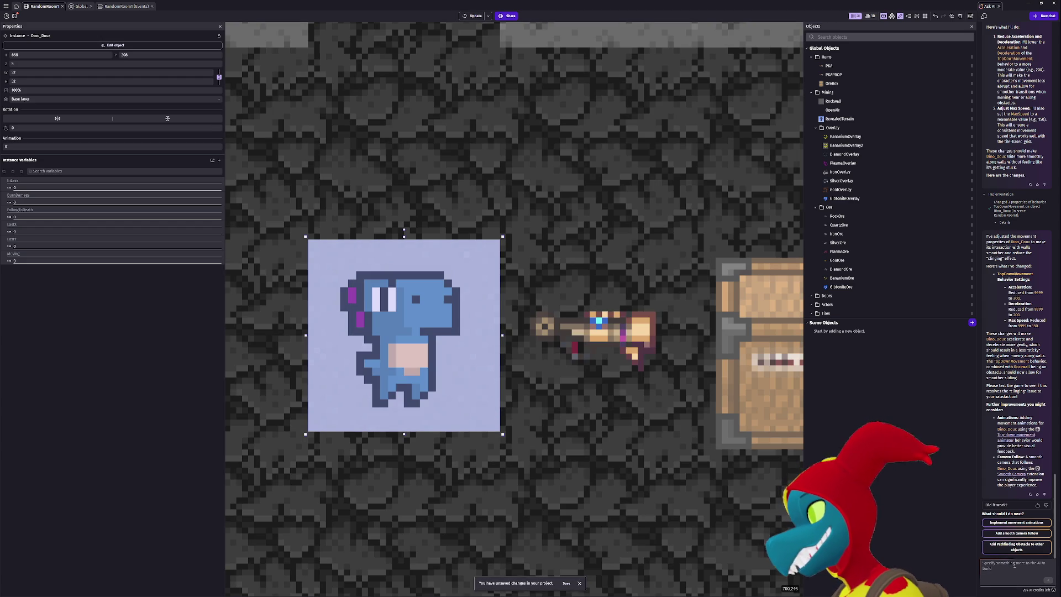
text(mo)
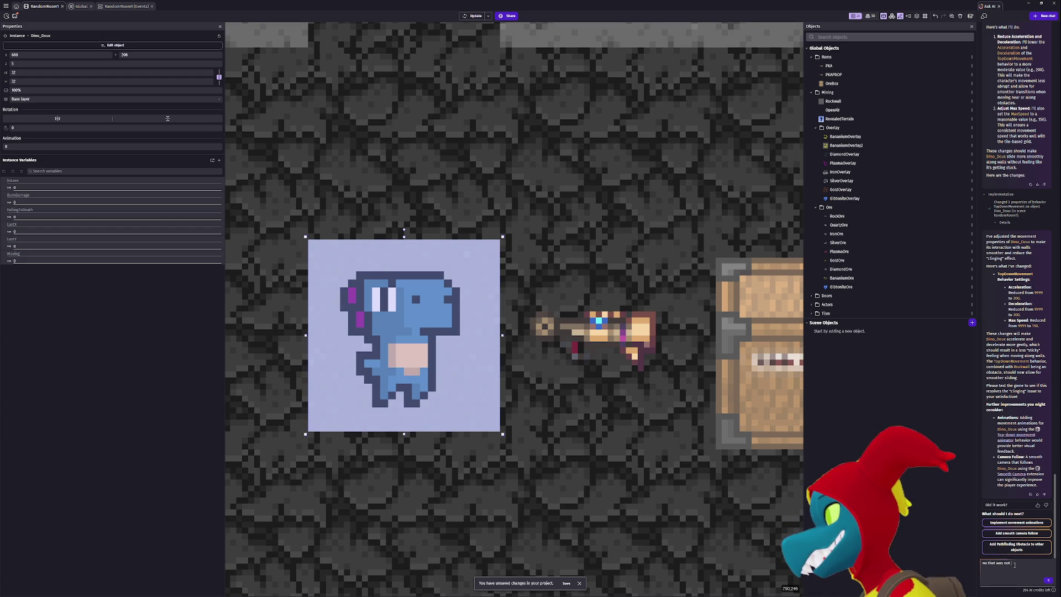
key(BackSpace)
key(BackSpace)
key(BackSpace)
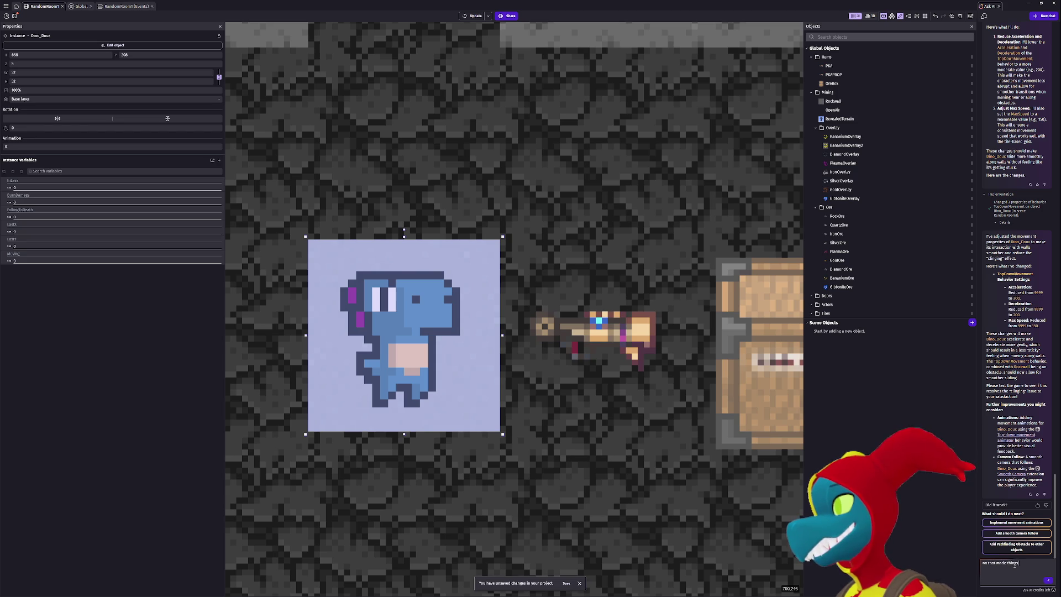
text( worse, now its like the character is on ice everywhere, just)
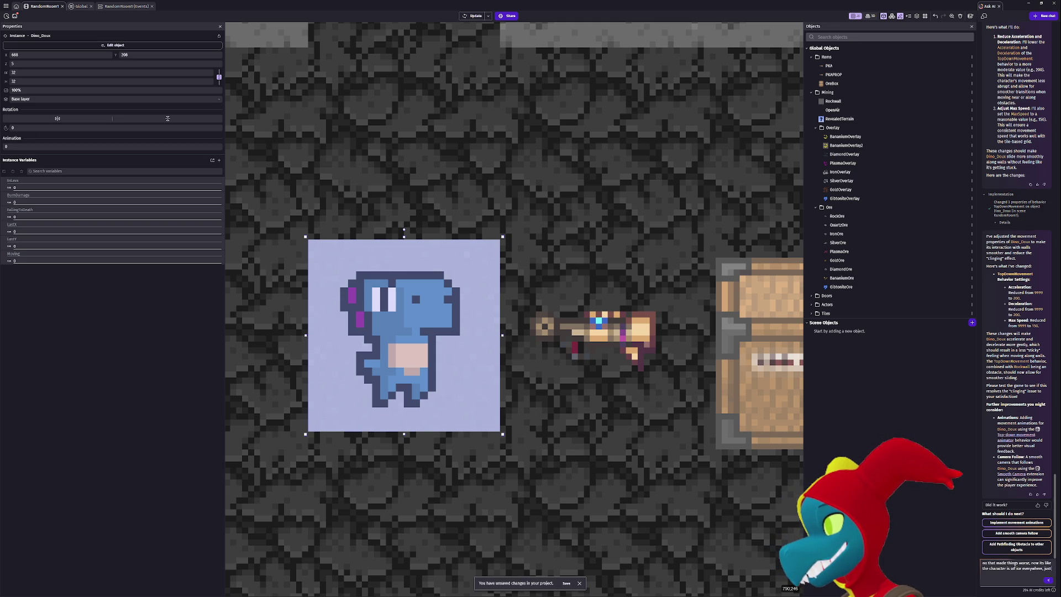
text(want it to not cling to walls w)
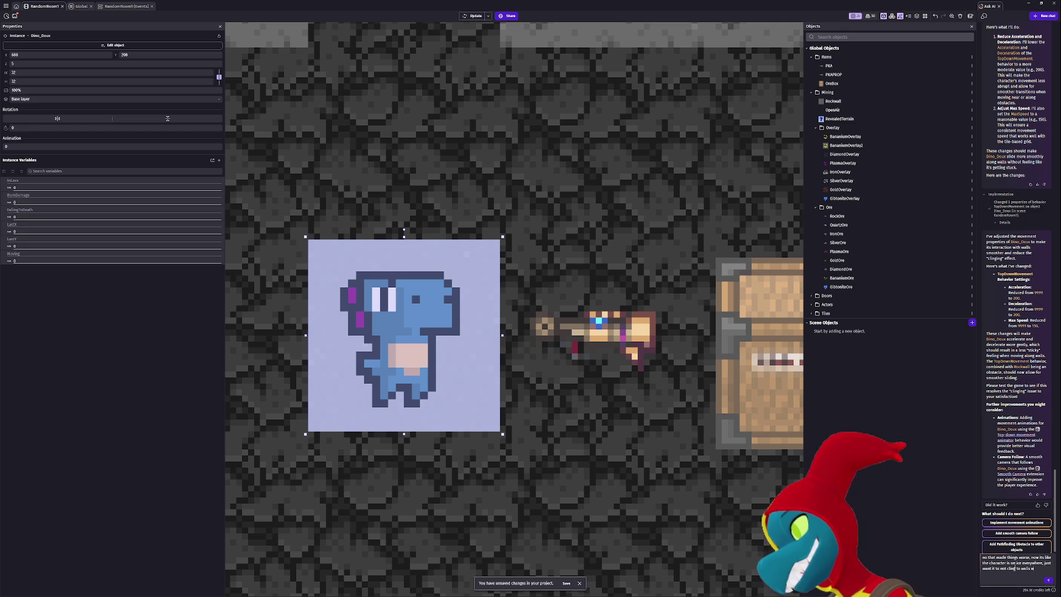
text(they're run into)
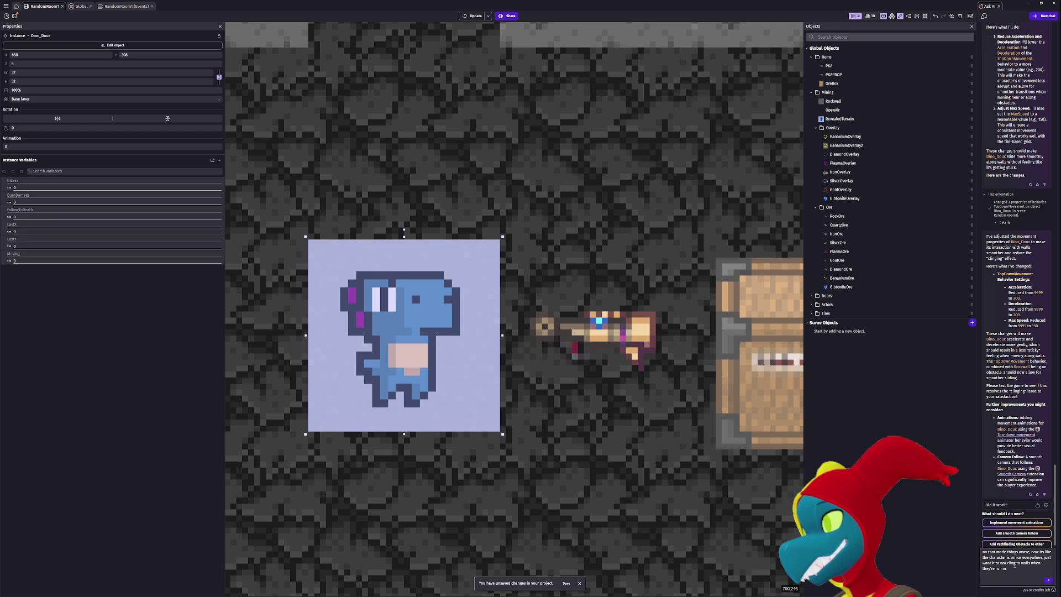
click(1050, 580)
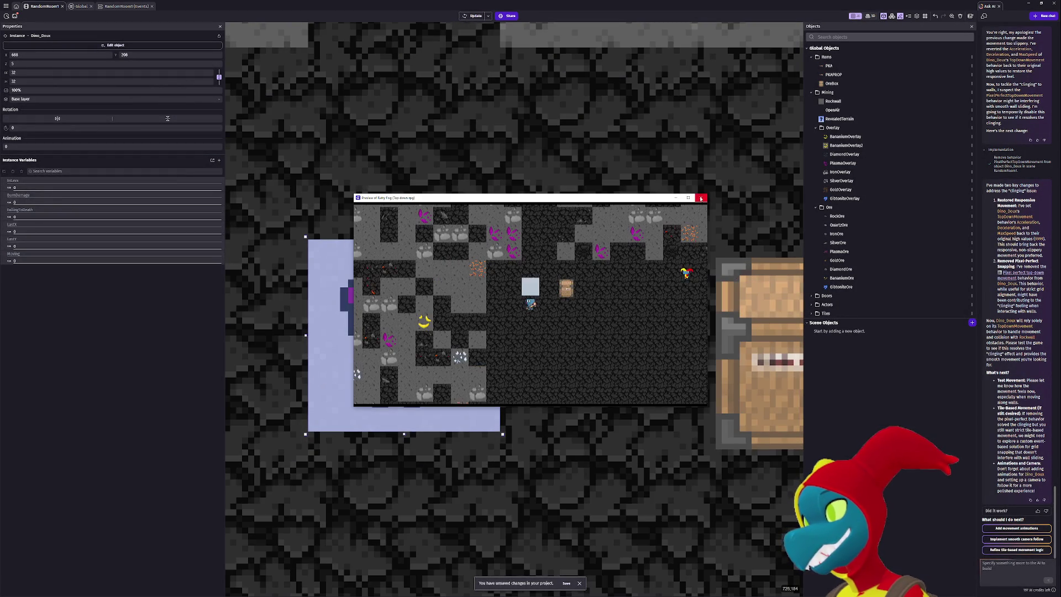
click(702, 197)
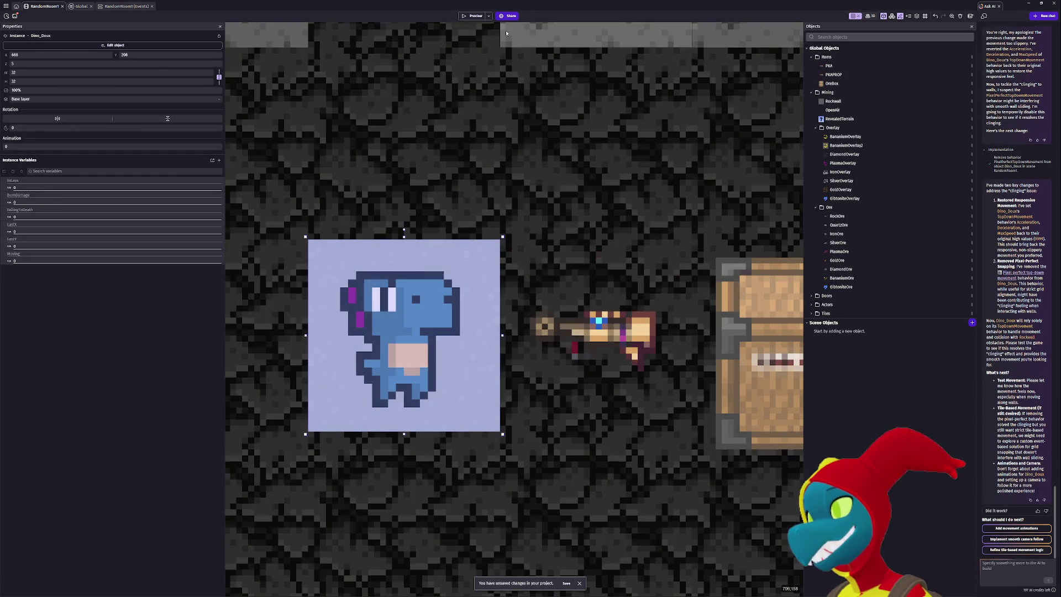
click(473, 15)
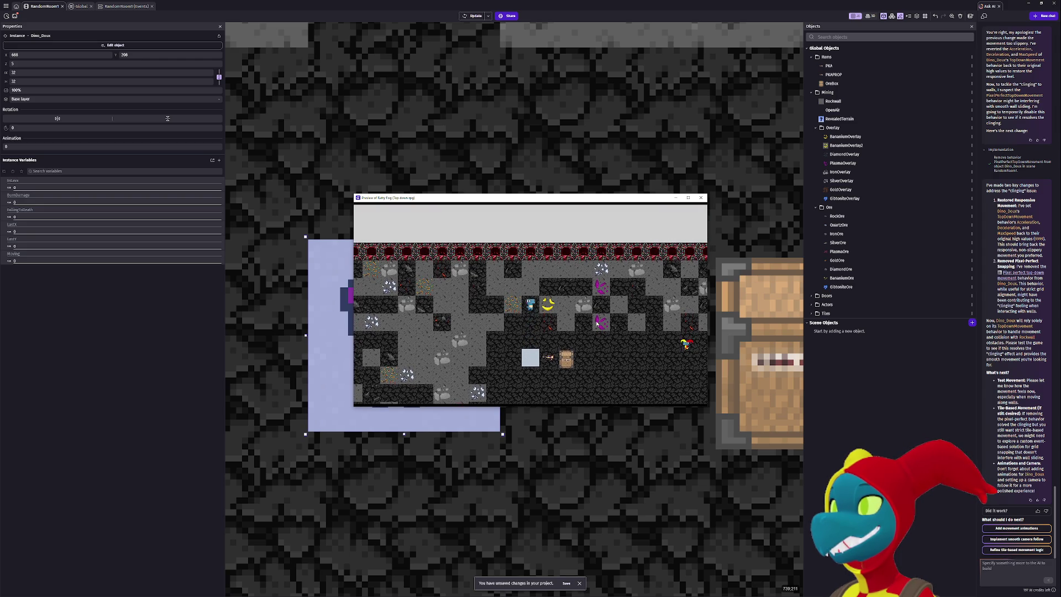
key(Down)
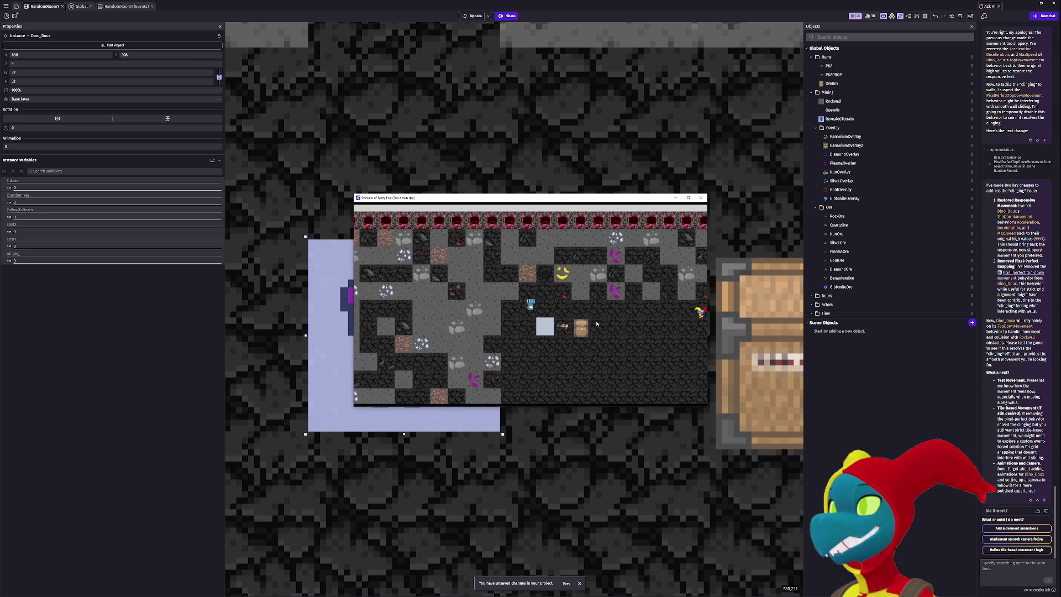
key(Up)
key(Down)
key(Right)
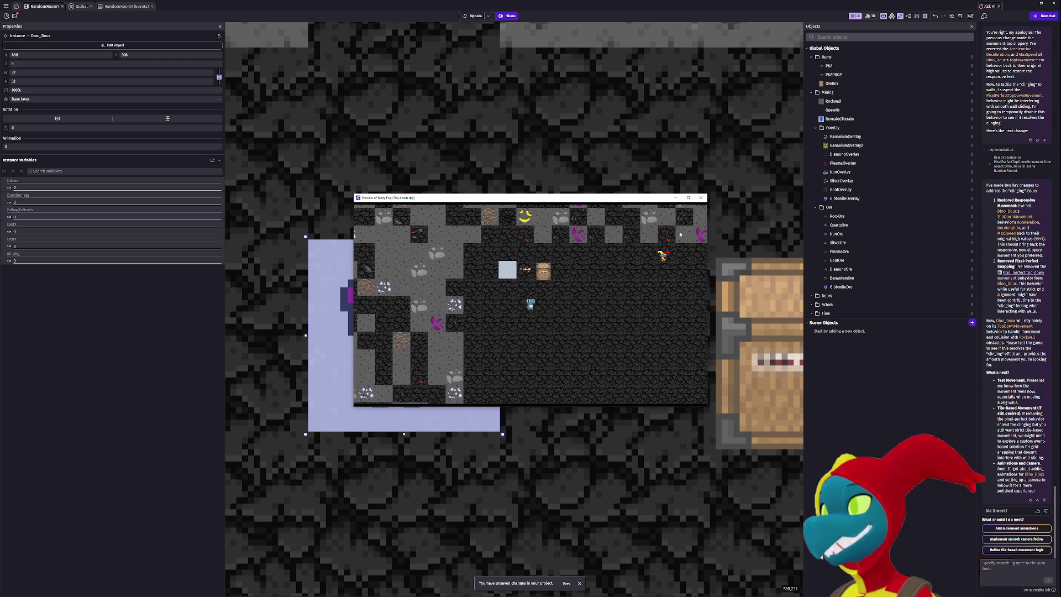
key(Right)
key(super+Up)
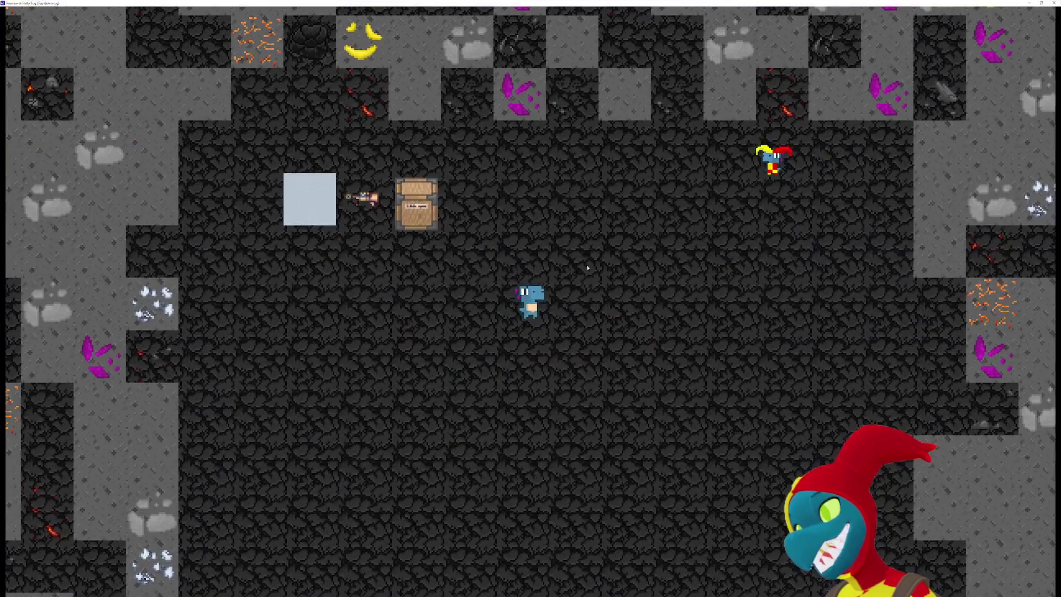
key(Up)
key(Left)
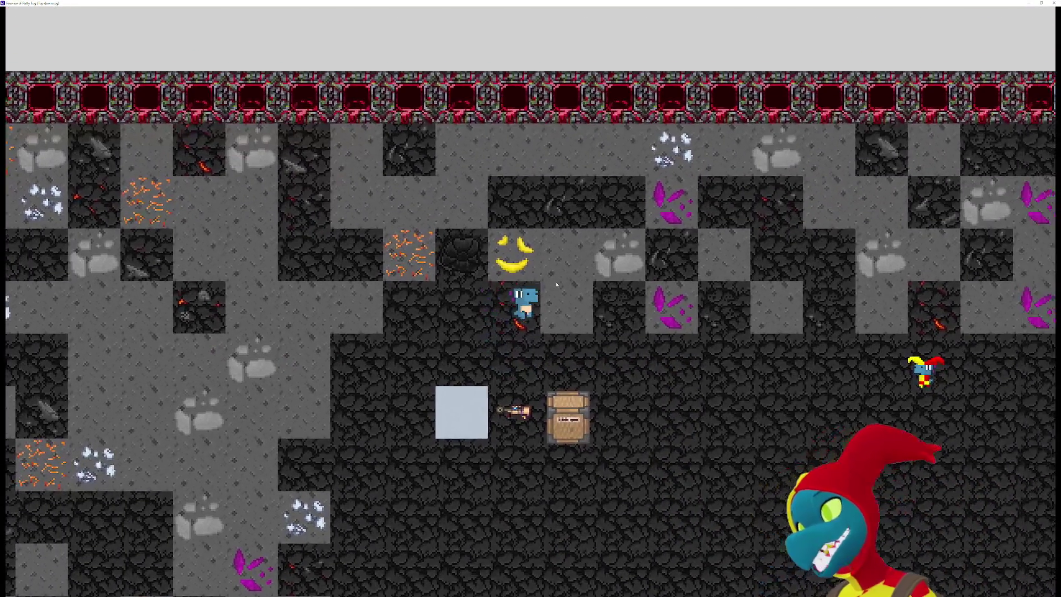
key(Down)
key(Right)
key(Left)
key(Down)
key(Right)
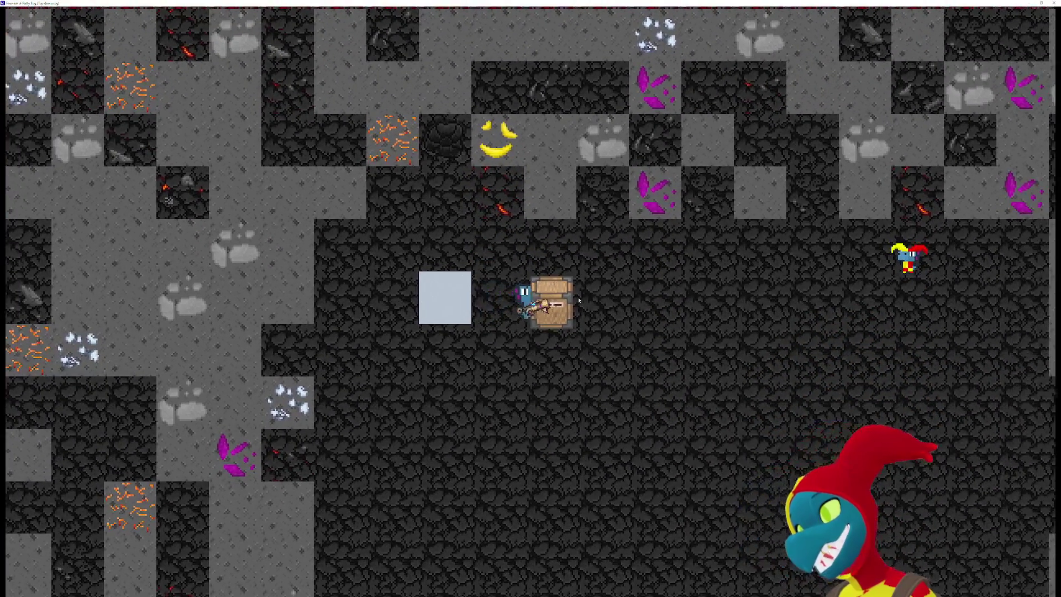
key(Right)
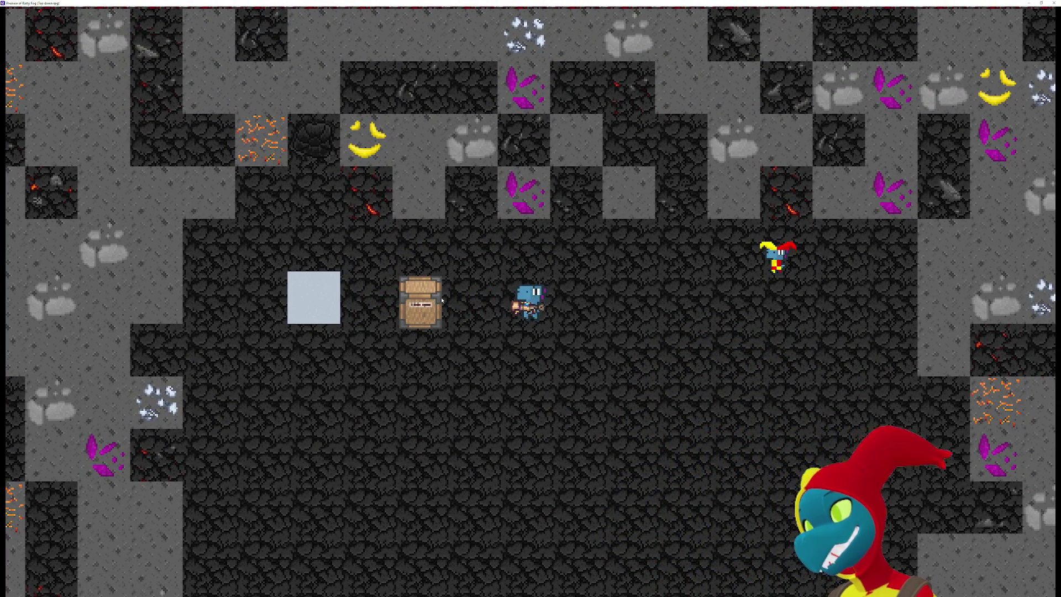
key(Left)
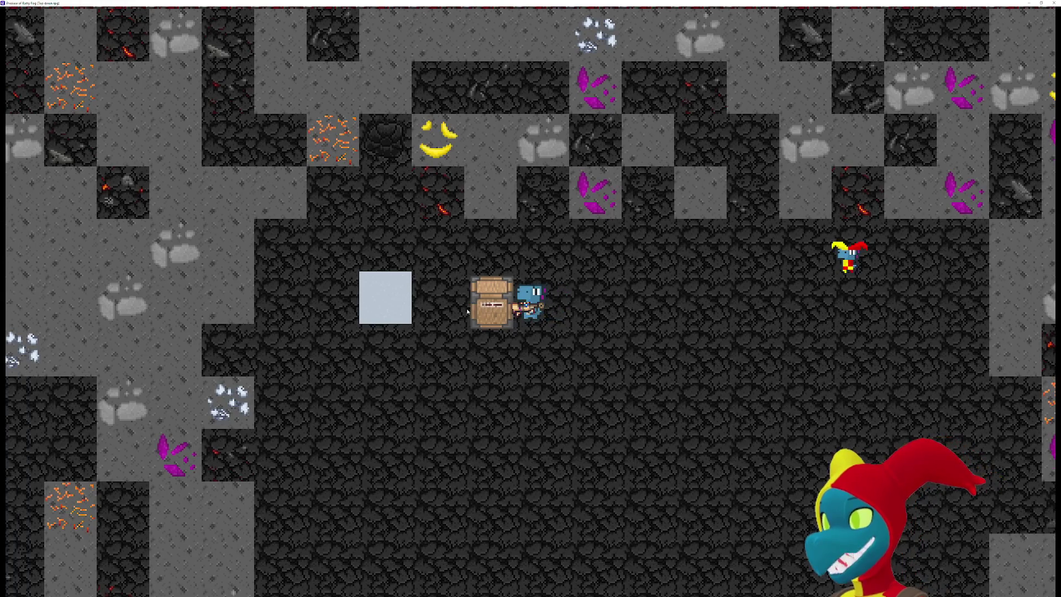
click(557, 327)
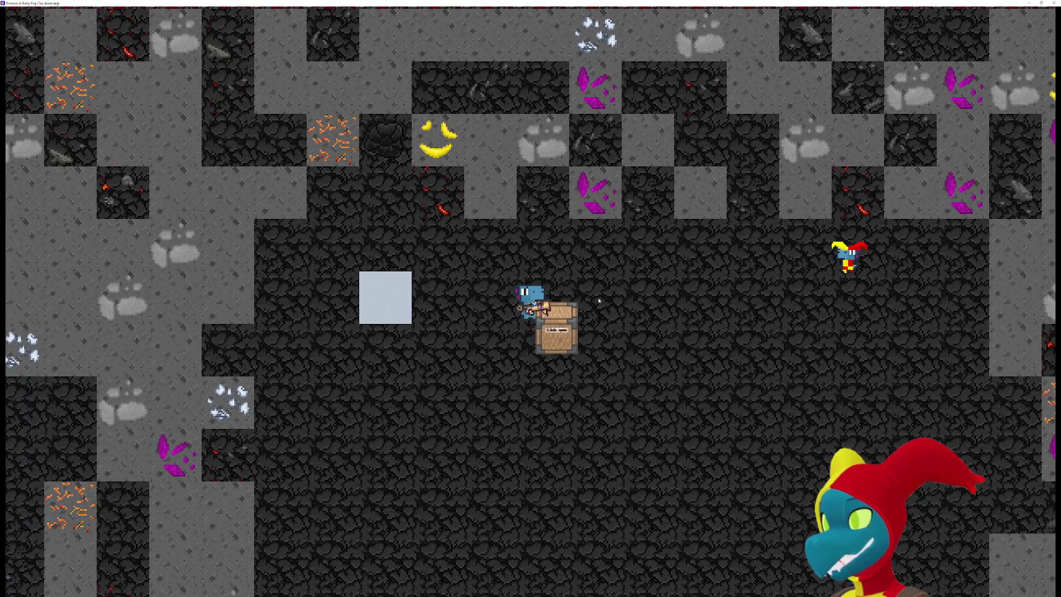
key(Right)
key(Down)
key(Left)
key(Up)
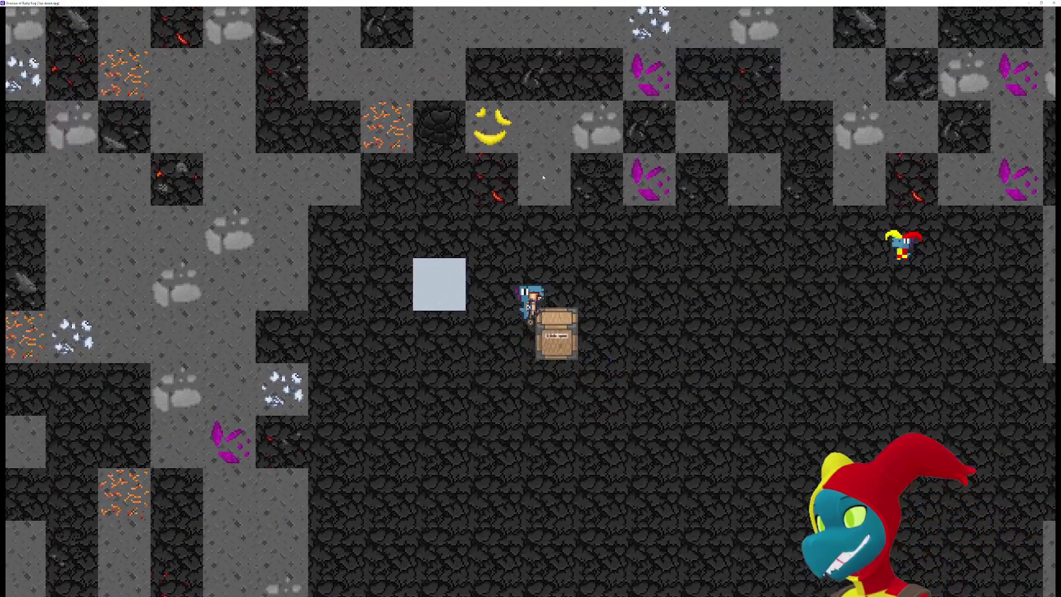
key(Up)
key(Down)
key(Left)
key(d)
key(s)
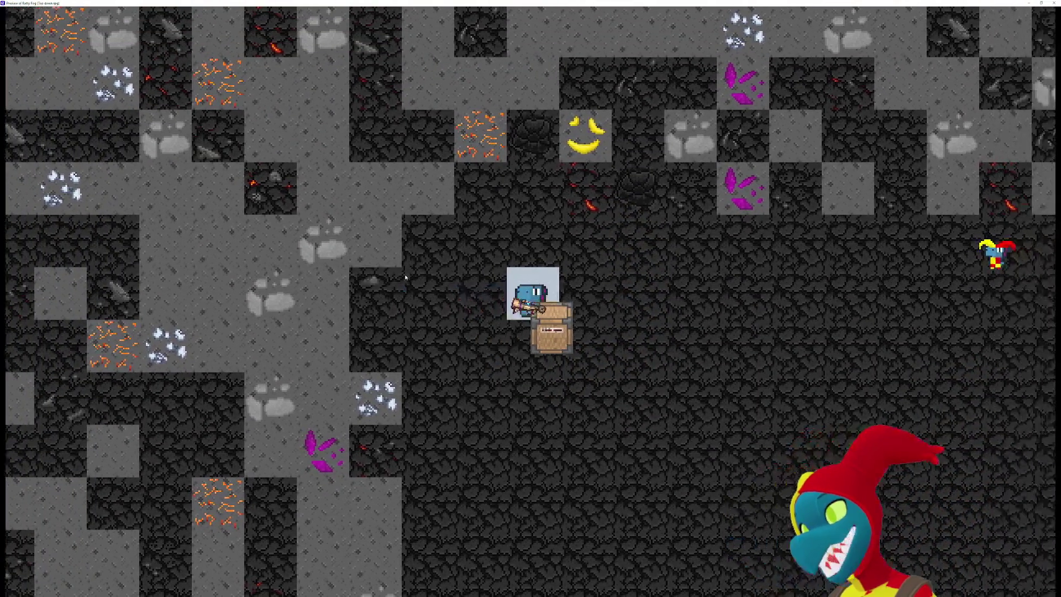
key(w)
key(d)
key(d)
key(s)
key(a)
key(w)
key(s)
key(d)
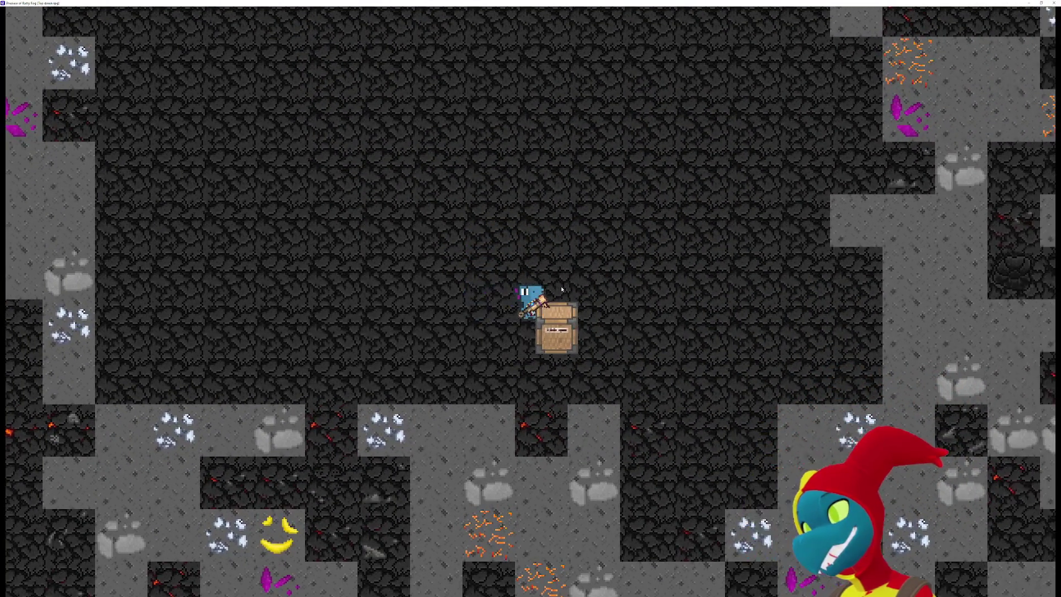
key(alt+F4)
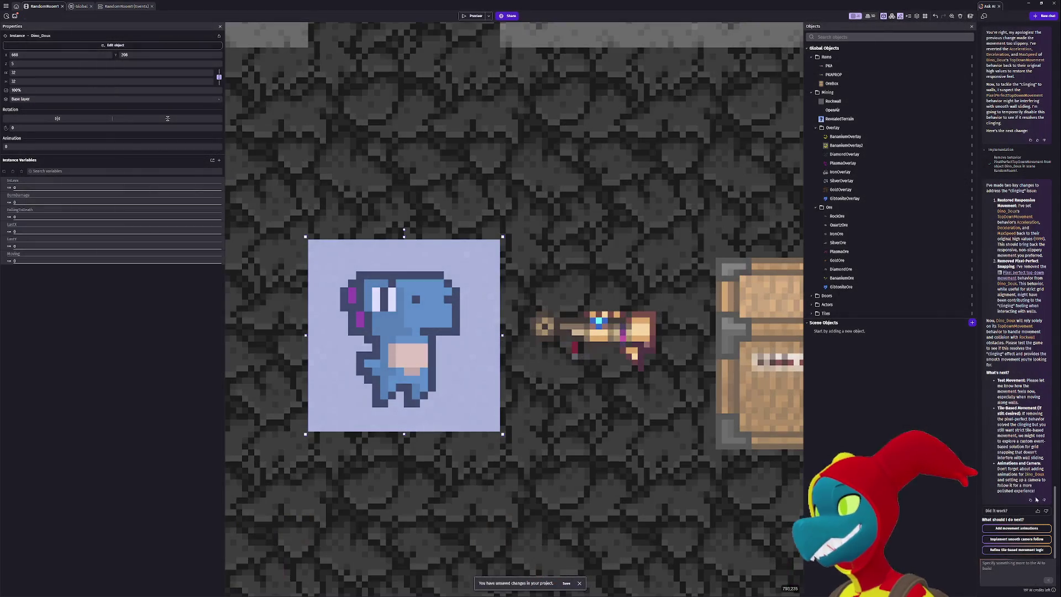
Ask the AI assistant for tile-based movement like in Space Station 13.
click(1020, 562)
text(ee this is perfect but I want it)
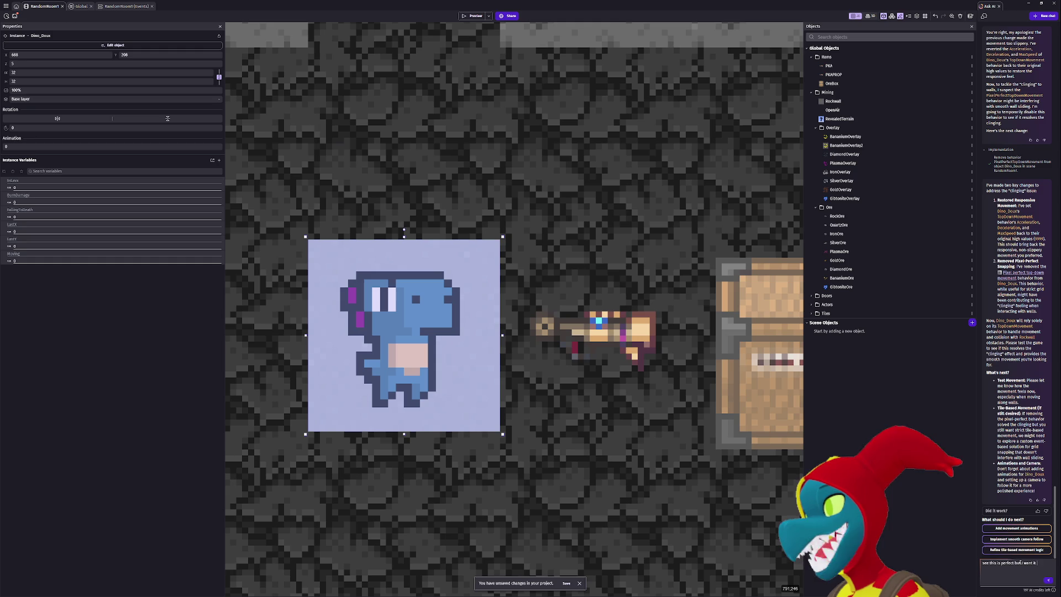
text( in tilebased)
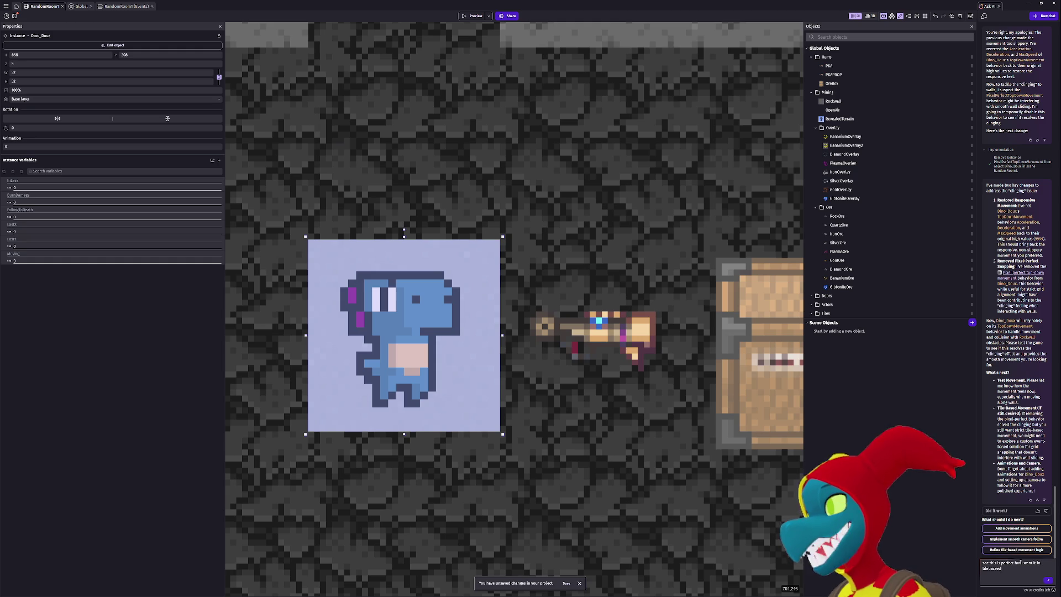
text( movement like in space station 13)
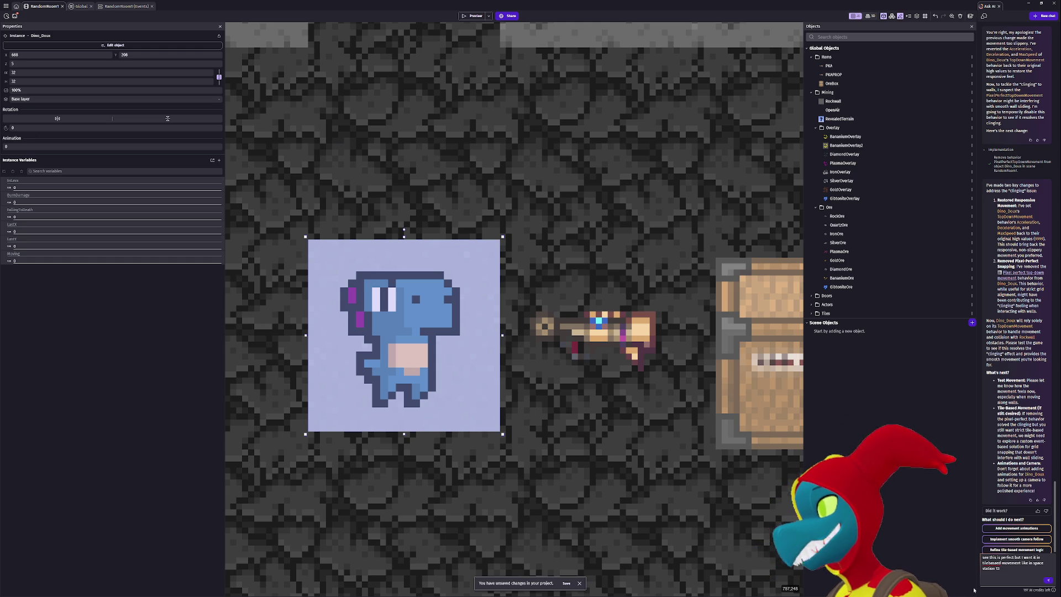
click(1048, 581)
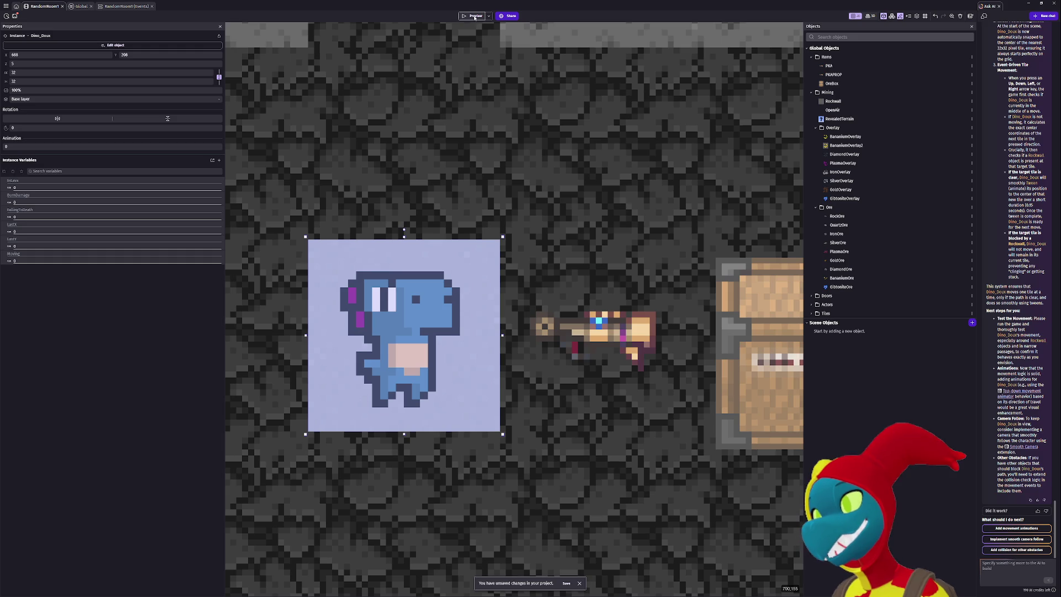
Briefly preview the tile movement, then switch to the RandomRoom1 event sheet.
click(474, 17)
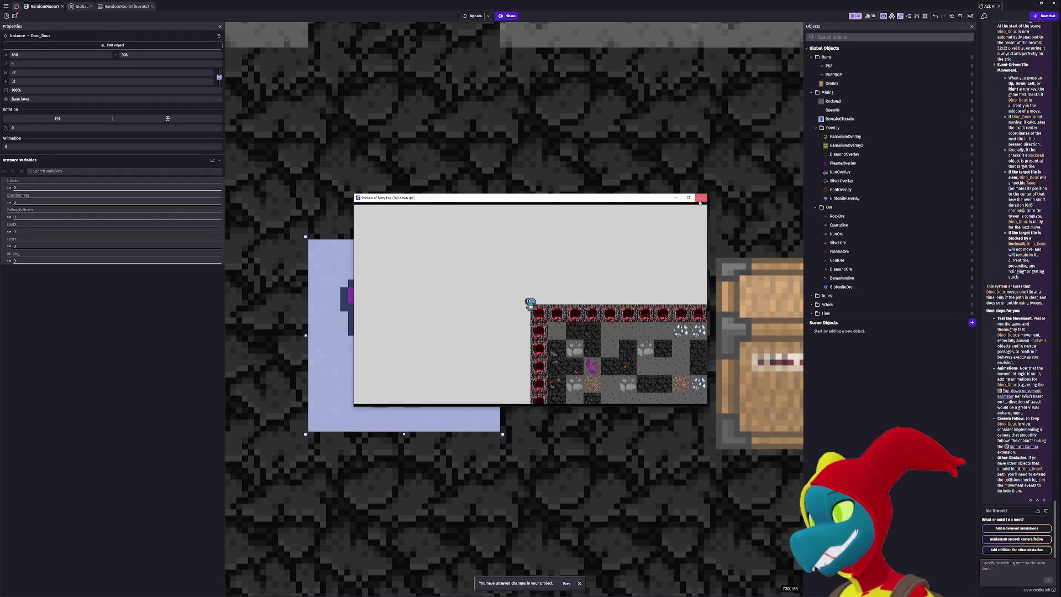
click(700, 202)
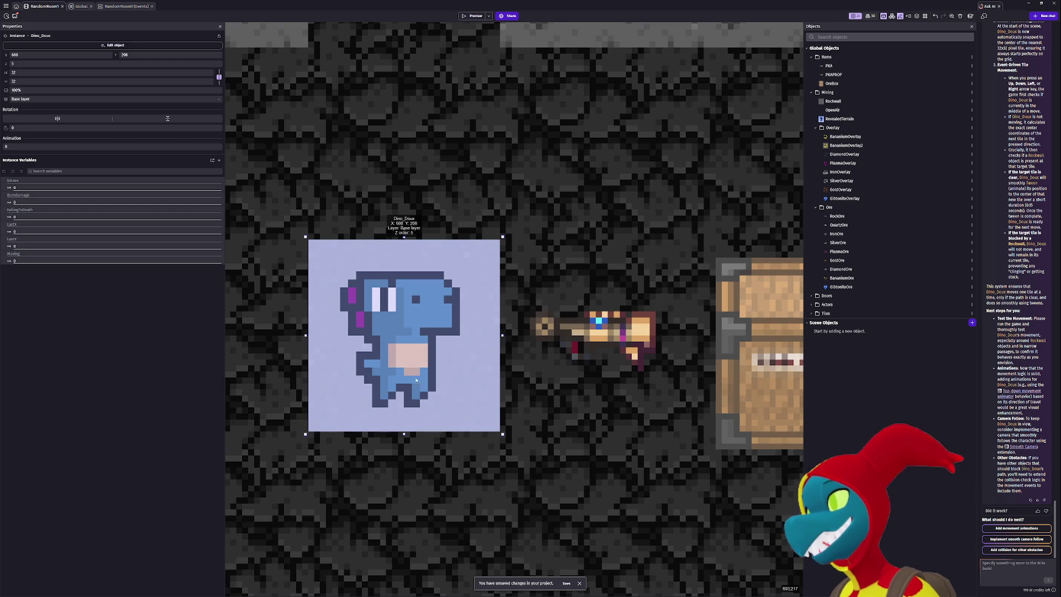
click(116, 7)
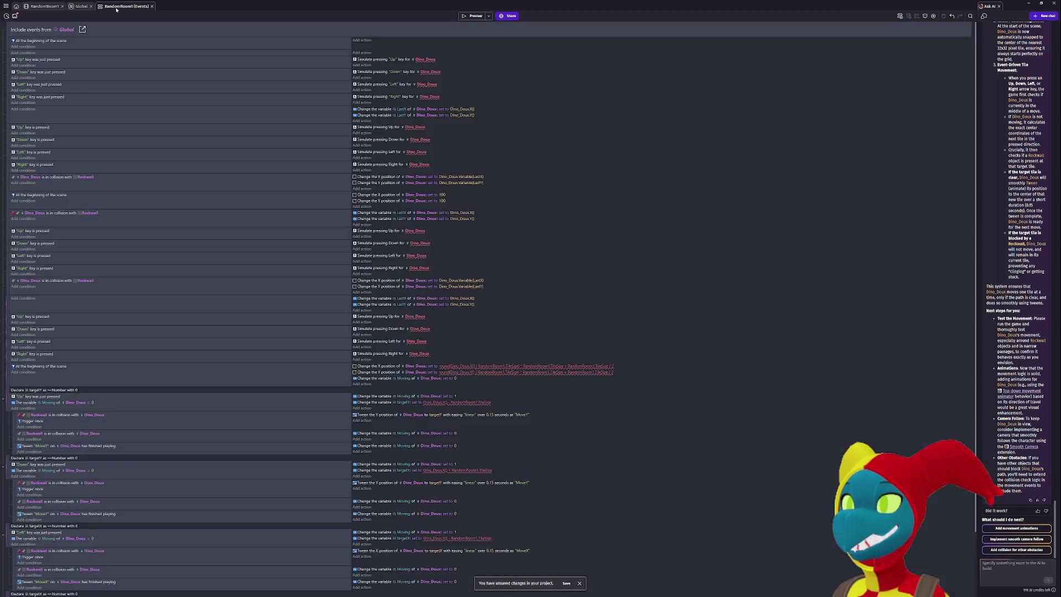
Disable the last grid-snapping 'At the beginning of the scene' event and preview where the dino spawns.
scroll(181, 73, down, 3)
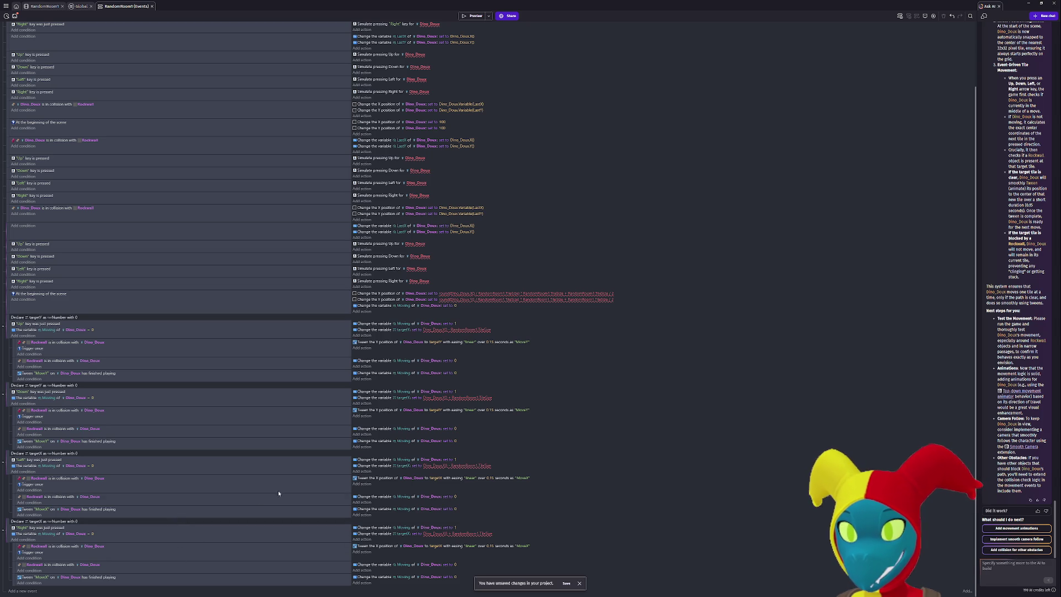
scroll(331, 480, up, 3)
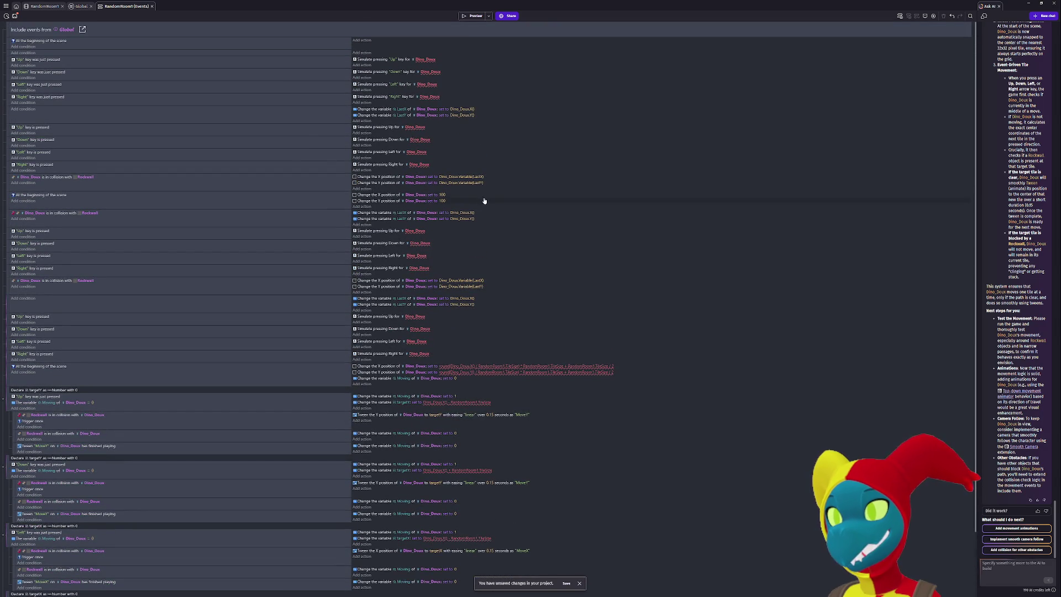
click(7, 199)
key(d)
click(474, 16)
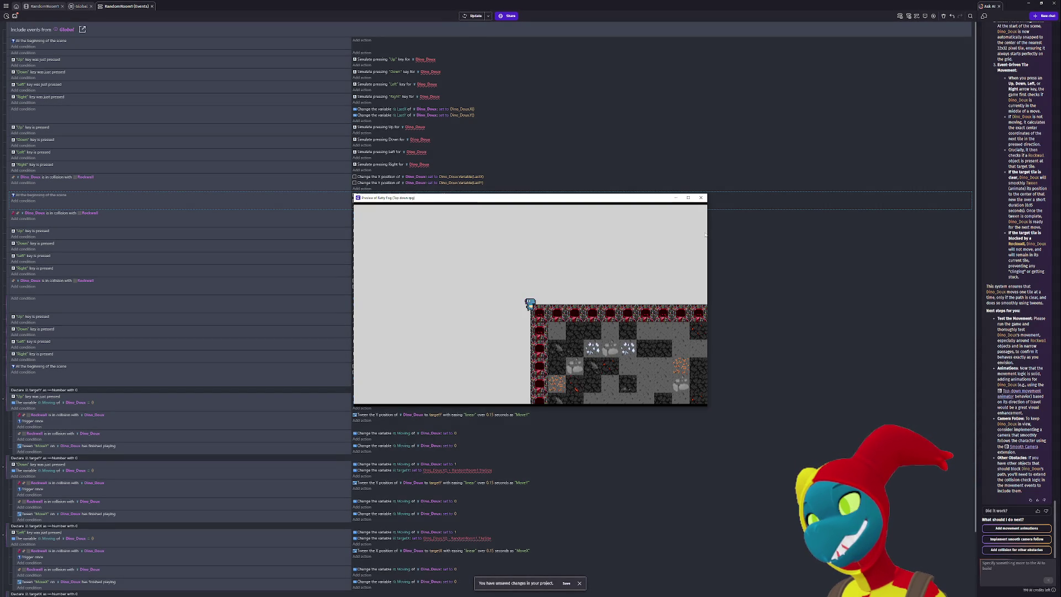
click(700, 198)
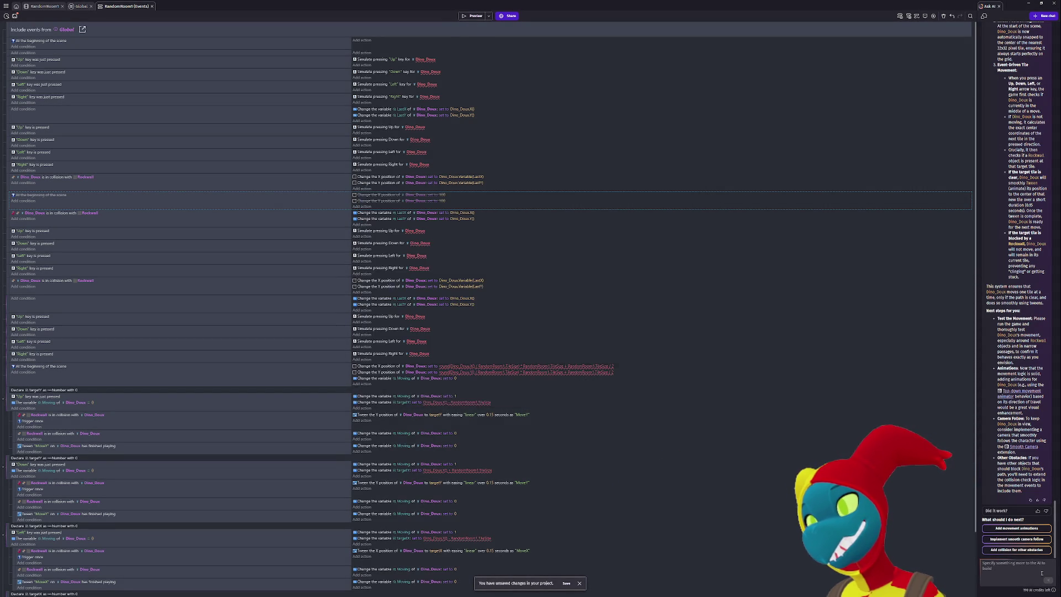
Re-enable the grid-snapping event and tell the AI the character spawns at the map's top left.
key(d)
click(1013, 562)
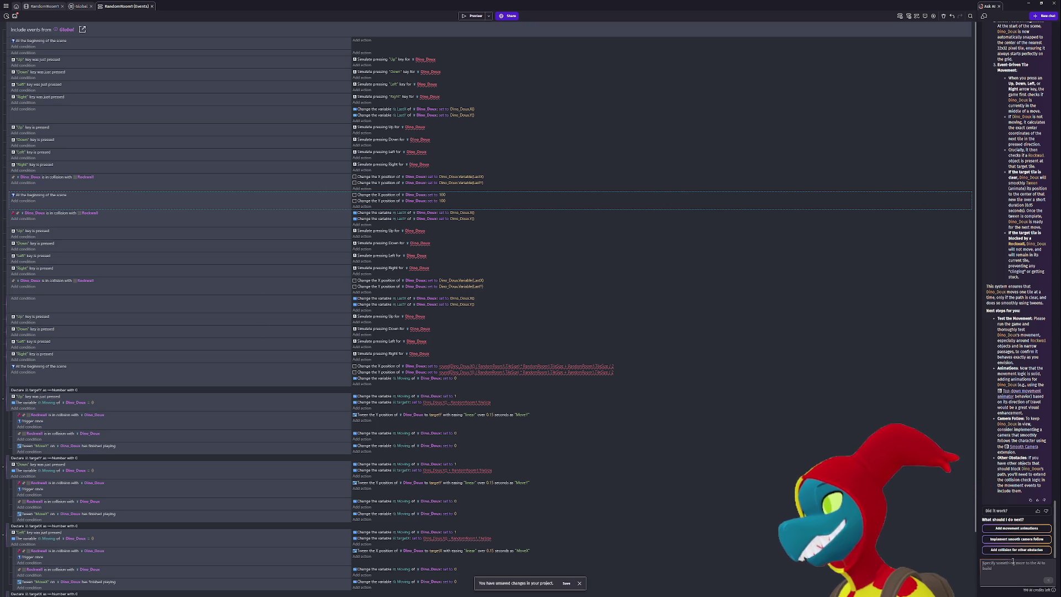
text(the cha)
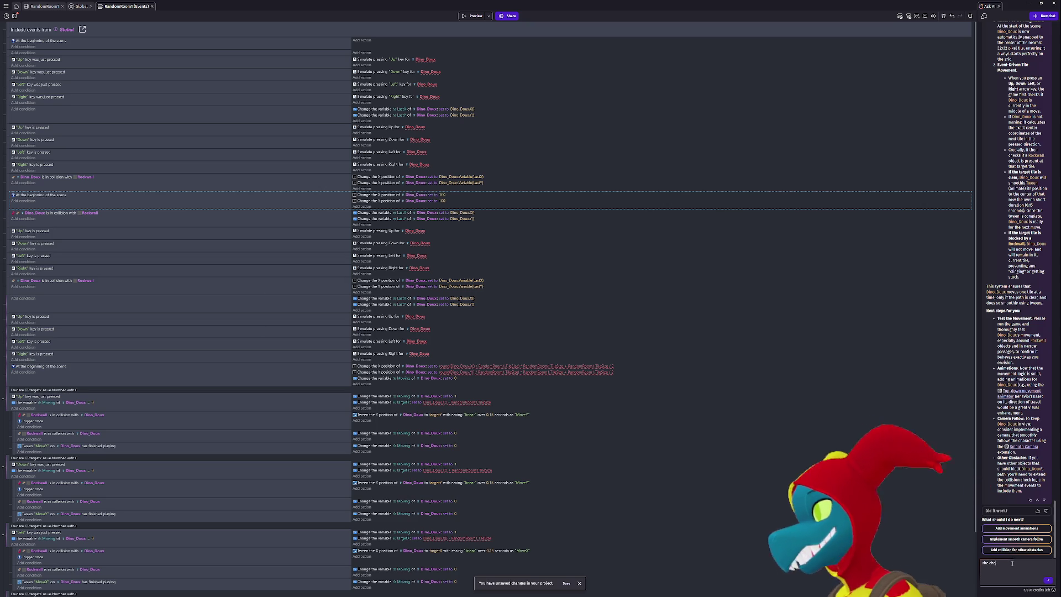
text(racter spawns at the top rlft of th)
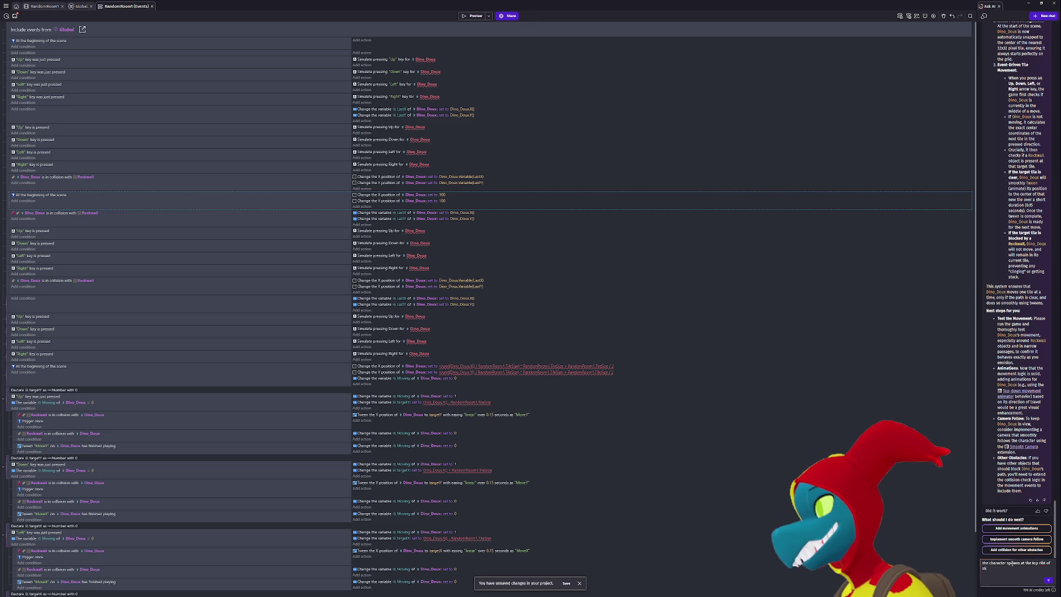
key(BackSpace)
key(BackSpace)
key(BackSpace)
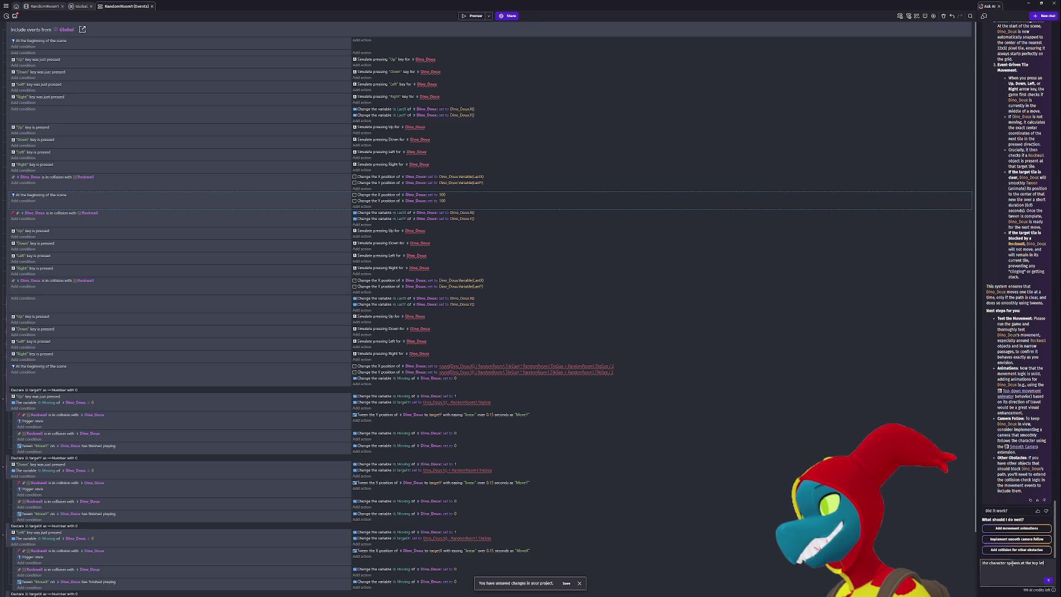
text(he map instead of the white spot)
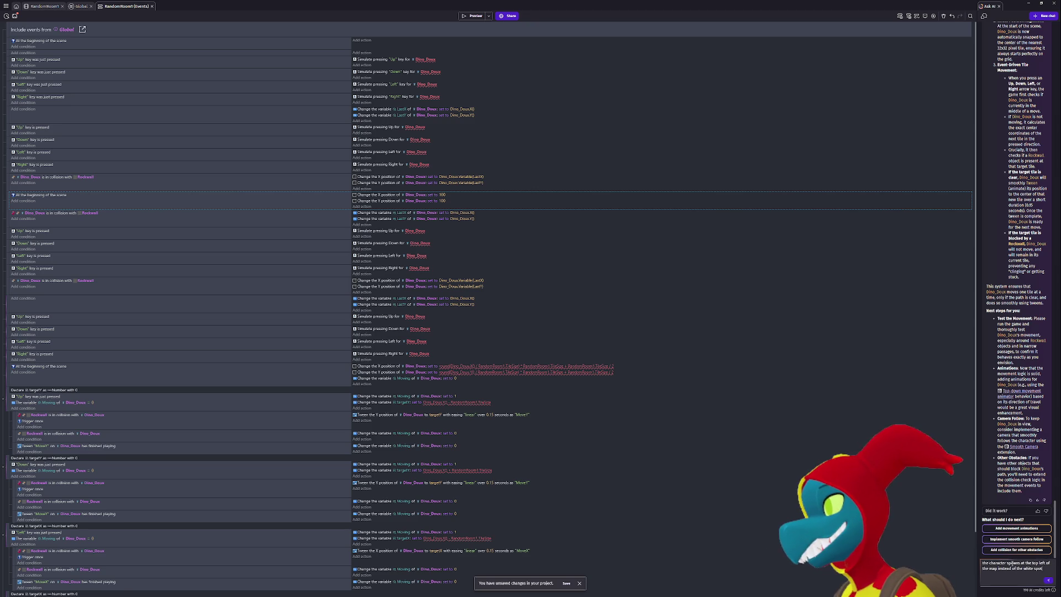
text( had b)
text(him in)
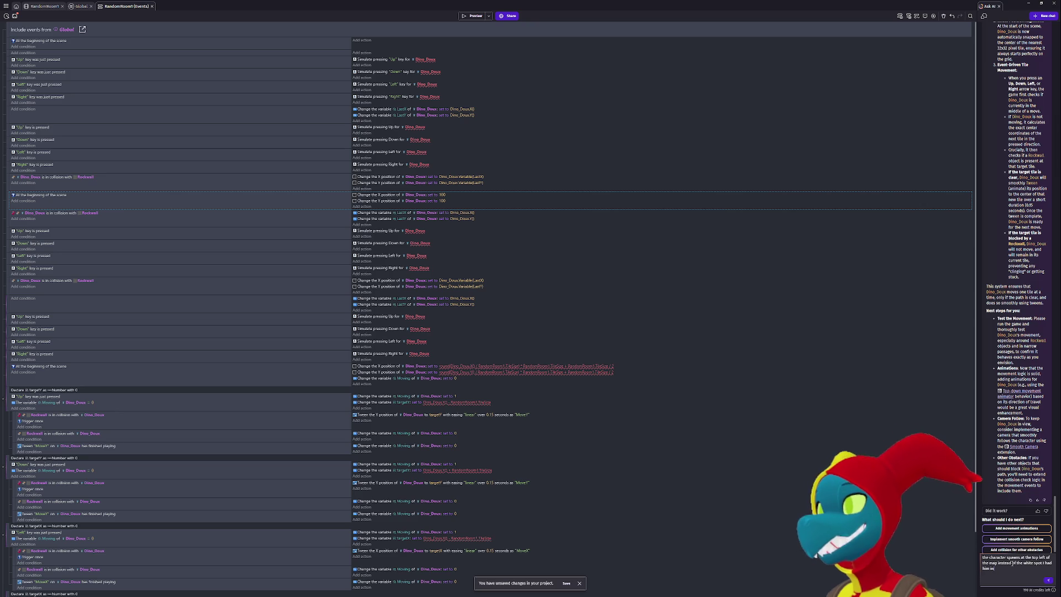
click(1049, 580)
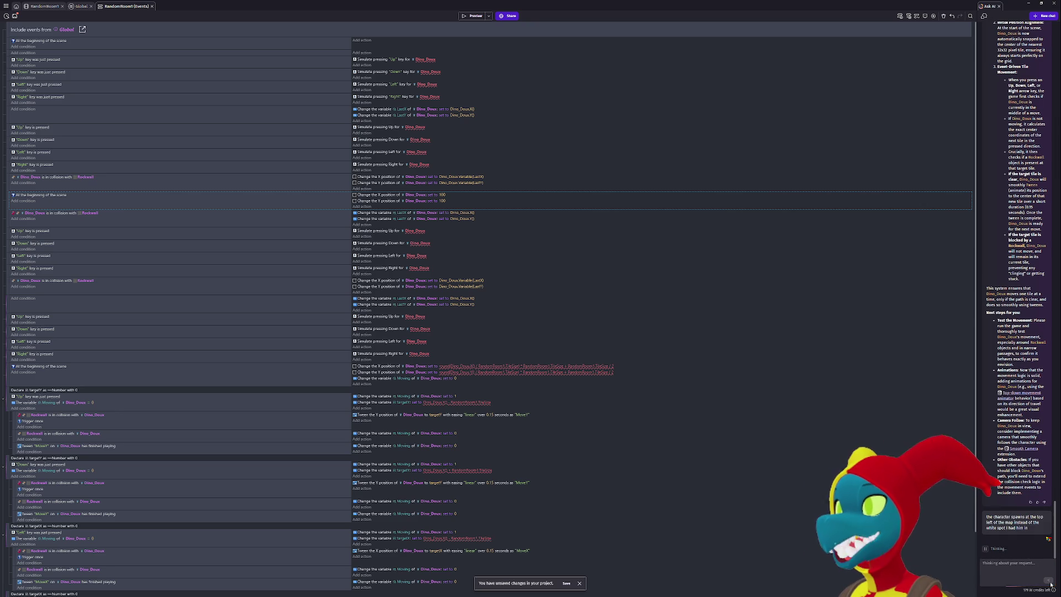
Review the AI's revised start event keeping Dino_Doux's placed position, then preview the game.
scroll(807, 518, down, 3)
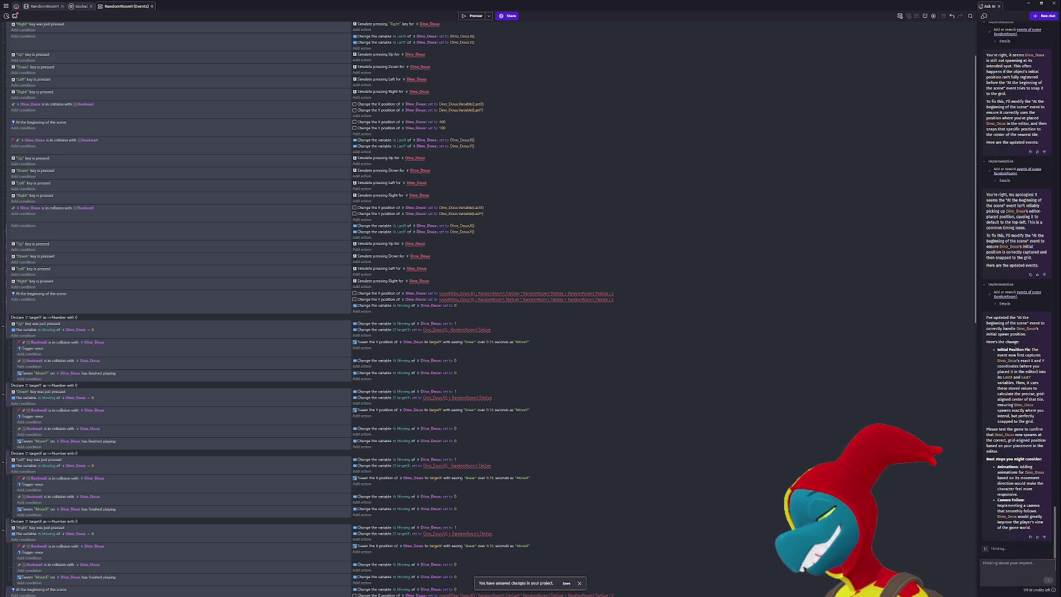
click(475, 16)
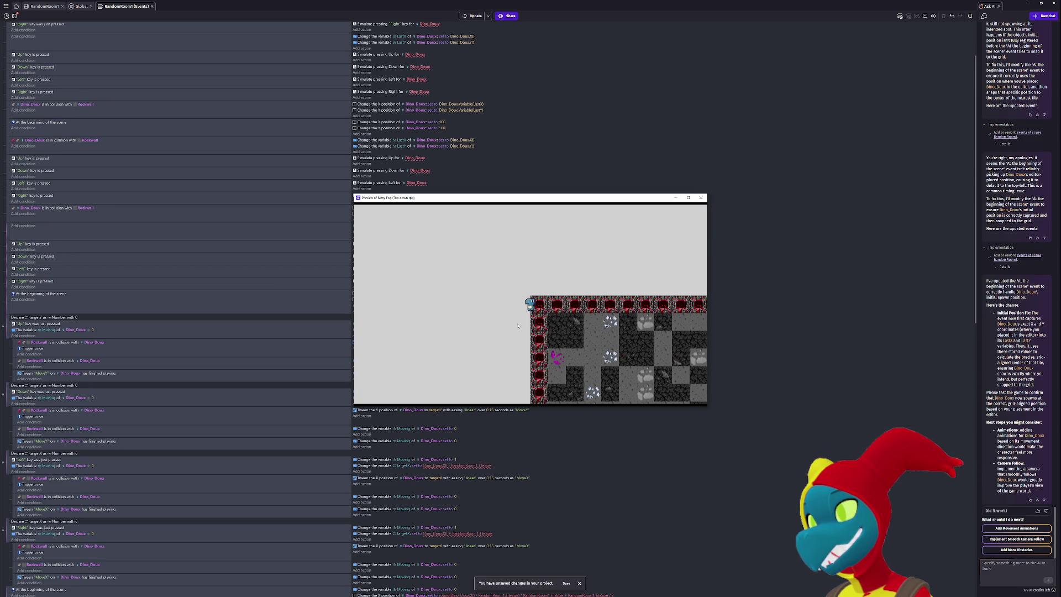
click(701, 197)
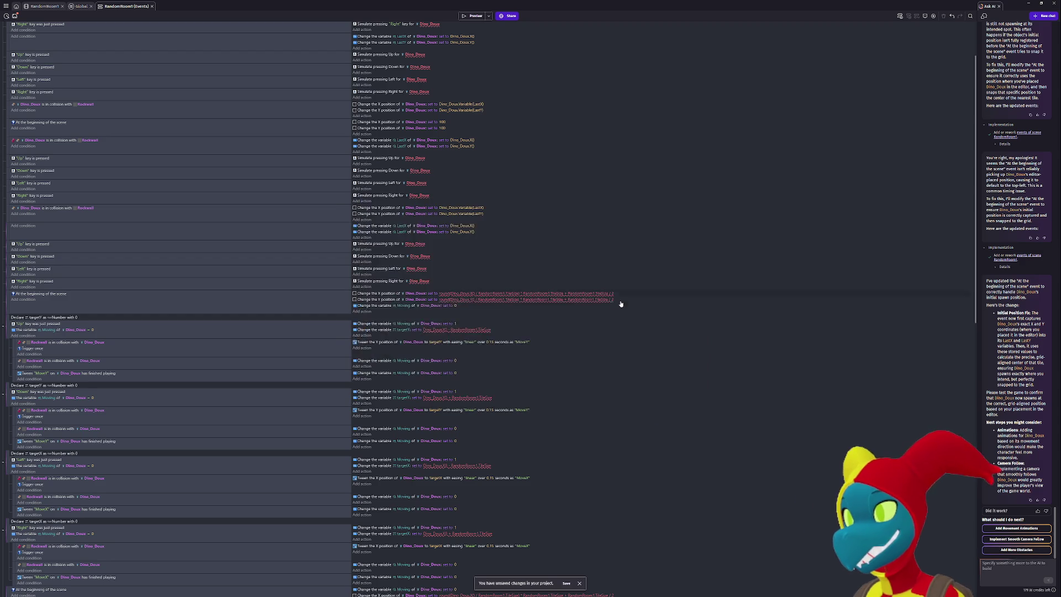
scroll(631, 291, up, 3)
scroll(563, 301, down, 15)
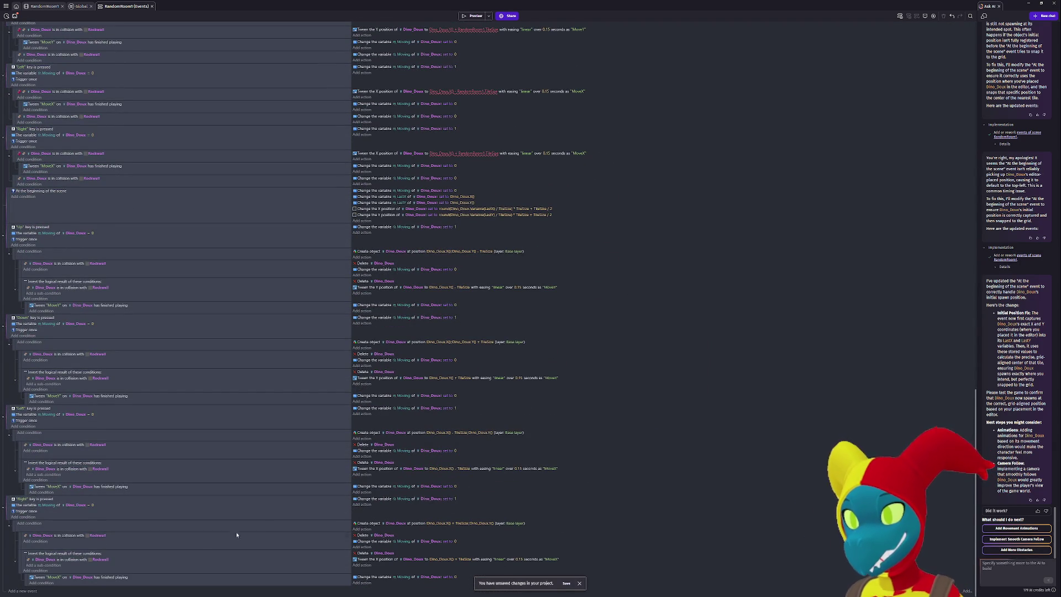
scroll(49, 541, up, 15)
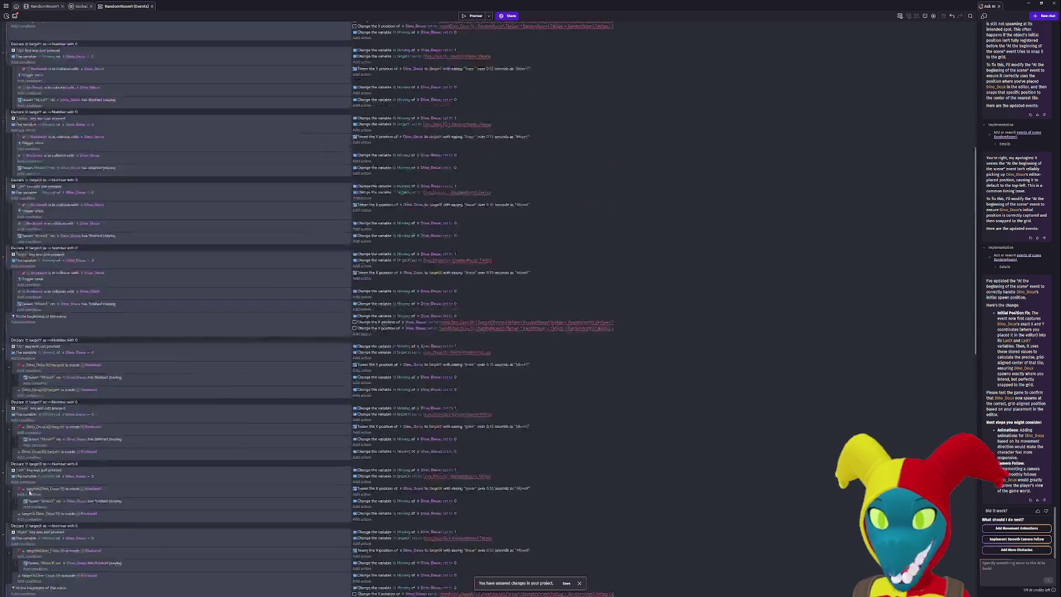
scroll(31, 491, up, 3)
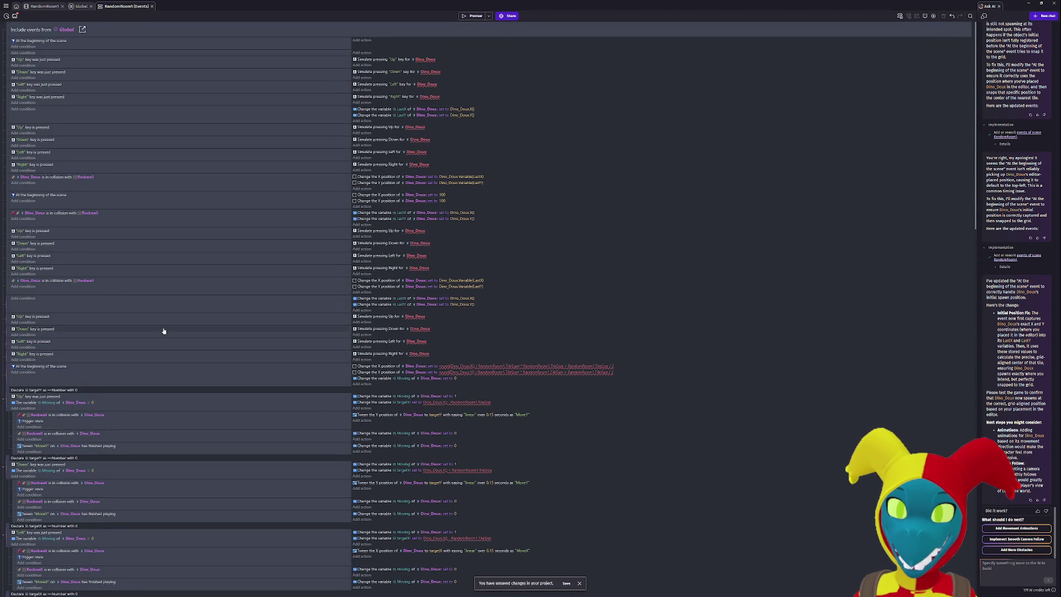
scroll(173, 468, down, 15)
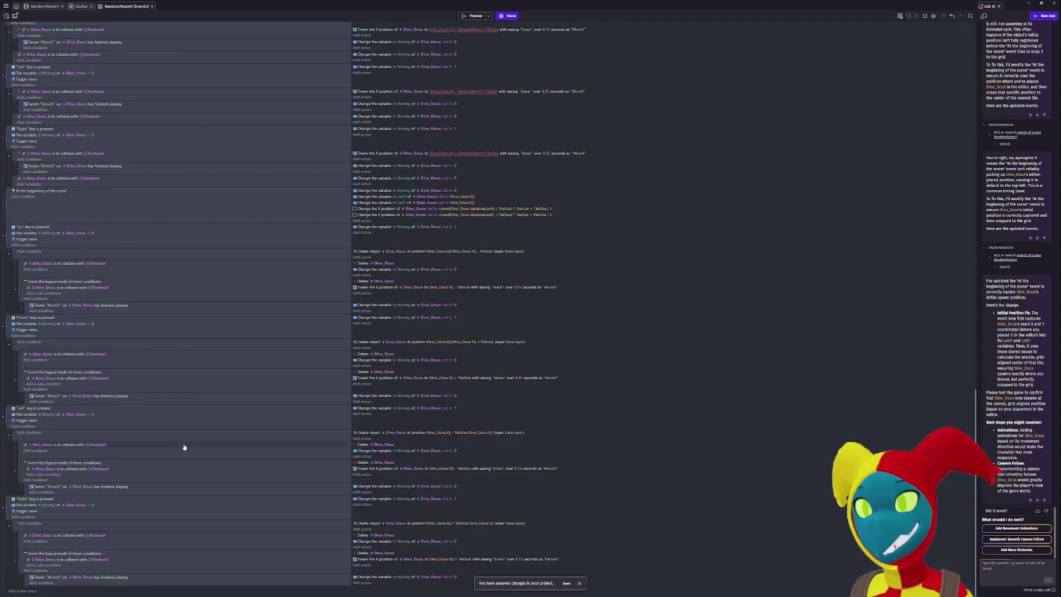
scroll(184, 447, up, 5)
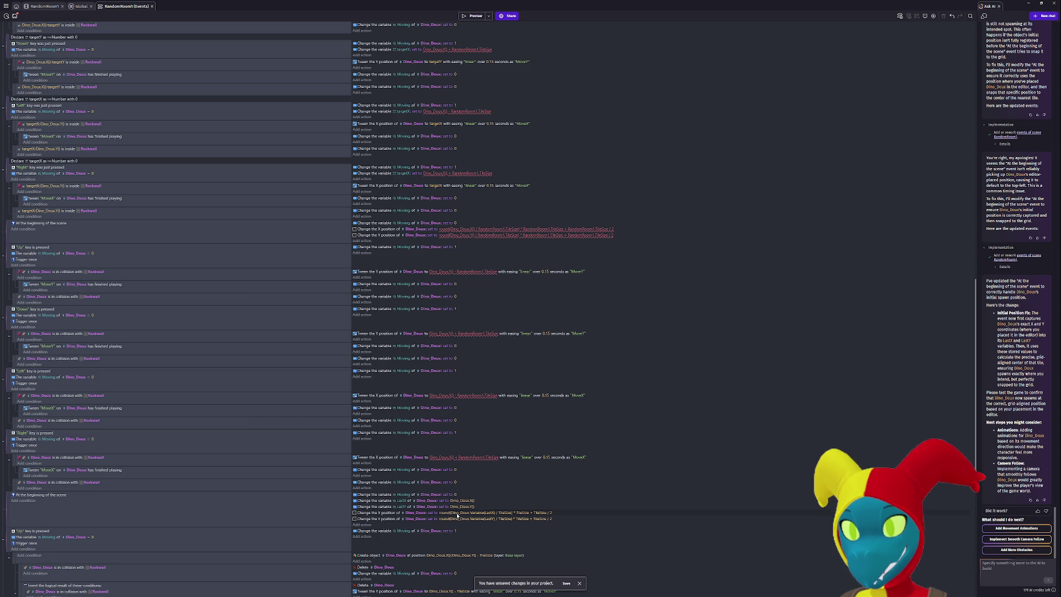
Delete the first start event's X/Y position actions and test the game.
click(474, 514)
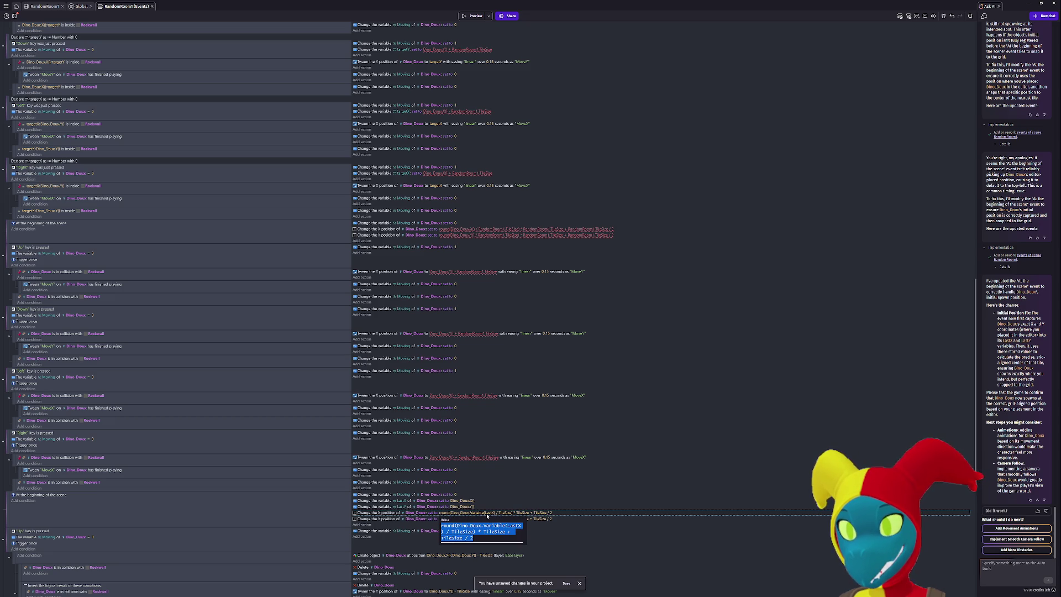
click(431, 513)
key(Escape)
key(Delete)
key(Delete)
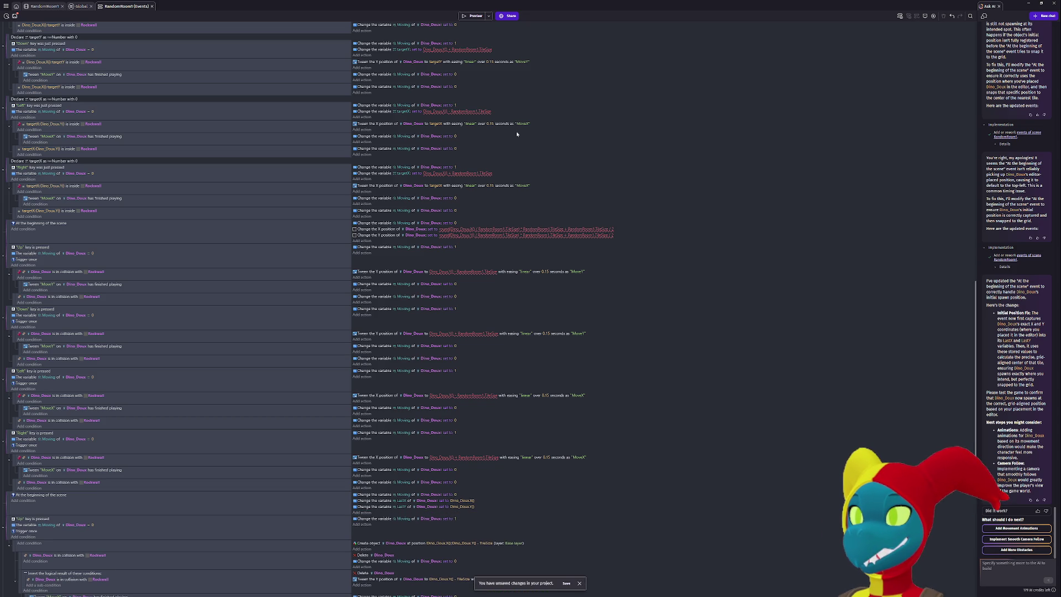
click(473, 15)
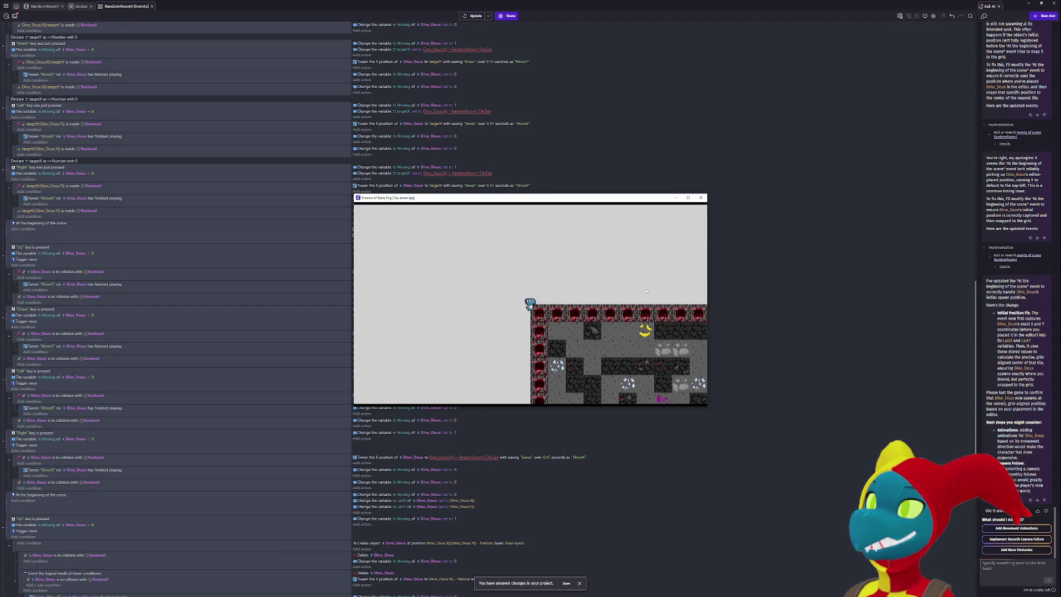
click(701, 197)
Delete the X and Y position actions from the second start-of-scene event.
scroll(495, 503, down, 2)
scroll(495, 503, down, 5)
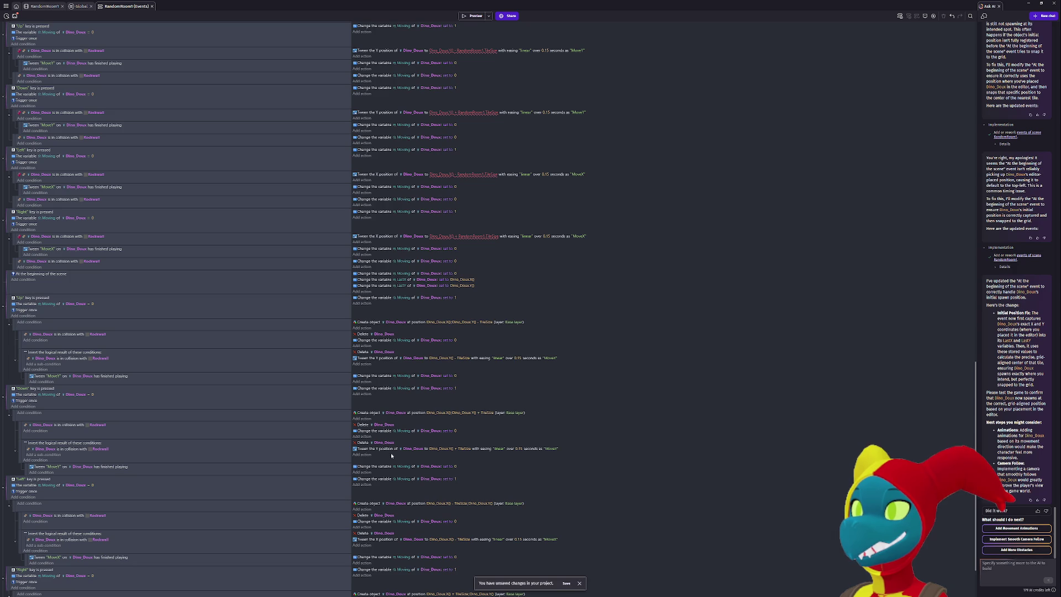
scroll(392, 450, down, 2)
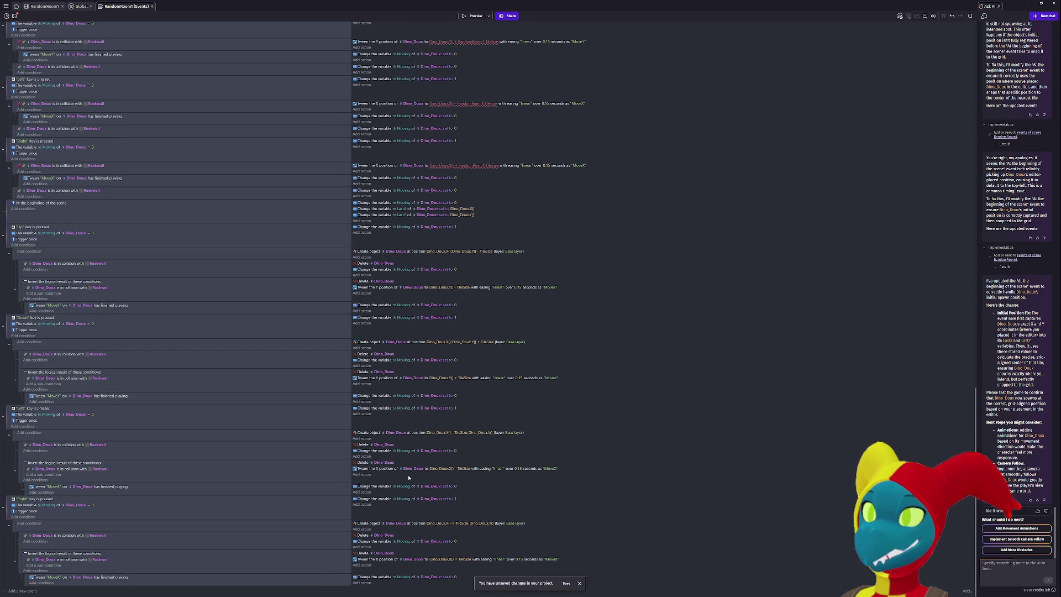
scroll(412, 480, up, 10)
scroll(419, 486, up, 5)
scroll(419, 486, up, 3)
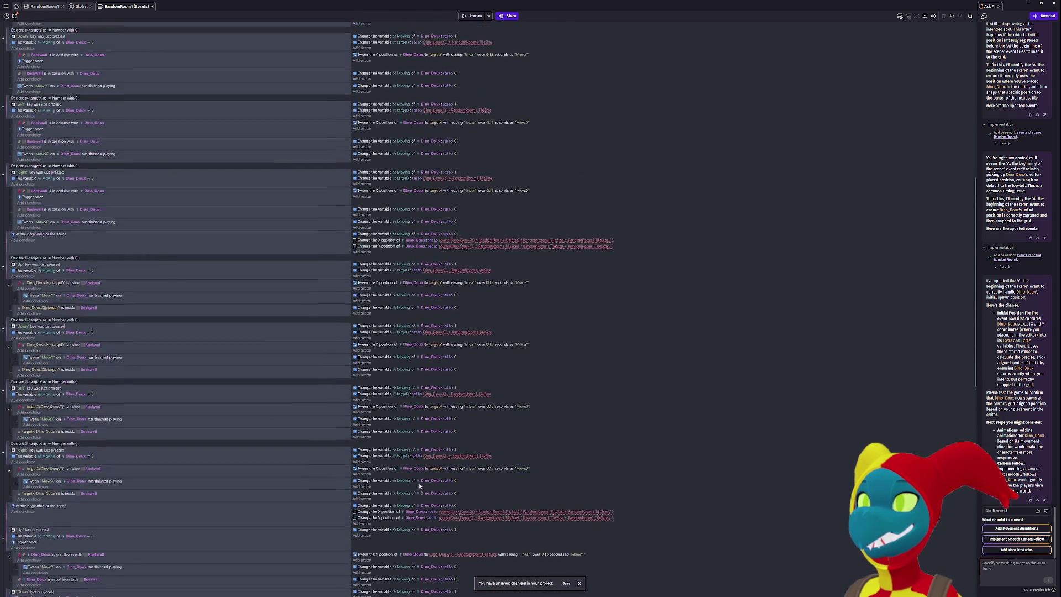
scroll(402, 373, up, 3)
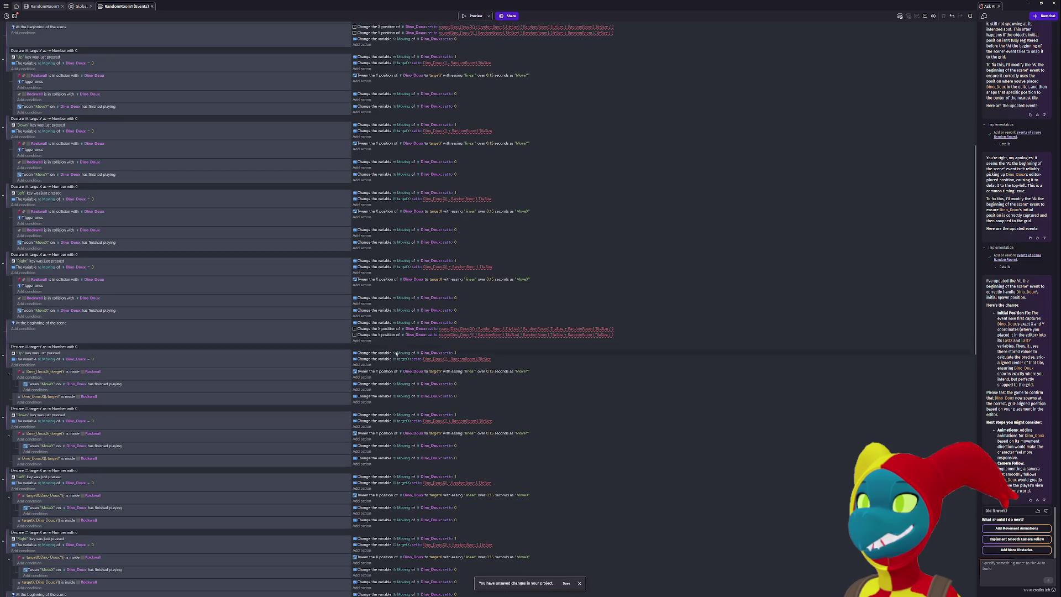
click(379, 329)
key(Delete)
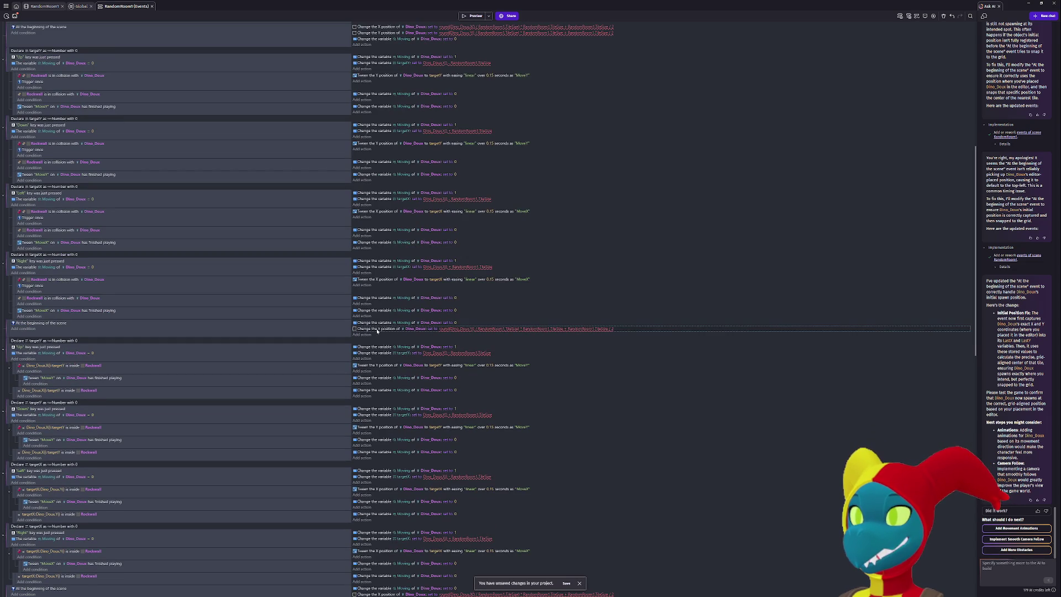
key(Delete)
Remove the X/Y position actions from another start event and the Rockwall collision event.
scroll(390, 128, up, 6)
click(385, 192)
key(Delete)
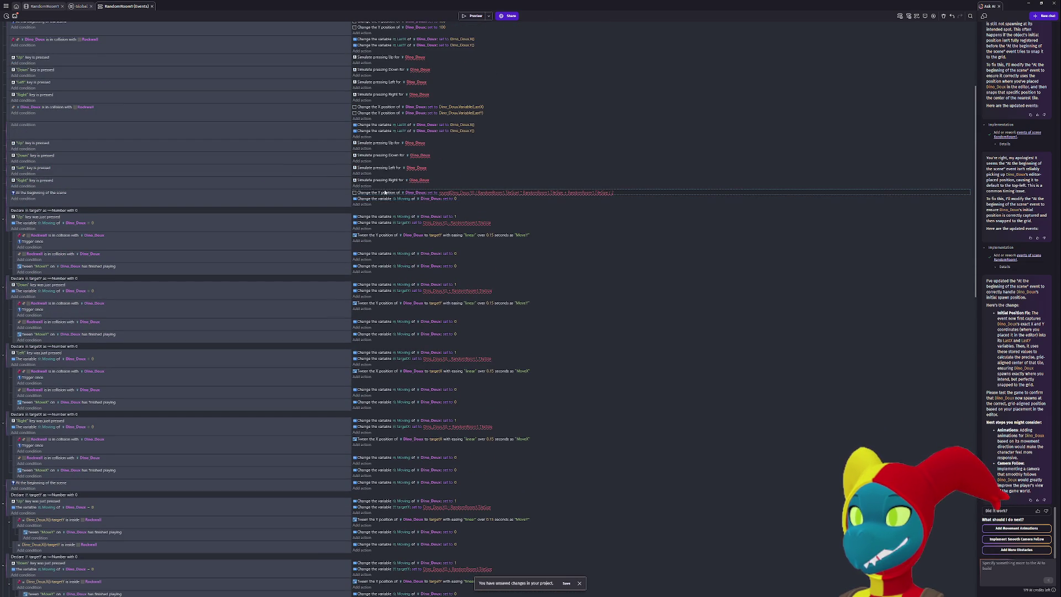
key(Delete)
click(390, 113)
key(Delete)
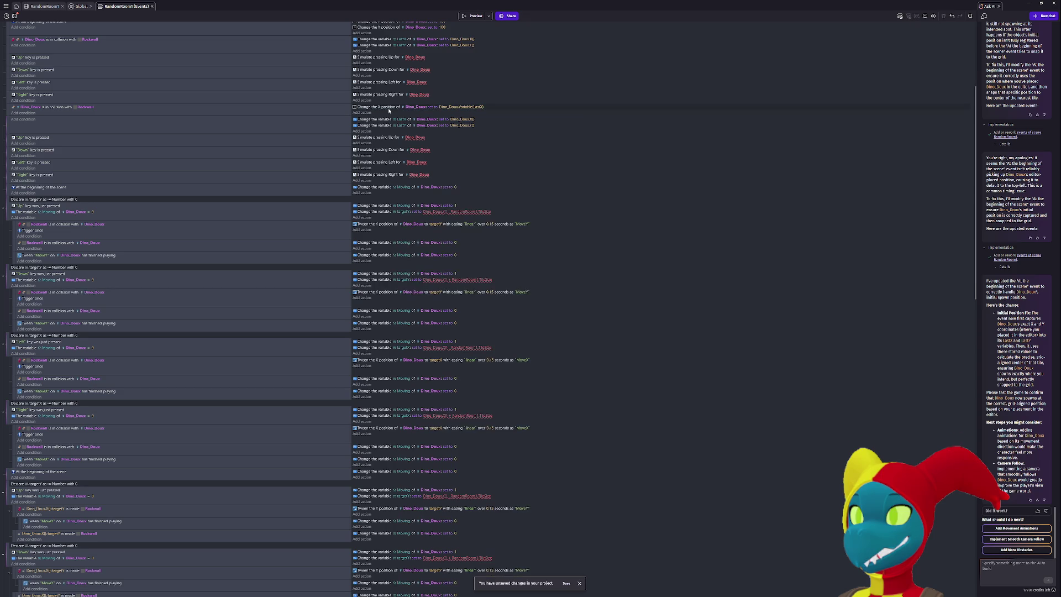
key(Delete)
scroll(392, 144, up, 6)
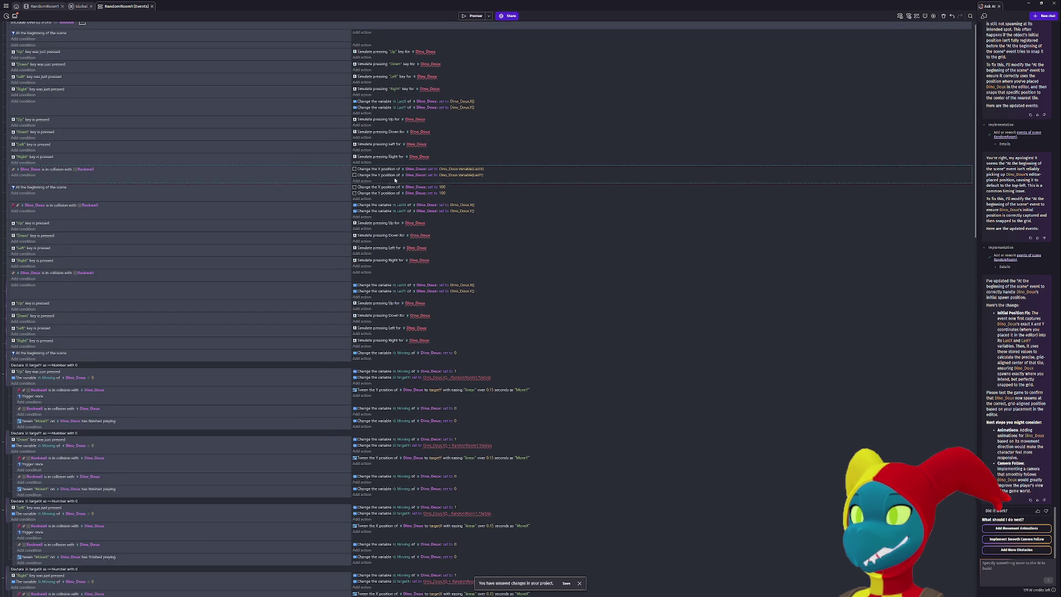